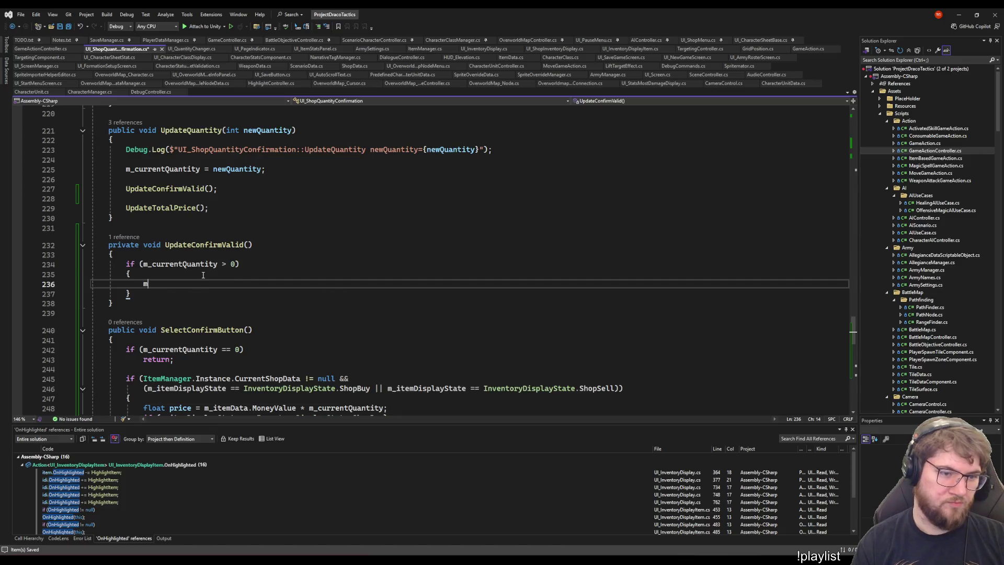
# Inside the quantity check, set m_buttonConfirm.interactable = true;
pyautogui.press('BackSpace')
pyautogui.press('BackSpace')
pyautogui.write('b')
pyautogui.press('Tab')
pyautogui.write('.')
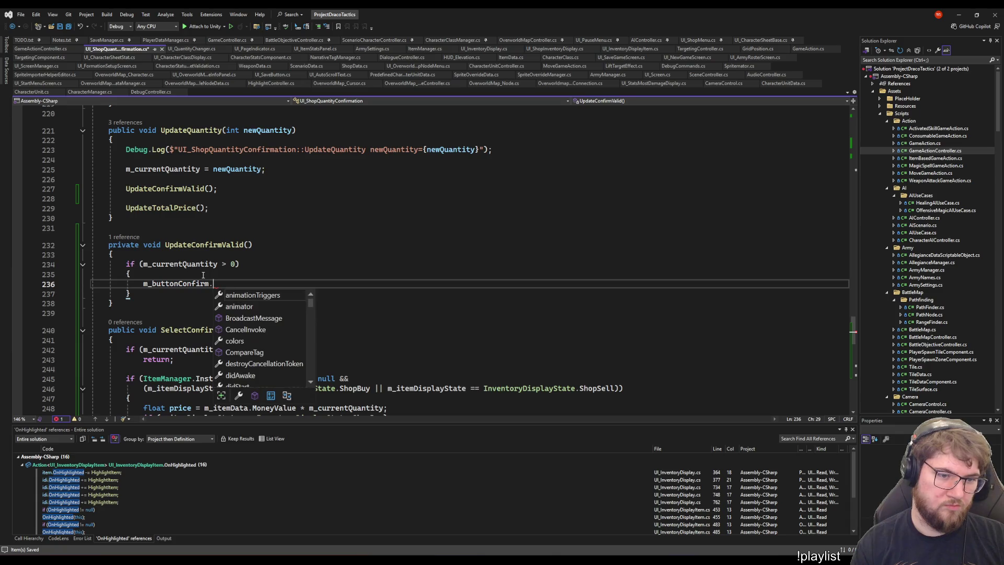
pyautogui.write('int')
pyautogui.press('Tab')
pyautogui.write('=')
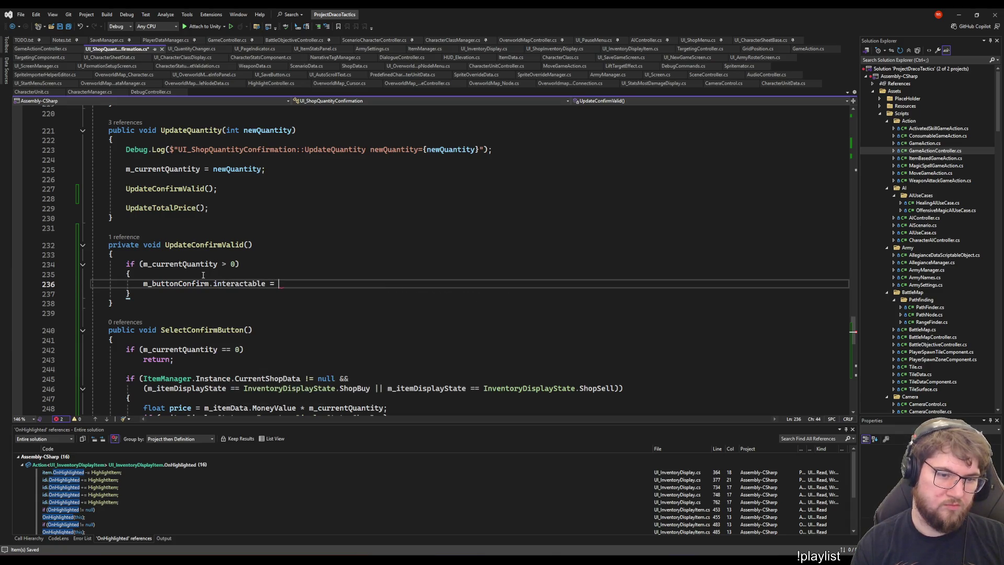
pyautogui.press('Tab')
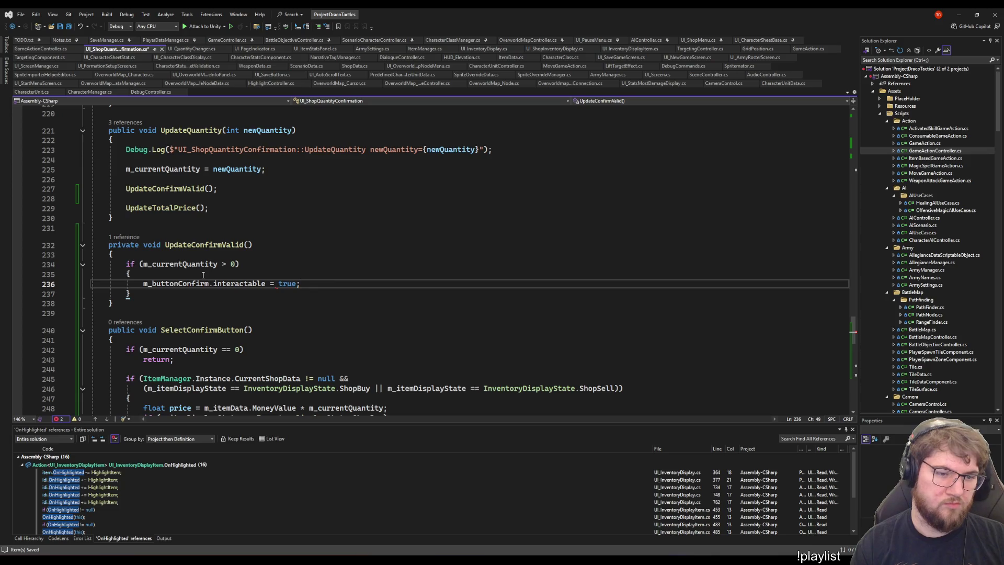
pyautogui.press('Return')
# Start a follow-up line for the text field, then go to the confirm button field declaration
pyautogui.write('m')
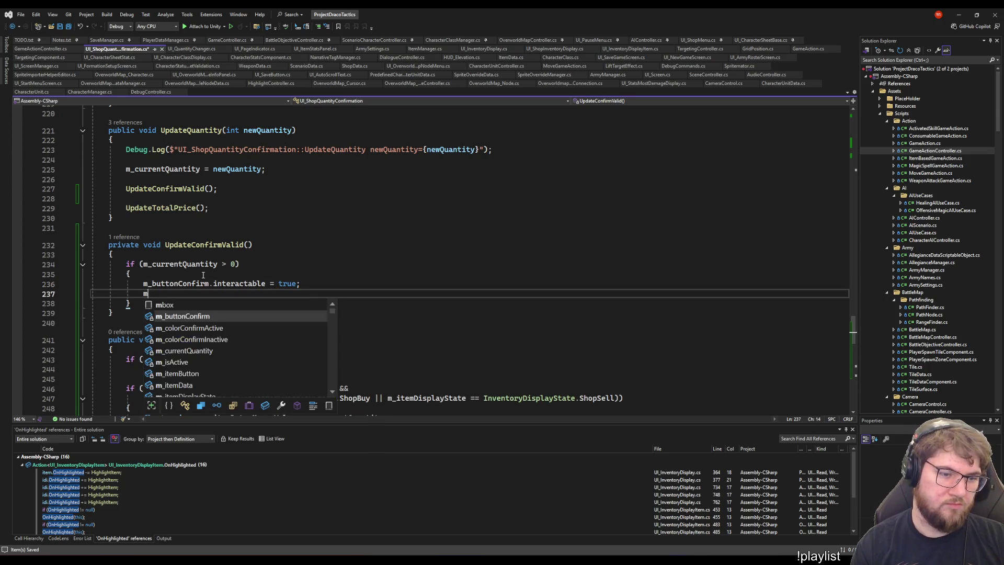
pyautogui.write('_con')
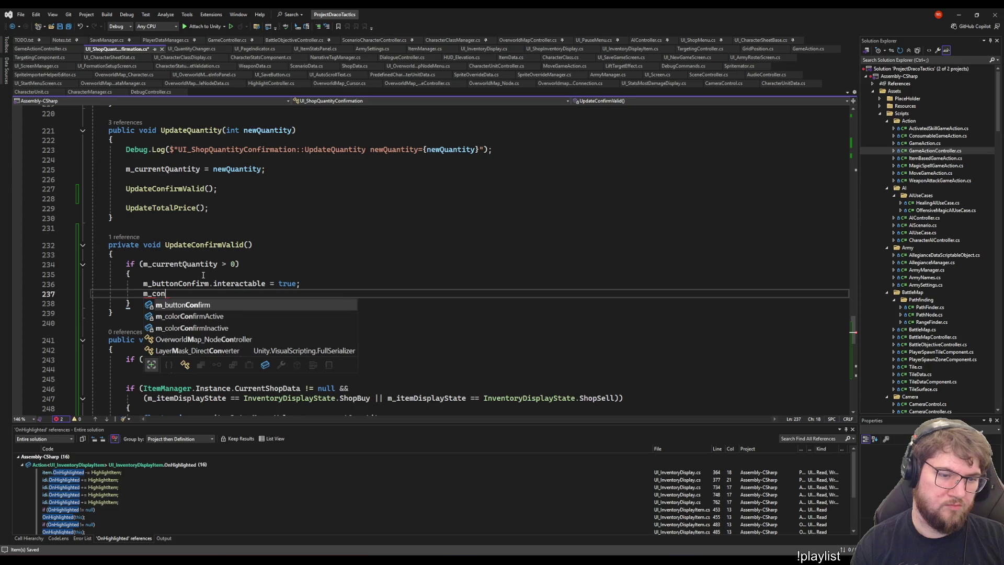
pyautogui.press('BackSpace')
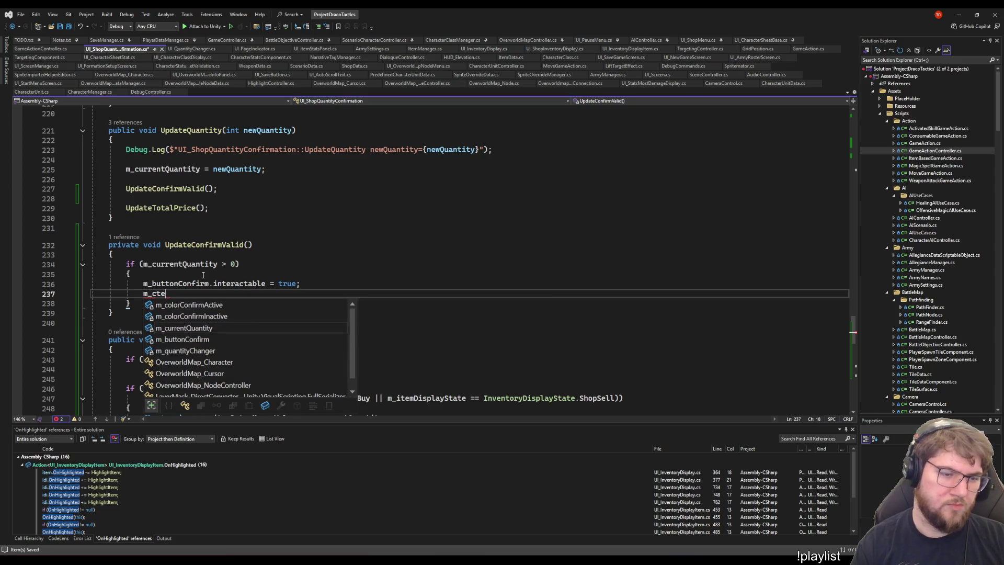
pyautogui.press('BackSpace')
pyautogui.write('te')
pyautogui.click(204, 274)
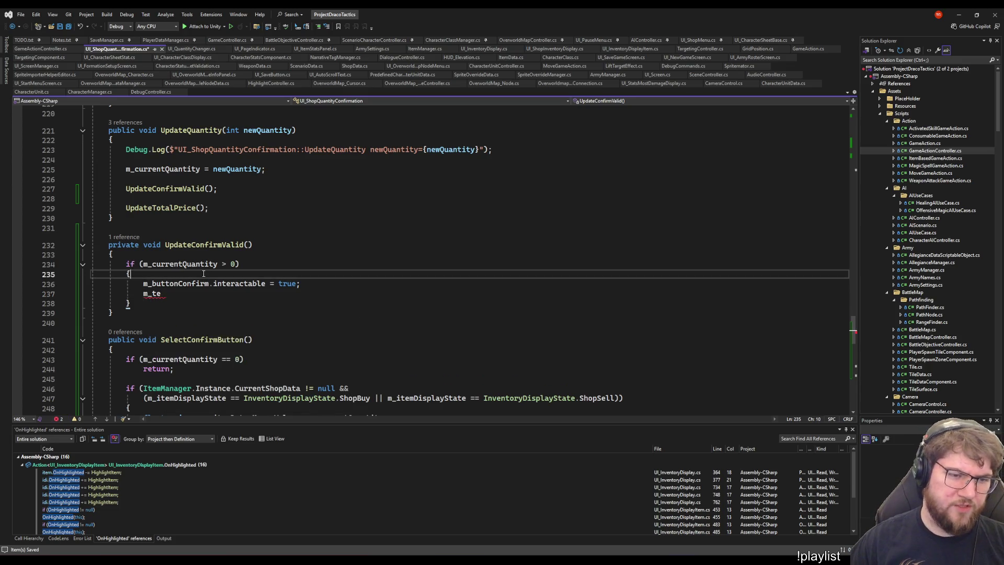
pyautogui.scroll(20, 244, 249)
pyautogui.scroll(-8, 244, 248)
pyautogui.scroll(3, 259, 246)
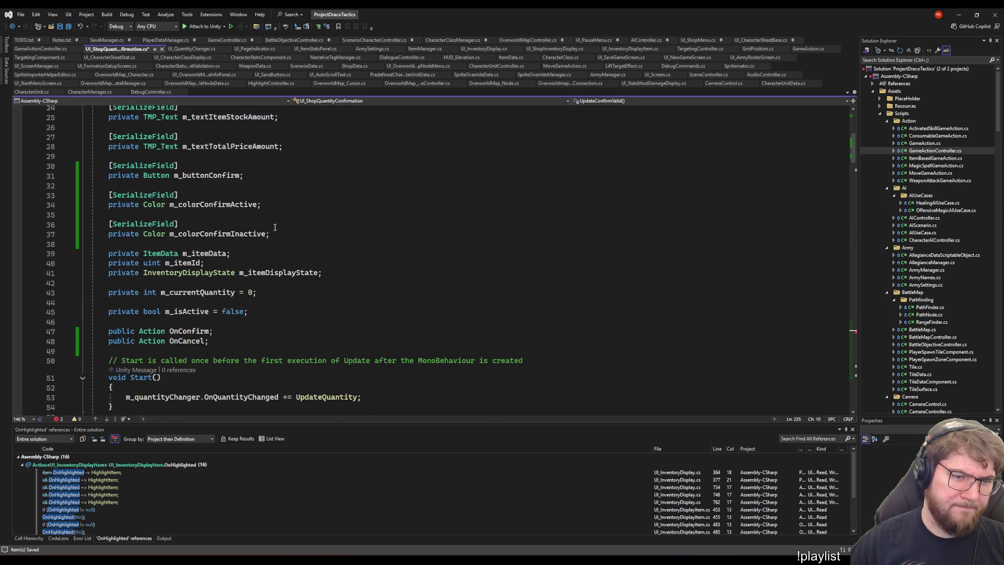
pyautogui.click(337, 225)
# Add the suggested m_buttonCancel field on its own line below m_buttonConfirm
pyautogui.press('Up')
pyautogui.press('Up')
pyautogui.press('Up')
pyautogui.press('Return')
pyautogui.press('Tab')
pyautogui.click(182, 194)
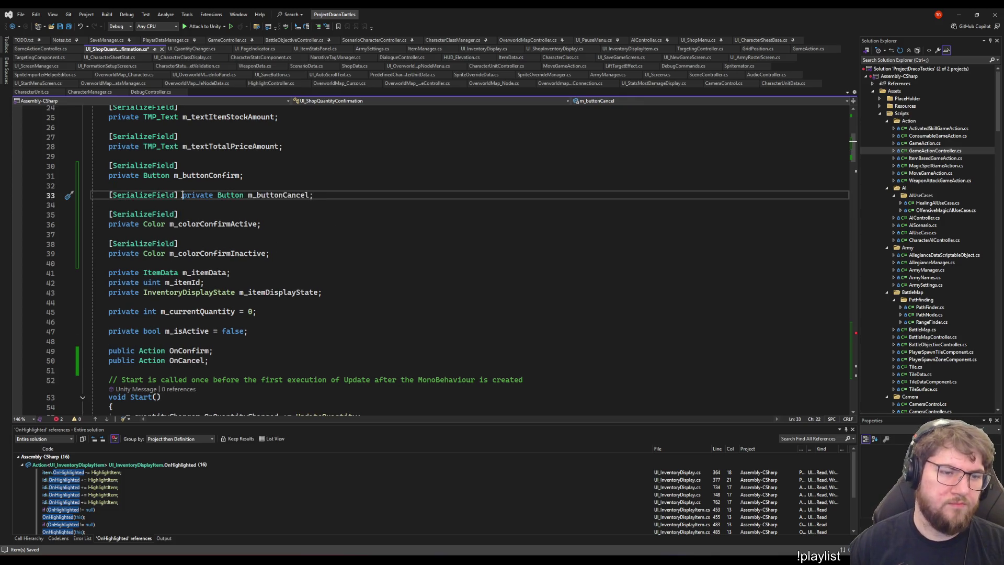
pyautogui.press('Return')
# Change the new field's type to TMP_Text and rename it m_textConfirm
pyautogui.doubleClick(160, 147)
pyautogui.hotkey('ctrl', 'c')
pyautogui.doubleClick(156, 204)
pyautogui.hotkey('ctrl', 'v')
pyautogui.doubleClick(204, 204)
pyautogui.write('m_textC')
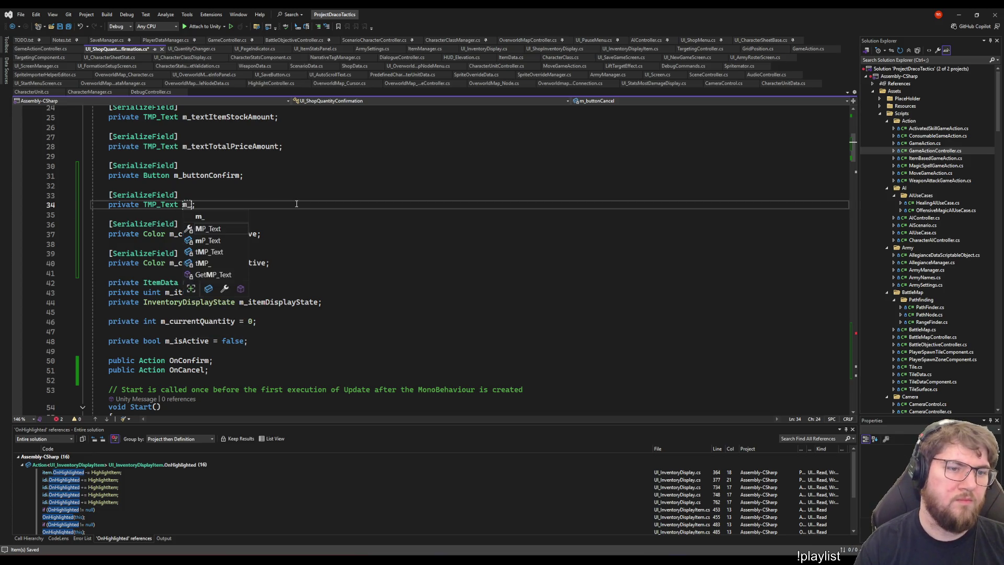
pyautogui.write('onfirm')
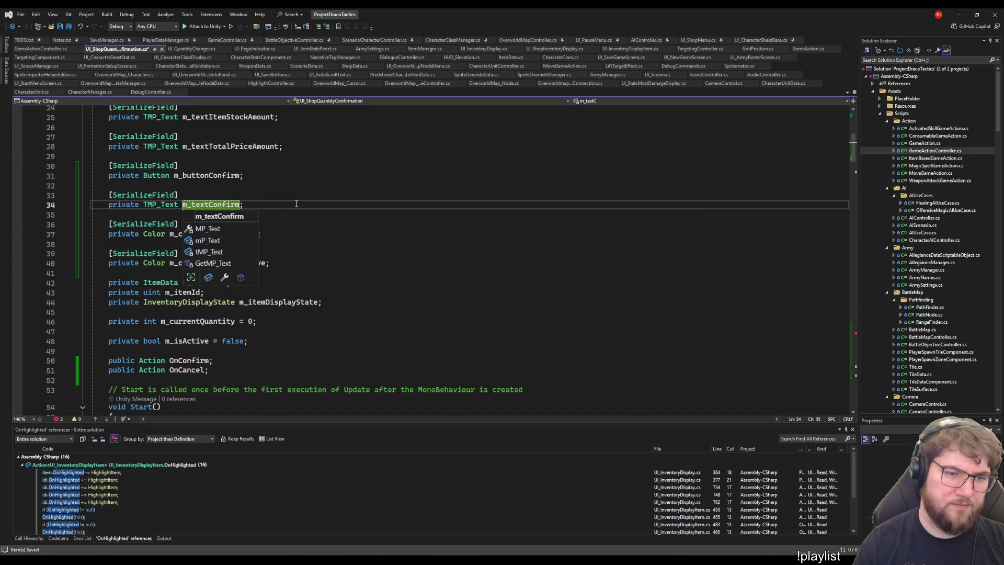
pyautogui.click(297, 204)
pyautogui.doubleClick(232, 204)
# Back in UpdateConfirmValid, begin the line m_textConfirm.color = m_co
pyautogui.scroll(-20, 272, 241)
pyautogui.scroll(-20, 273, 241)
pyautogui.scroll(14, 239, 262)
pyautogui.click(309, 267)
pyautogui.press('Return')
pyautogui.write('m_te')
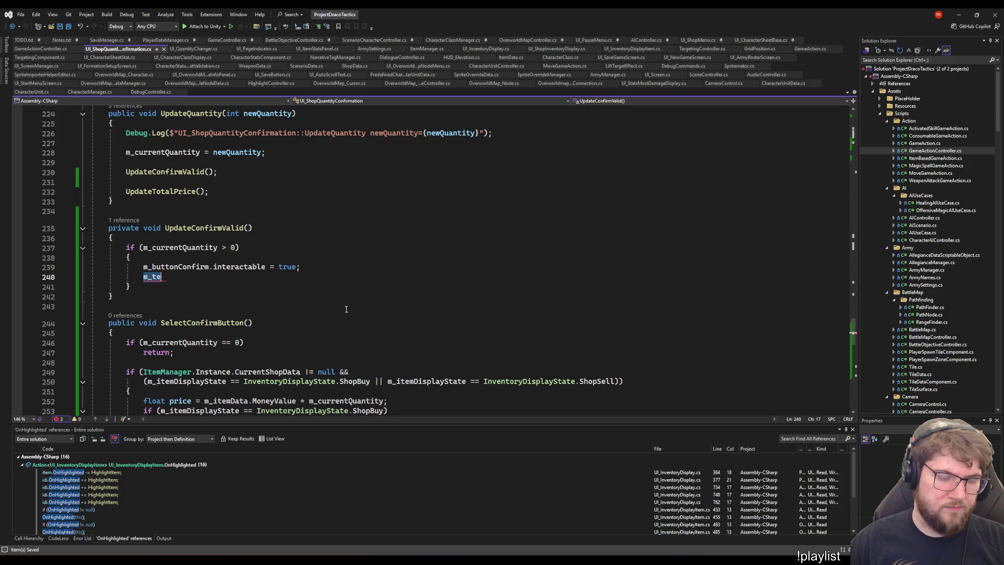
pyautogui.write('xtConfirm.color')
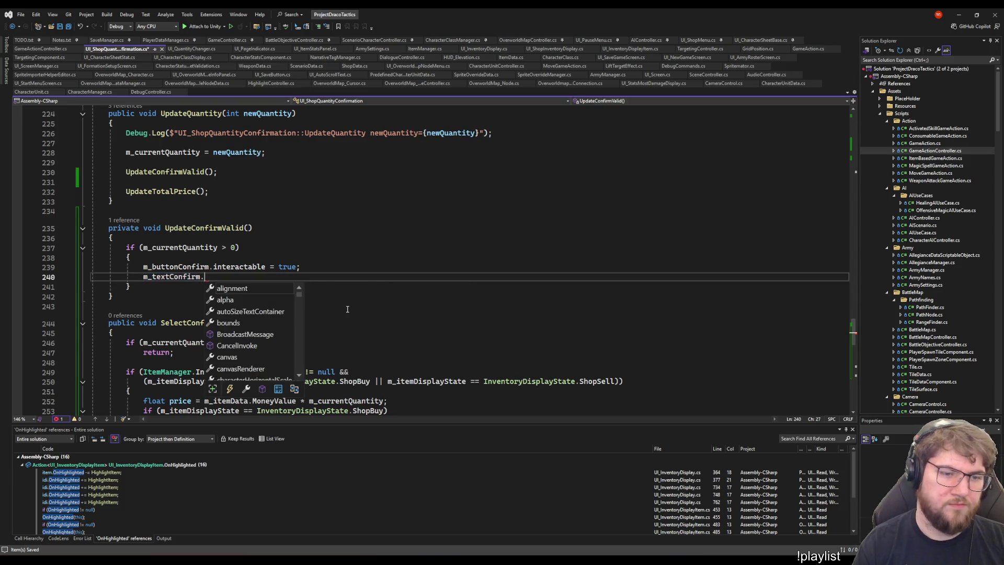
pyautogui.write(' = ')
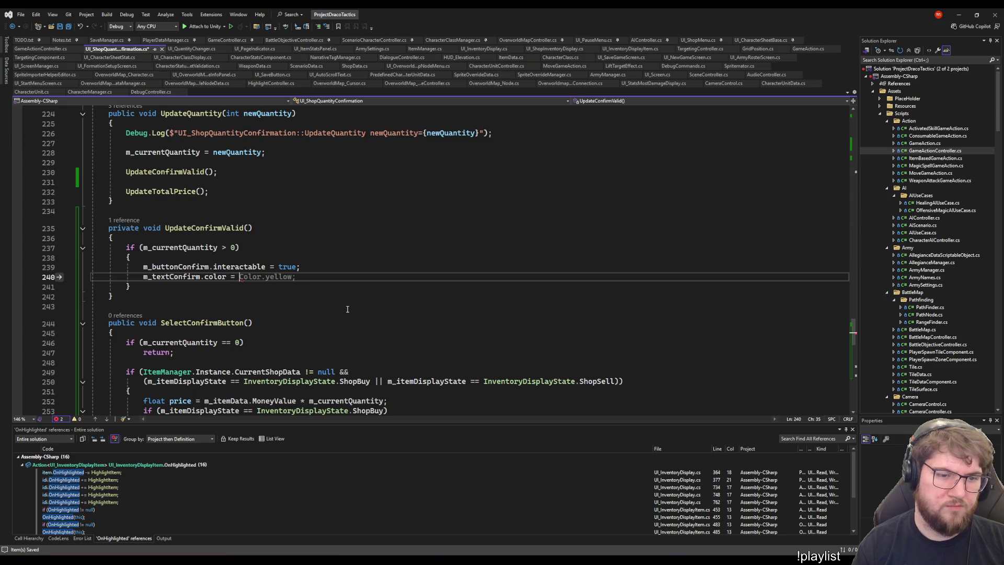
pyautogui.write('m_co')
# Finish m_textConfirm.color = m_colorConfirmActive; and copy both assignment lines
pyautogui.press('Tab')
pyautogui.write(';')
pyautogui.press('Down')
pyautogui.press('Home')
pyautogui.press('Home')
pyautogui.hotkey('shift', 'Up')
pyautogui.hotkey('shift', 'Up')
pyautogui.hotkey('shift', 'Home')
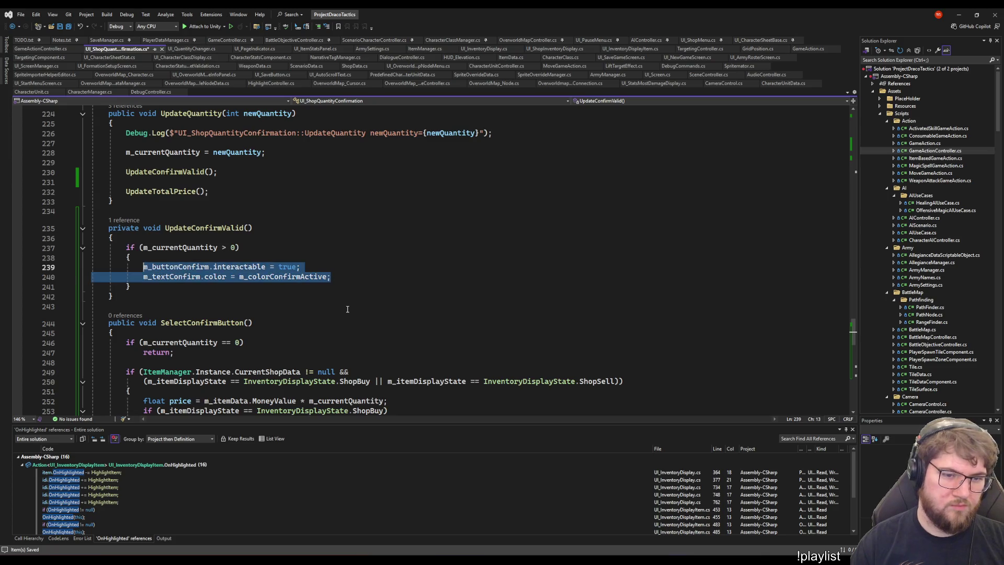
pyautogui.press('Escape')
pyautogui.press('Up')
pyautogui.press('Up')
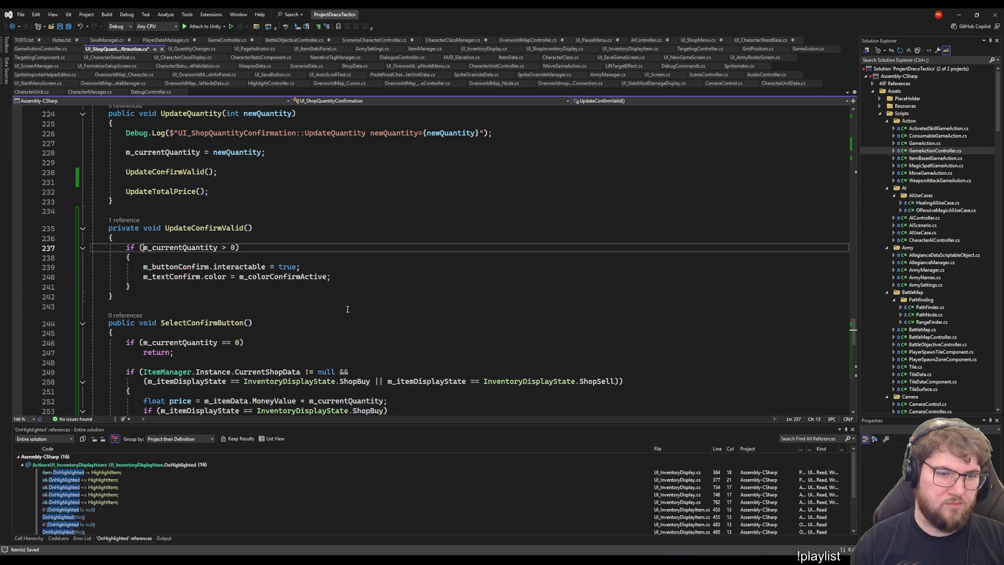
pyautogui.press('Down')
pyautogui.press('Down')
pyautogui.press('Down')
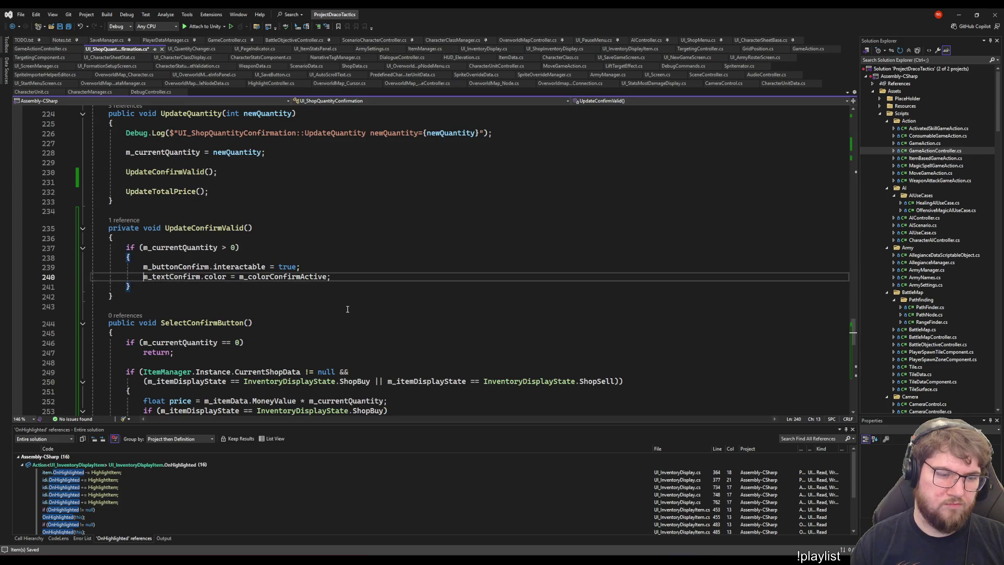
pyautogui.press('End')
# In the else branch, switch the colour to m_colorConfirmInactive and true to false
pyautogui.press('Down')
# Add an else block after the if and paste both assignment lines into it
pyautogui.press('Return')
pyautogui.write('else')
pyautogui.press('Return')
pyautogui.write('{')
pyautogui.press('Return')
pyautogui.hotkey('ctrl', 'v')
pyautogui.hotkey('ctrl', 'shift', 'Left')
pyautogui.press('BackSpace')
pyautogui.write('m_co')
pyautogui.press('Down')
pyautogui.press('Tab')
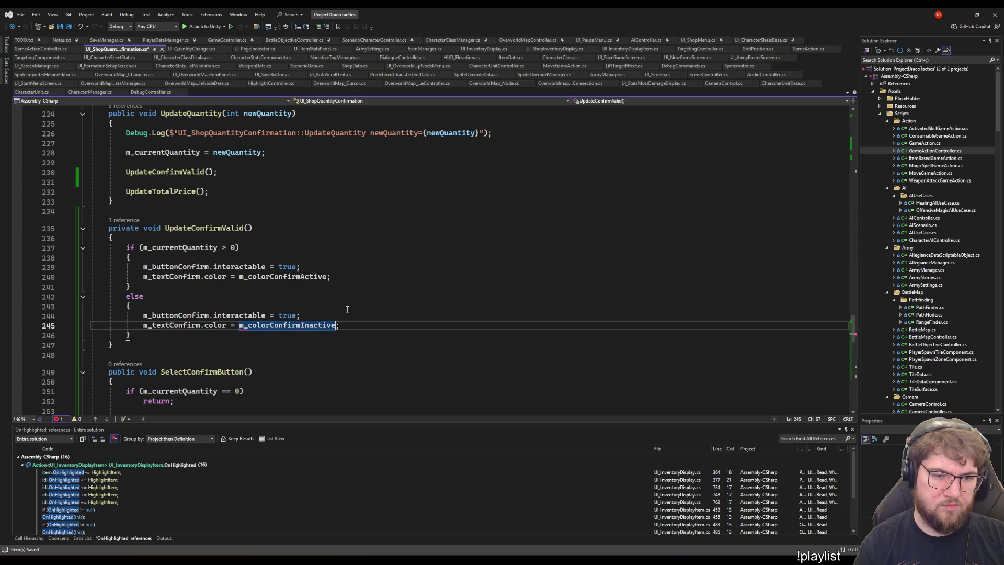
pyautogui.press('Up')
pyautogui.press('Left')
pyautogui.hotkey('ctrl', 'shift', 'Left')
pyautogui.write('fa')
pyautogui.press('Tab')
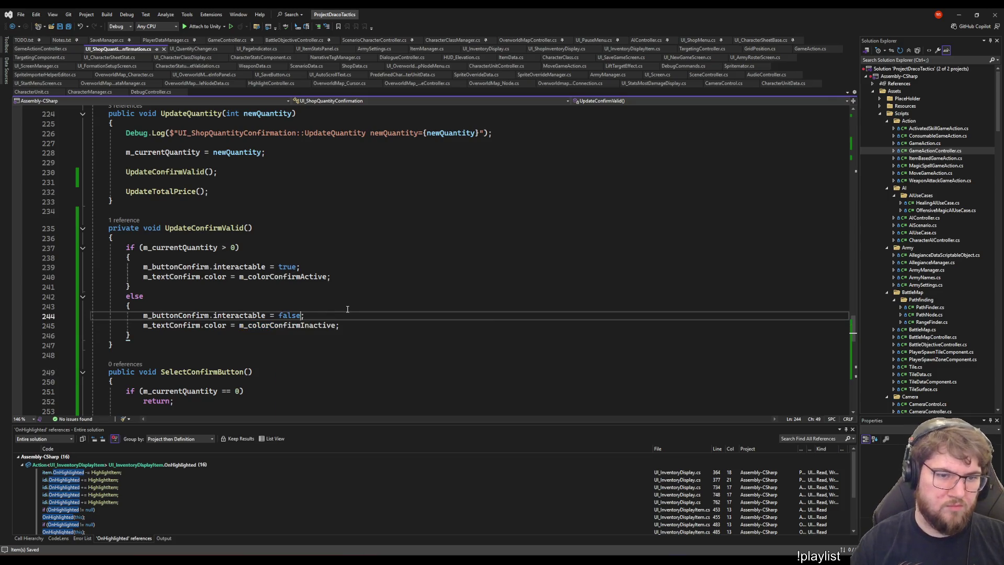
pyautogui.scroll(-5, 356, 243)
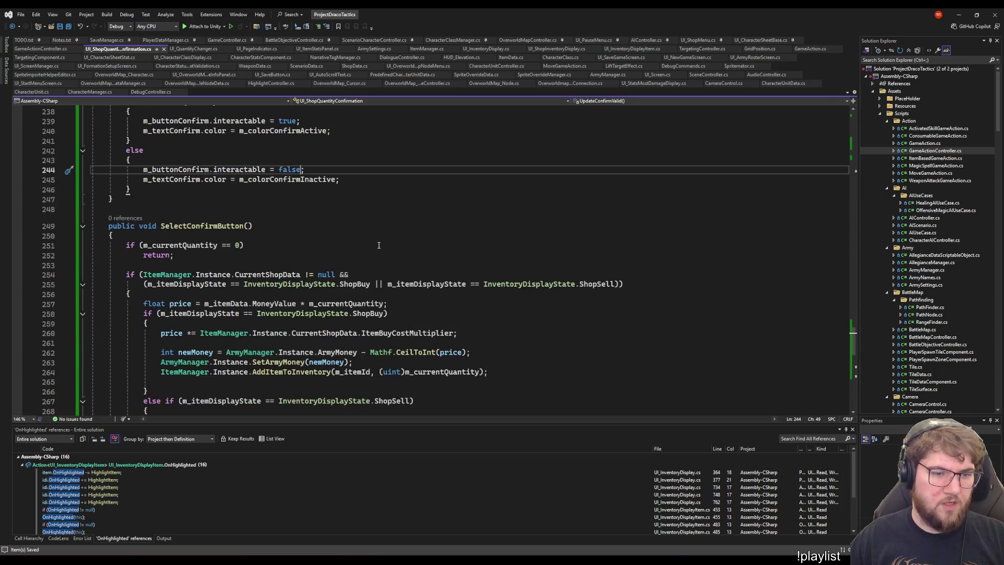
pyautogui.click(215, 263)
pyautogui.hotkey('shift', 'Up')
pyautogui.hotkey('shift', 'Up')
pyautogui.hotkey('shift', 'Up')
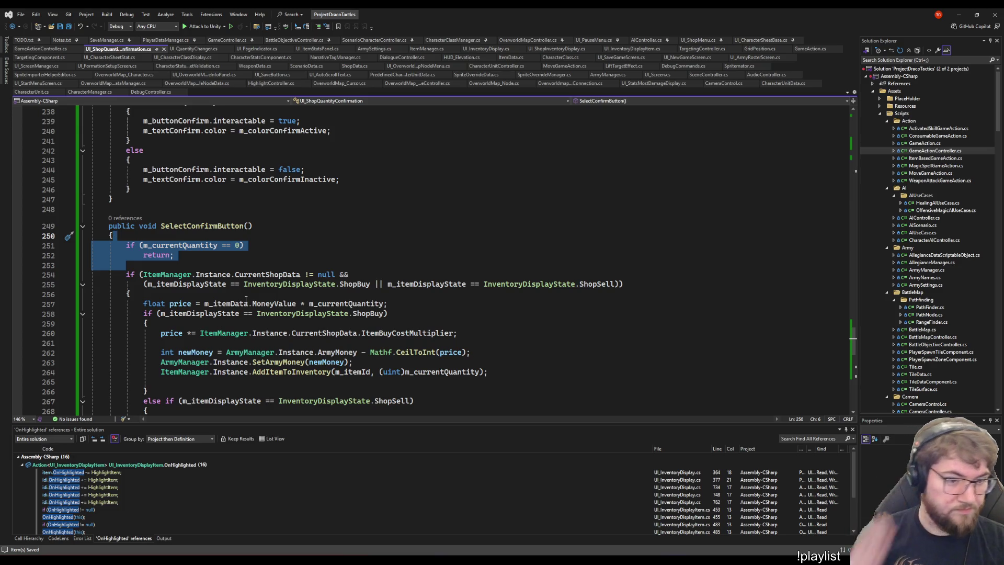
pyautogui.click(237, 256)
pyautogui.scroll(4, 333, 226)
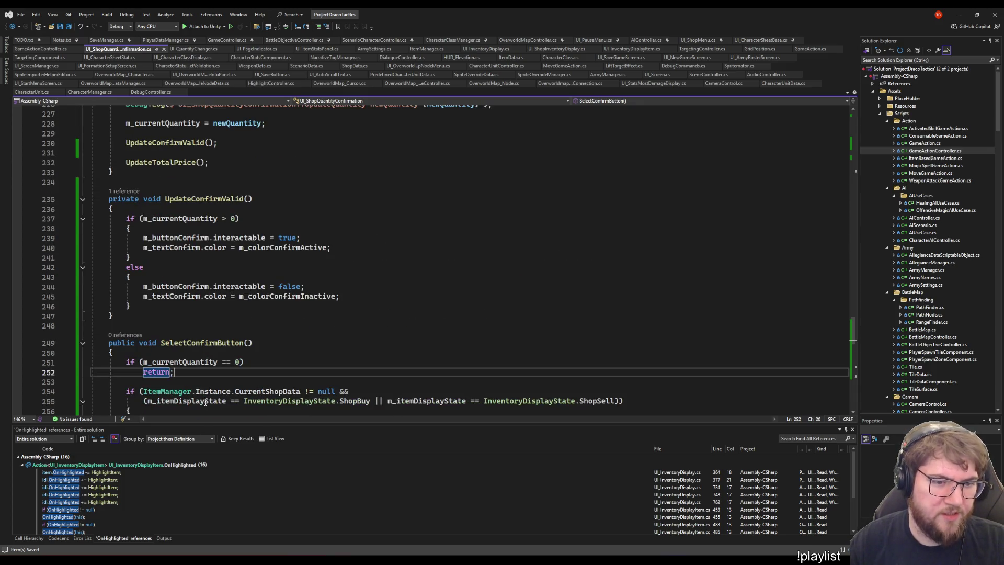
pyautogui.scroll(-5, 247, 353)
pyautogui.scroll(4, 246, 353)
pyautogui.press('Up')
pyautogui.press('Up')
pyautogui.press('Up')
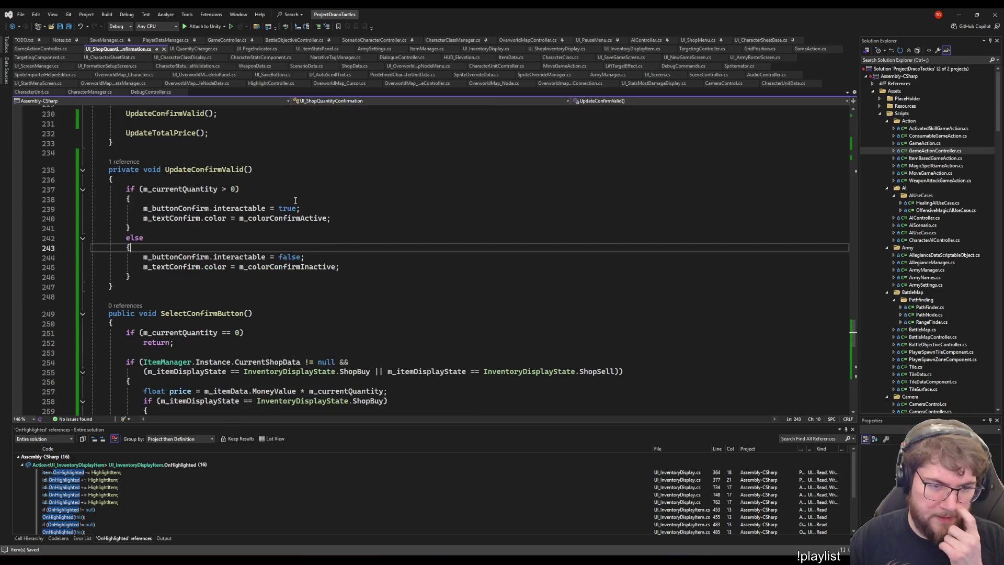
pyautogui.click(248, 297)
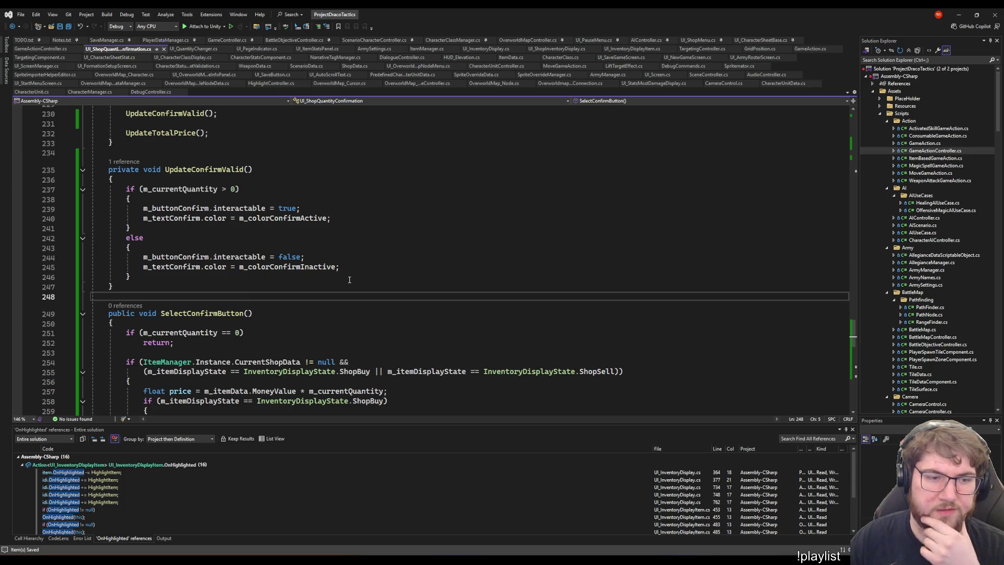
pyautogui.scroll(-10, 350, 280)
pyautogui.click(350, 323)
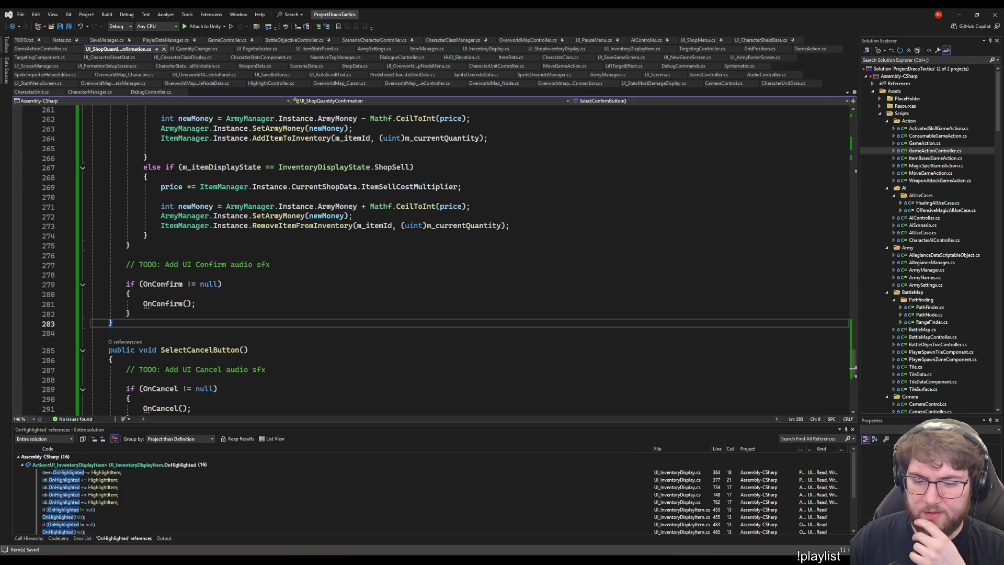
# In Unity, assign ConfirmLabel to Text Confirm, hide the confirmation panel and save ShopScreen
pyautogui.moveTo(564, 559)
pyautogui.hotkey('alt', 'Tab')
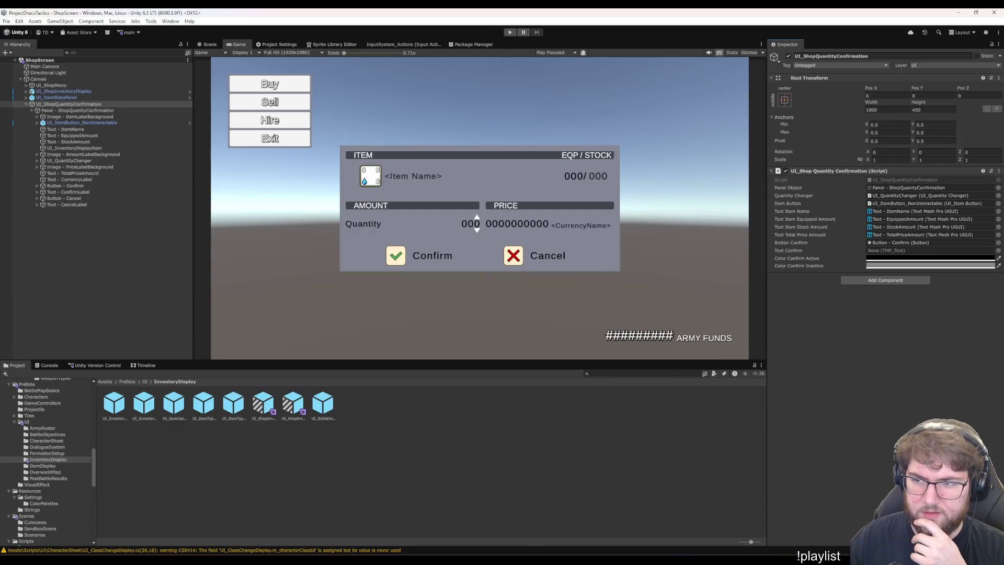
pyautogui.moveTo(73, 192)
pyautogui.mouseDown()
pyautogui.moveTo(790, 270)
pyautogui.moveTo(871, 251)
pyautogui.mouseUp()
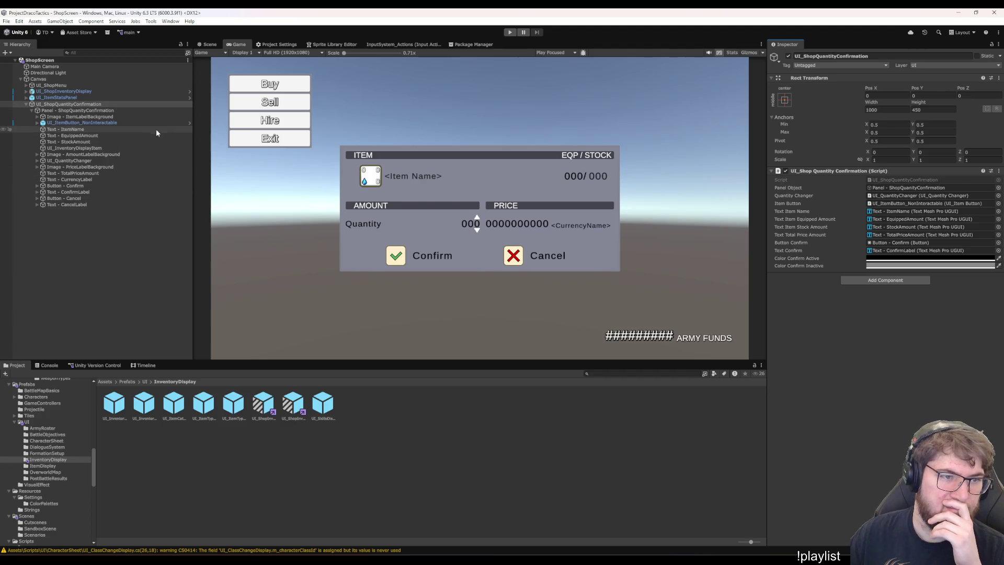
pyautogui.click(151, 110)
pyautogui.click(788, 57)
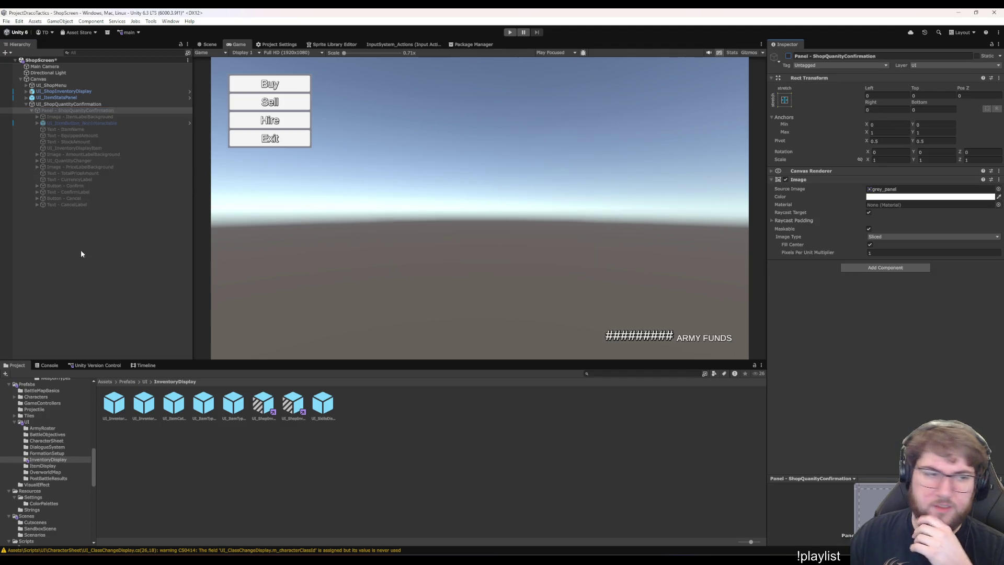
pyautogui.click(105, 244)
pyautogui.hotkey('ctrl', 's')
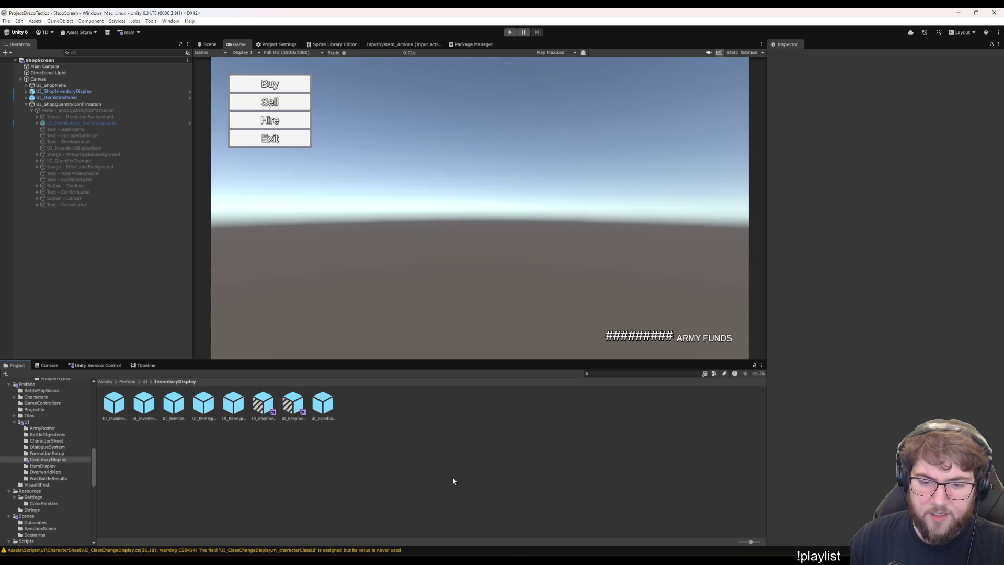
# Open the Strings resources and Scenes folders in the Project window
pyautogui.scroll(-3, 52, 466)
pyautogui.click(33, 464)
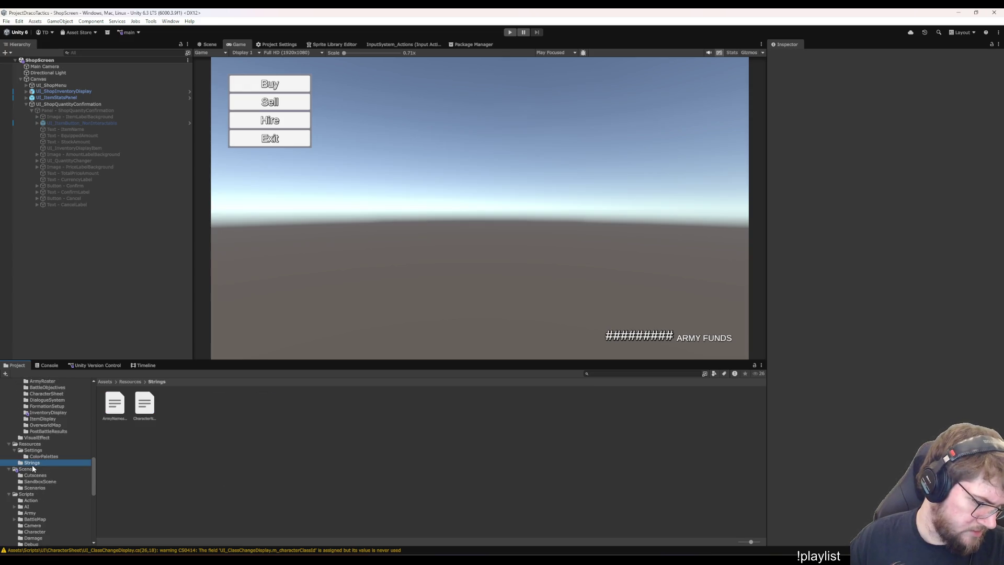
pyautogui.click(32, 468)
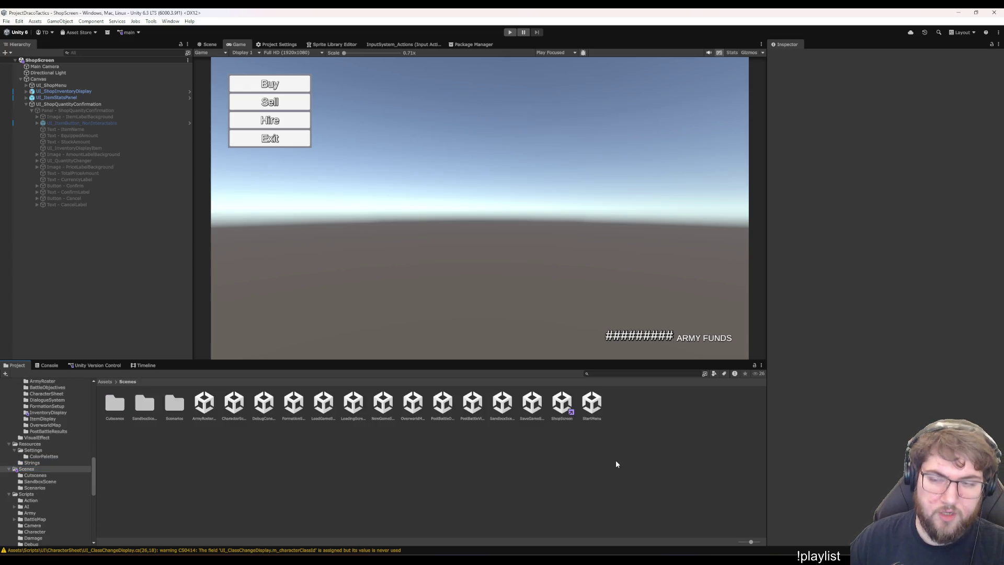
# Back in Visual Studio, place the caret in SelectCancelButton's cancel handler
pyautogui.hotkey('alt', 'Tab')
pyautogui.click(205, 277)
pyautogui.scroll(-6, 205, 308)
pyautogui.scroll(3, 205, 308)
pyautogui.click(304, 275)
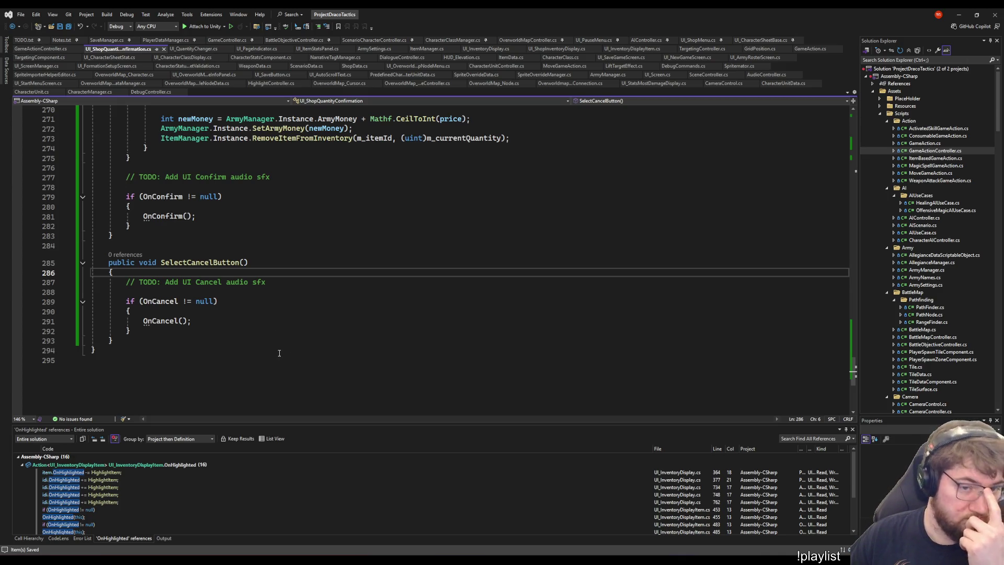
# Open UI_ShopMenu.cs and inspect the parameterless ExitScreen overload
pyautogui.click(41, 48)
pyautogui.click(118, 49)
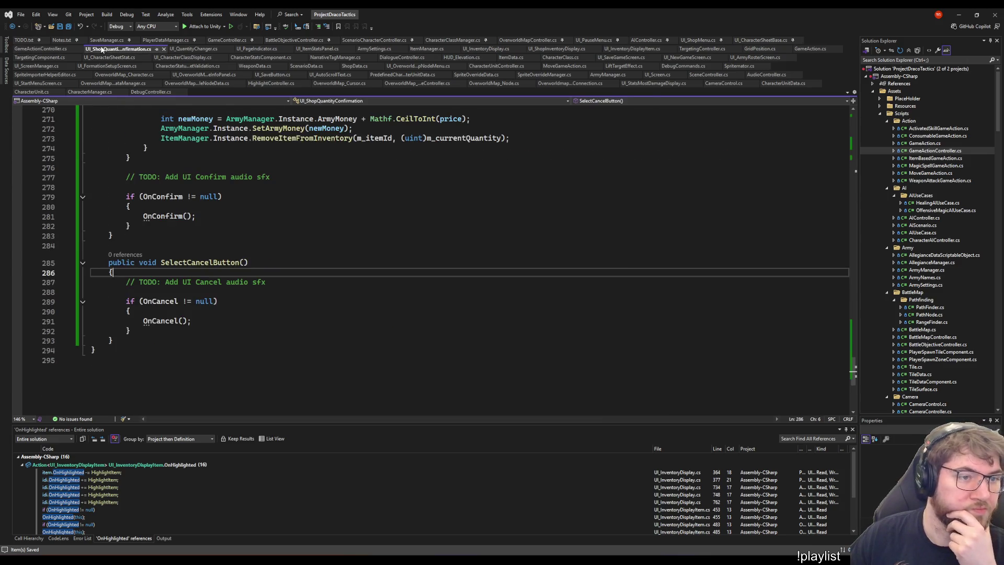
pyautogui.click(703, 41)
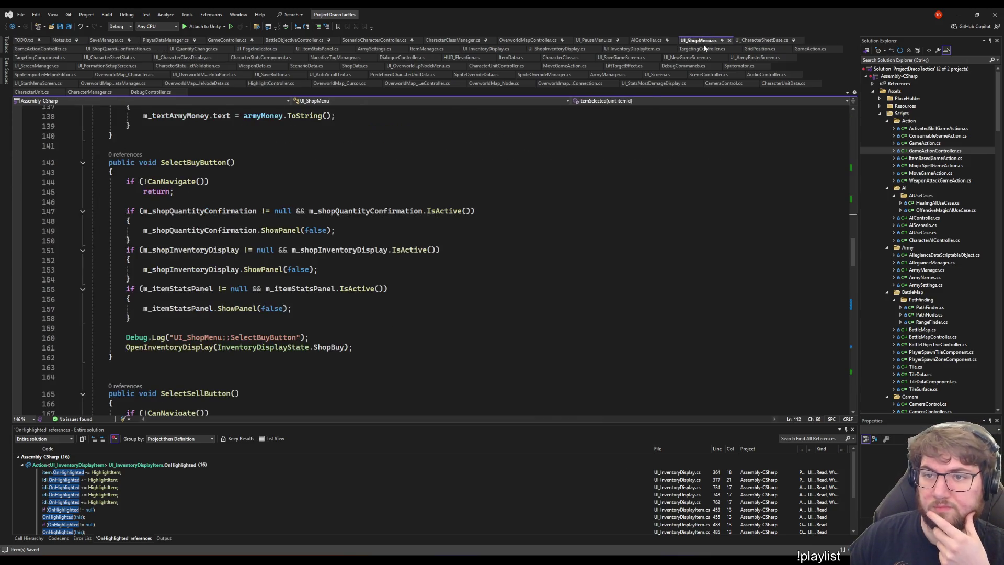
pyautogui.scroll(7, 604, 251)
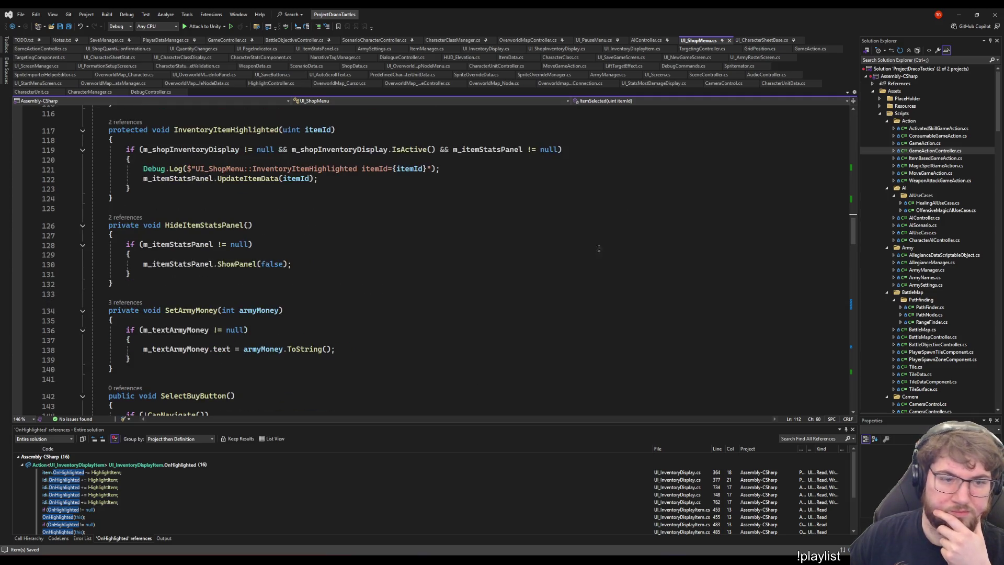
pyautogui.scroll(20, 593, 257)
pyautogui.scroll(-20, 596, 262)
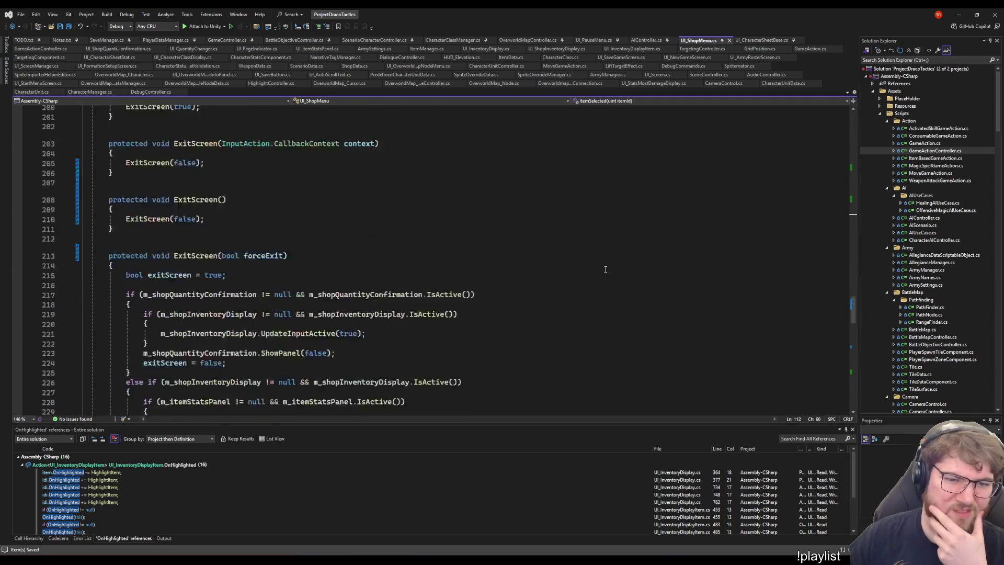
pyautogui.scroll(13, 605, 266)
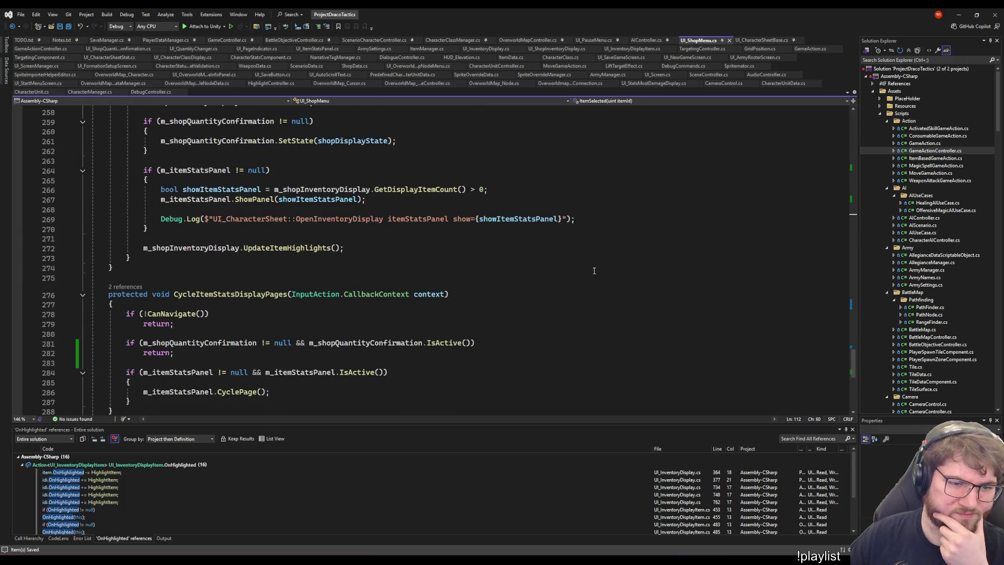
pyautogui.scroll(12, 580, 269)
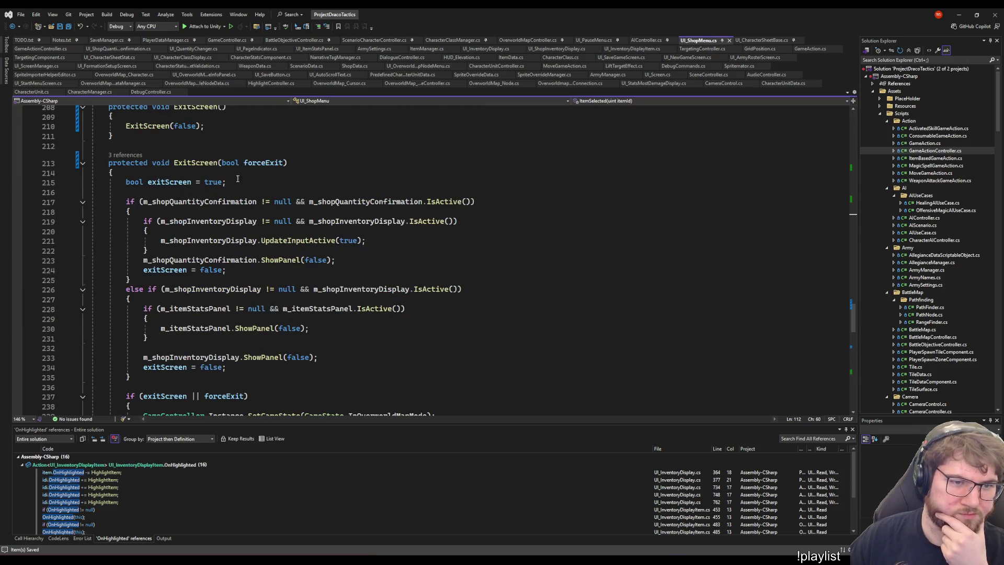
pyautogui.scroll(4, 236, 204)
pyautogui.click(201, 252)
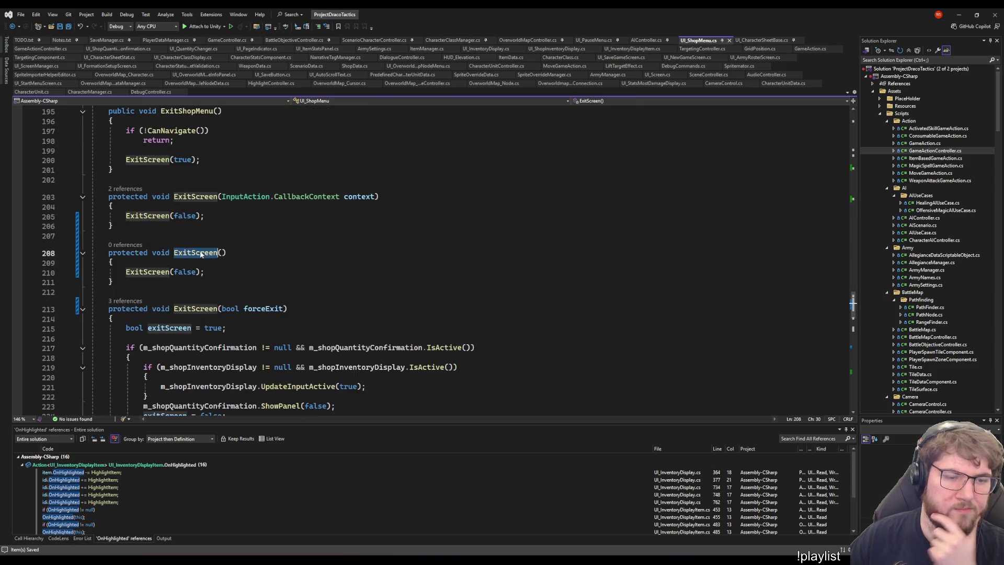
pyautogui.scroll(20, 340, 296)
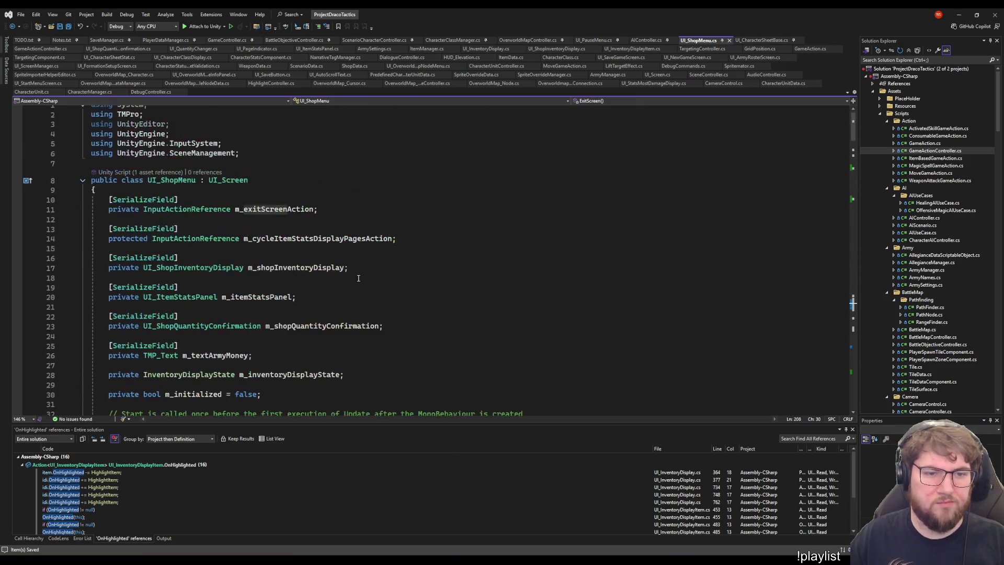
pyautogui.scroll(-14, 374, 249)
# In OnDisable, add m_shopQuantityConfirmation.OnConfirm -= ExitScreen; above the OnCancel line and save
pyautogui.click(382, 293)
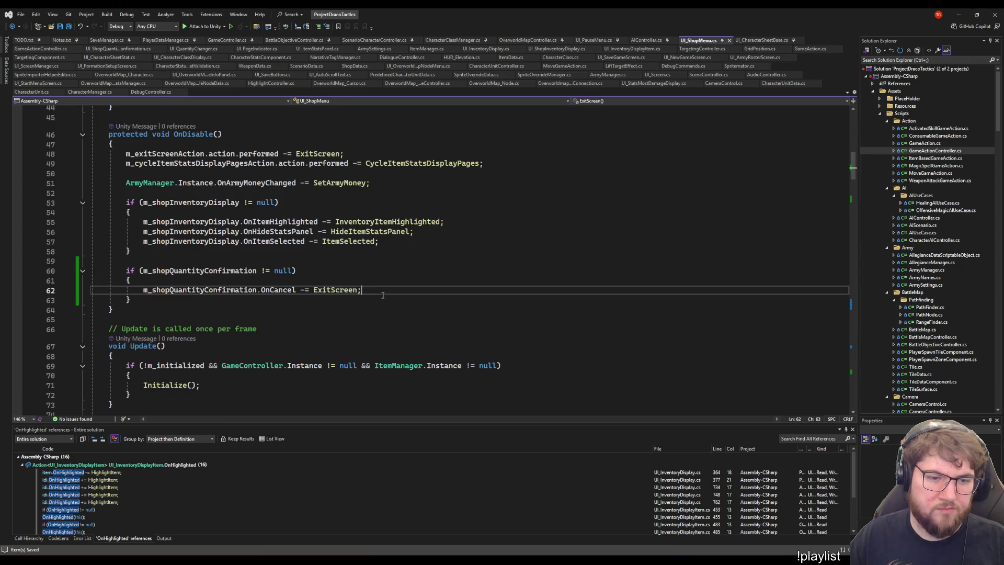
pyautogui.press('Return')
pyautogui.write('m')
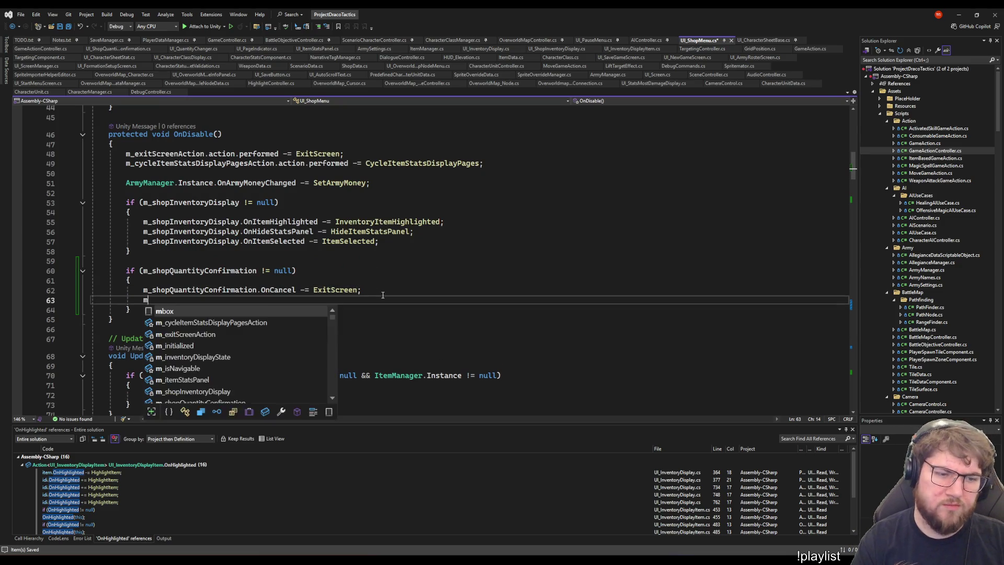
pyautogui.write('_shopQ')
pyautogui.press('Tab')
pyautogui.write('.onco')
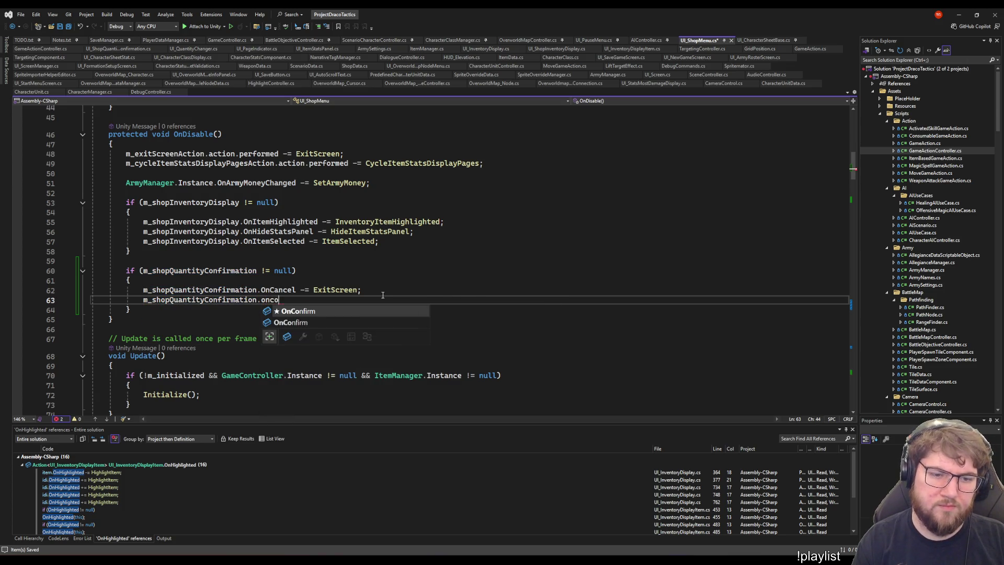
pyautogui.press('Tab')
pyautogui.write('-= ExitScreen;')
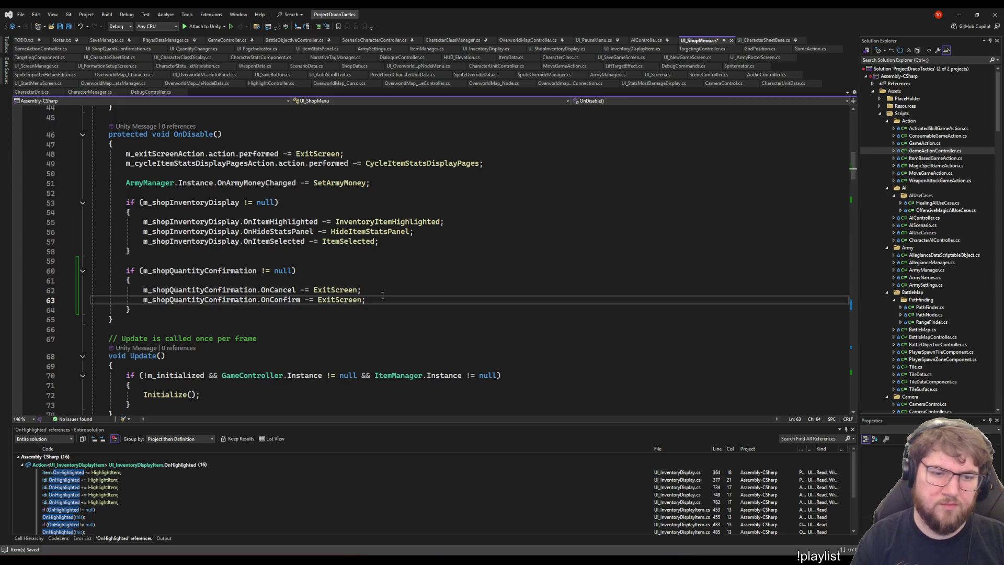
pyautogui.hotkey('alt', 'Up')
pyautogui.hotkey('ctrl', 's')
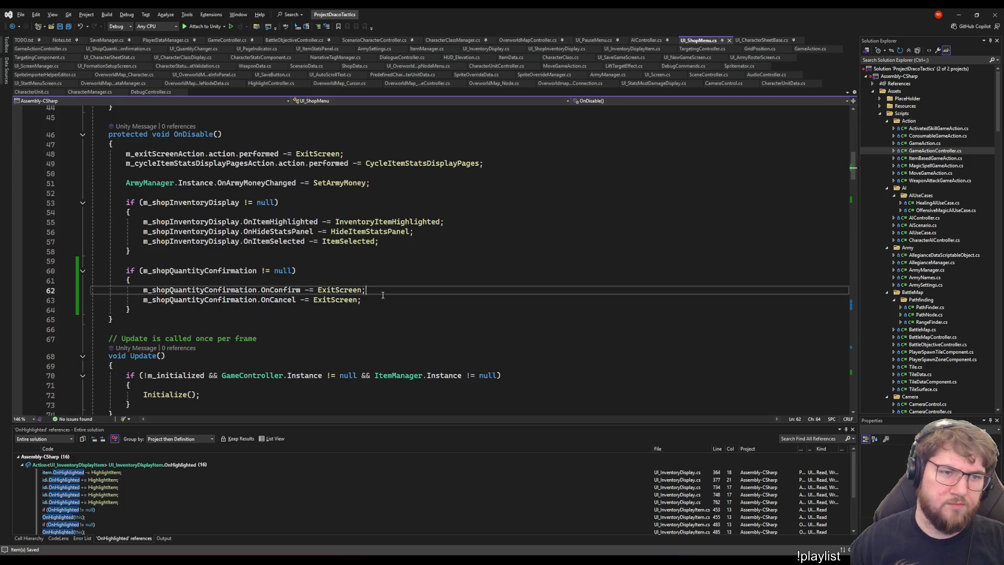
# In Initialize, subscribe ExitScreen to m_shopQuantityConfirmation.OnConfirm alongside the OnCancel subscription
pyautogui.scroll(4, 384, 283)
pyautogui.click(454, 205)
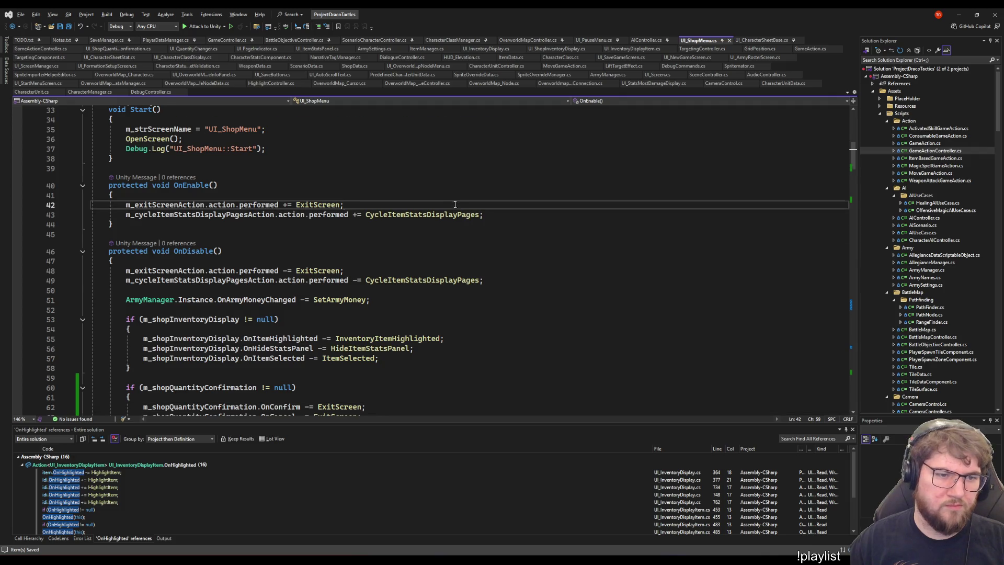
pyautogui.scroll(3, 449, 210)
pyautogui.scroll(-15, 419, 282)
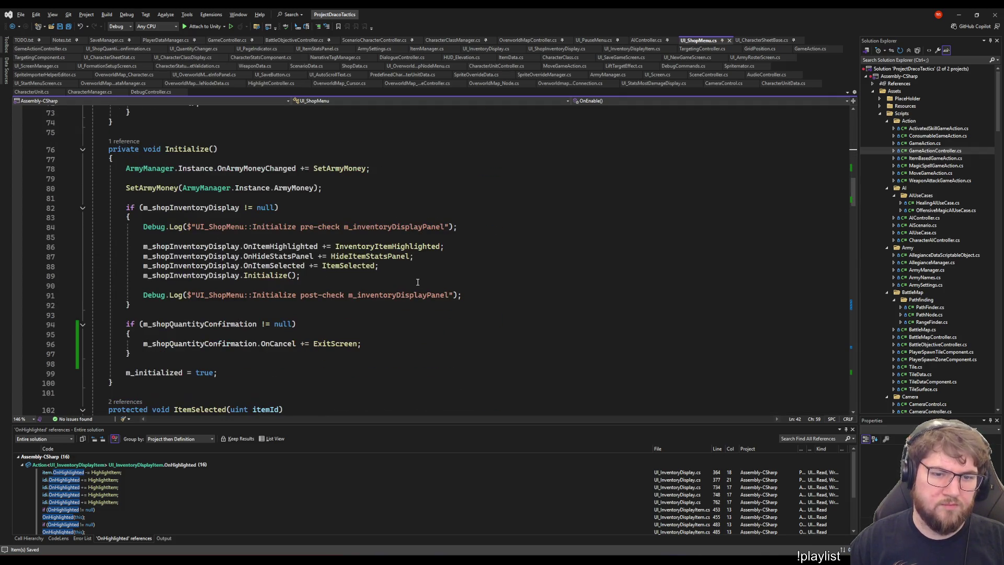
pyautogui.click(366, 343)
pyautogui.press('Return')
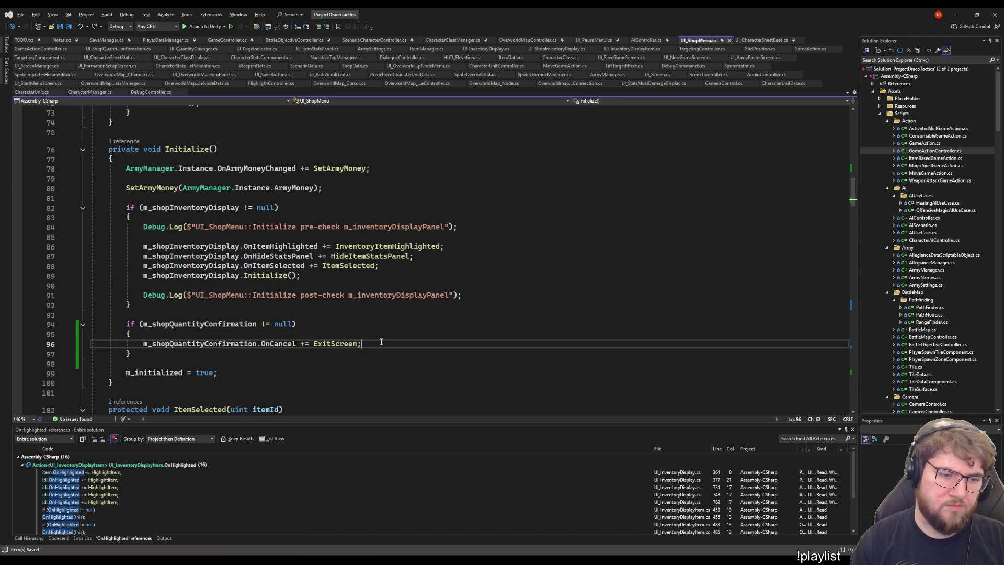
pyautogui.press('Tab')
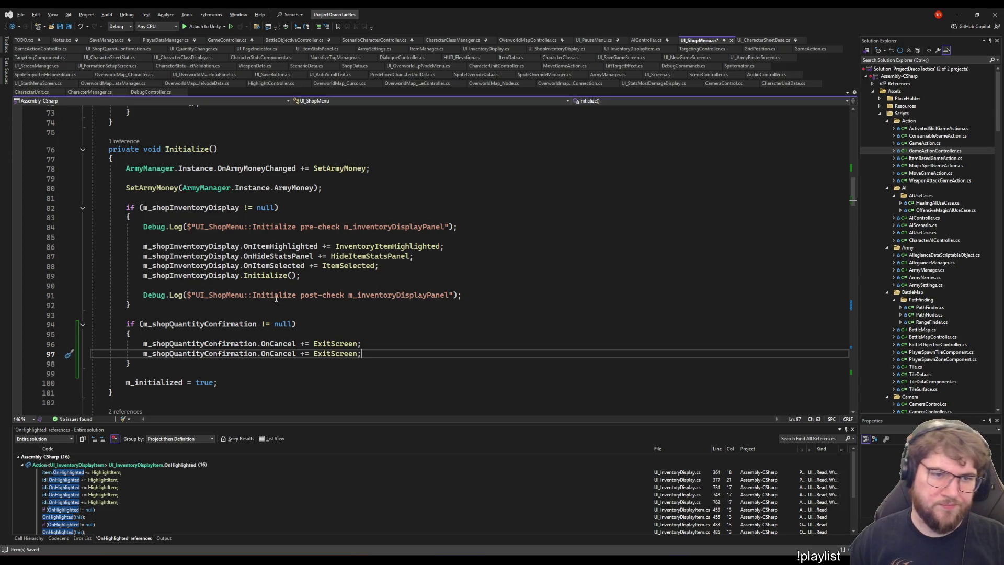
pyautogui.doubleClick(266, 344)
pyautogui.write('On')
pyautogui.press('Tab')
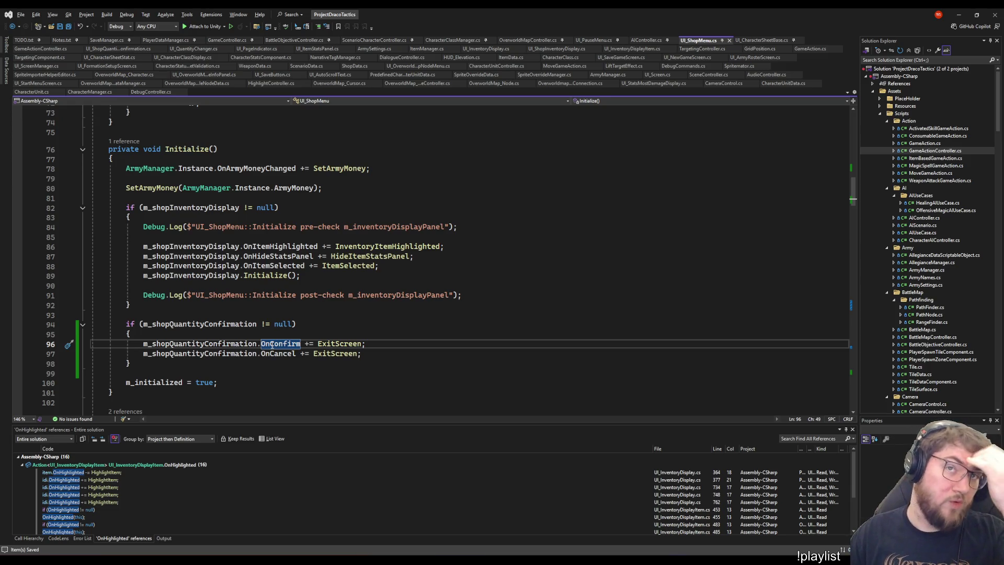
pyautogui.click(367, 345)
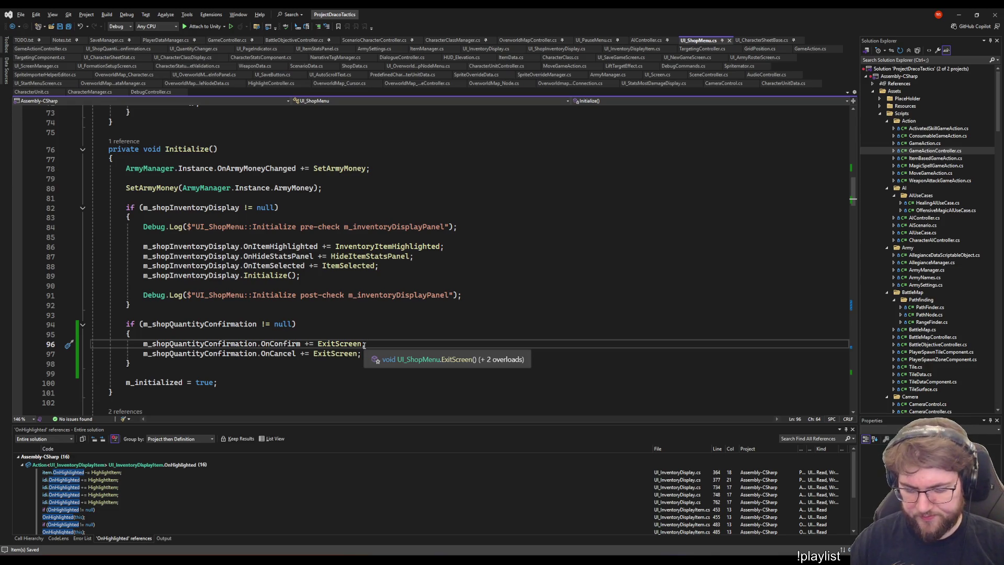
# Review the subscriptions and highlight the OnConfirm event name
pyautogui.click(580, 271)
pyautogui.click(615, 317)
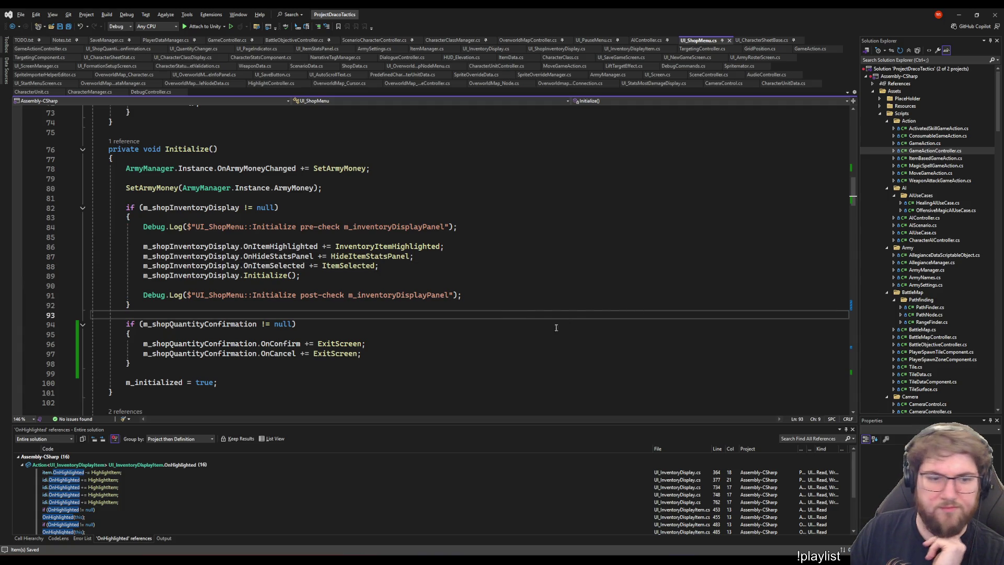
pyautogui.scroll(-4, 395, 340)
pyautogui.doubleClick(281, 227)
pyautogui.scroll(-20, 366, 270)
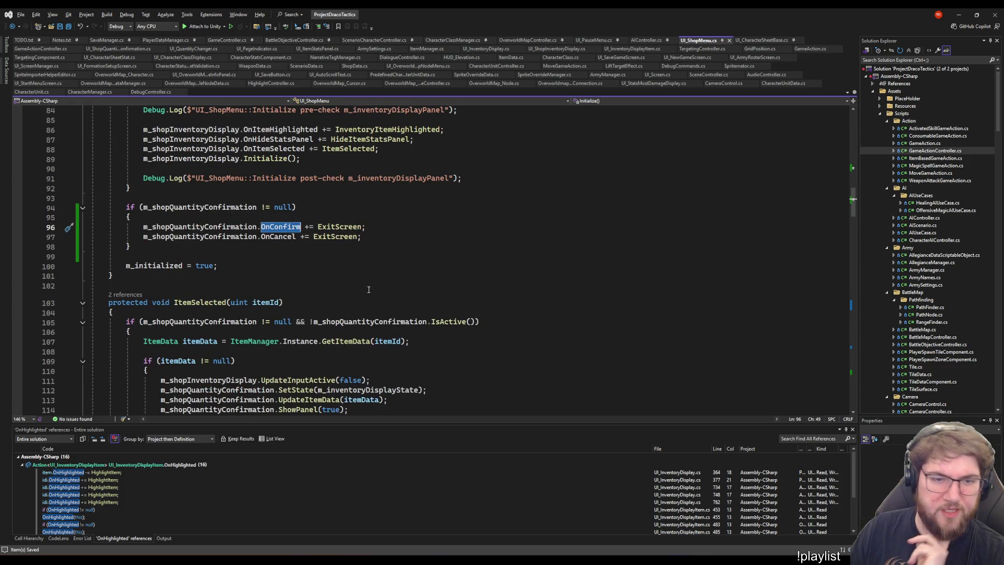
# After CycleItemStatsDisplayPages, add a blank line and begin typing 'protected void COnf'
pyautogui.scroll(5, 193, 304)
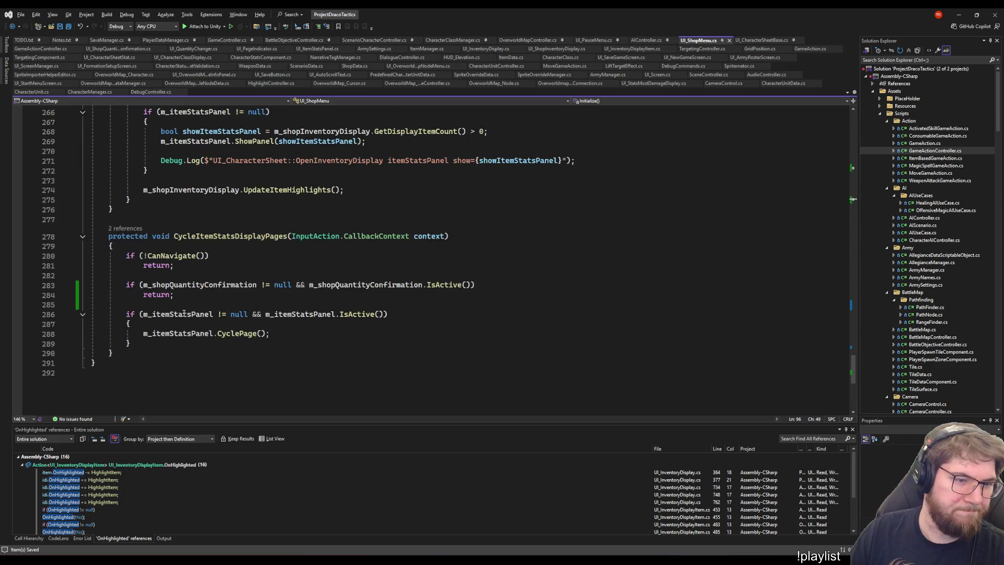
pyautogui.click(121, 366)
pyautogui.press('Up')
pyautogui.scroll(15, 261, 346)
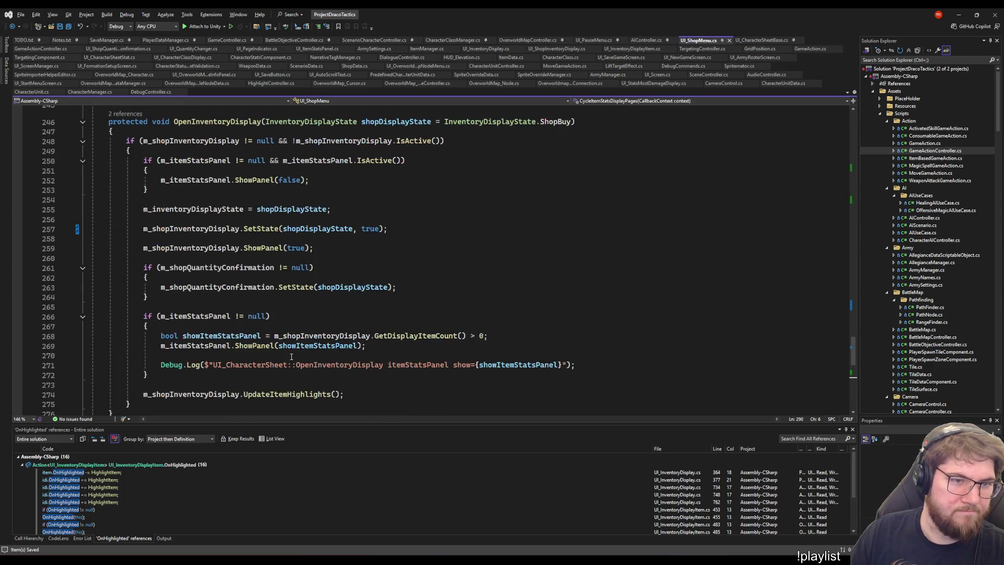
pyautogui.scroll(8, 293, 342)
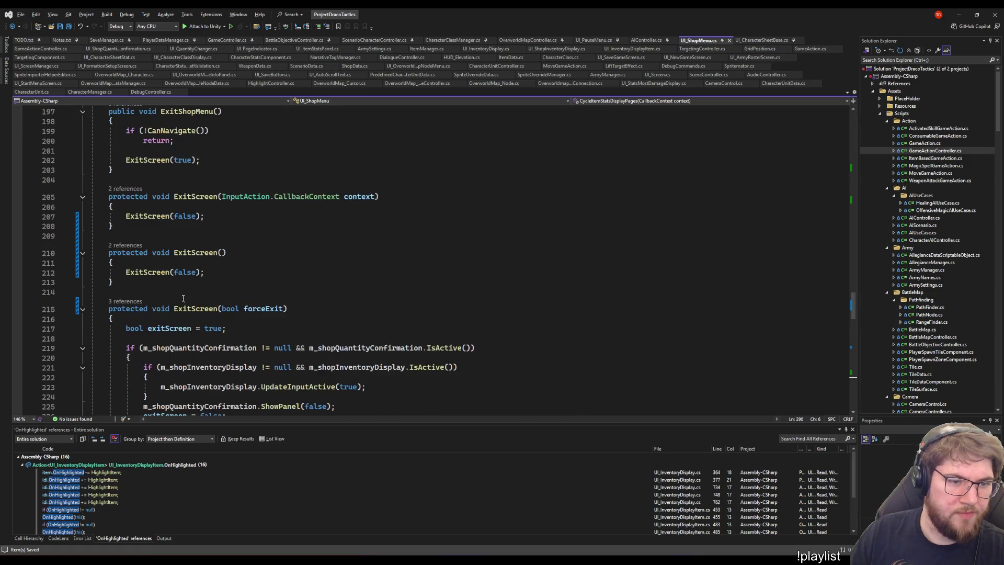
pyautogui.scroll(-20, 183, 299)
pyautogui.press('Down')
pyautogui.press('Return')
pyautogui.write('protected void COnf')
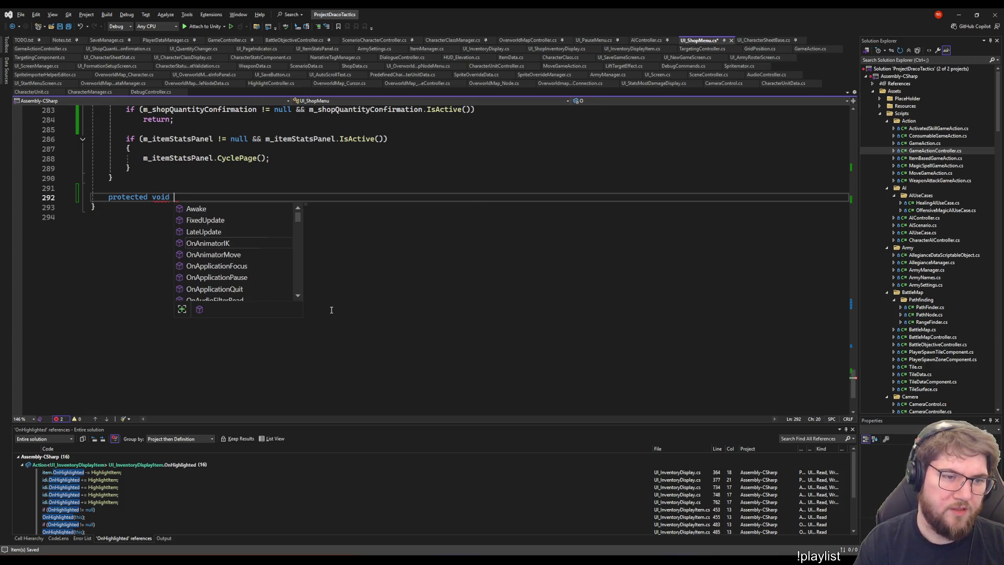
# Declare protected void ConfirmShopTransaction() with a body that calls ExitScreen();
pyautogui.press('BackSpace')
pyautogui.press('BackSpace')
pyautogui.press('BackSpace')
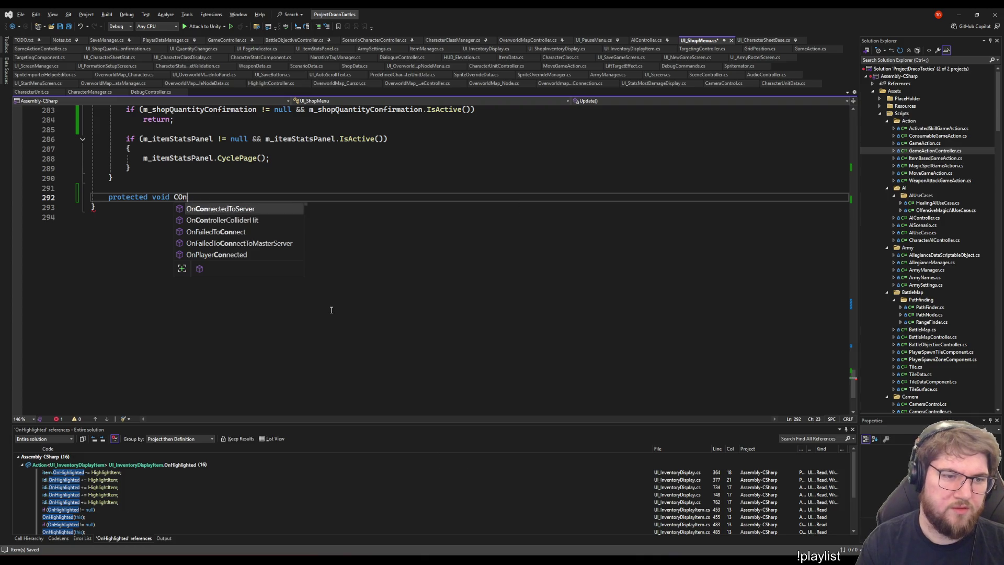
pyautogui.write('onfirm')
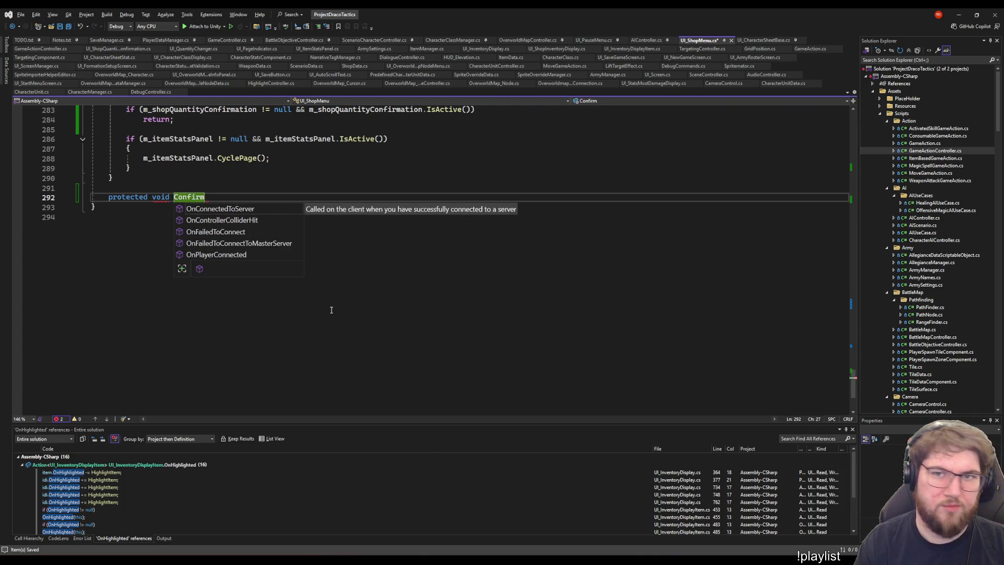
pyautogui.write('Shop')
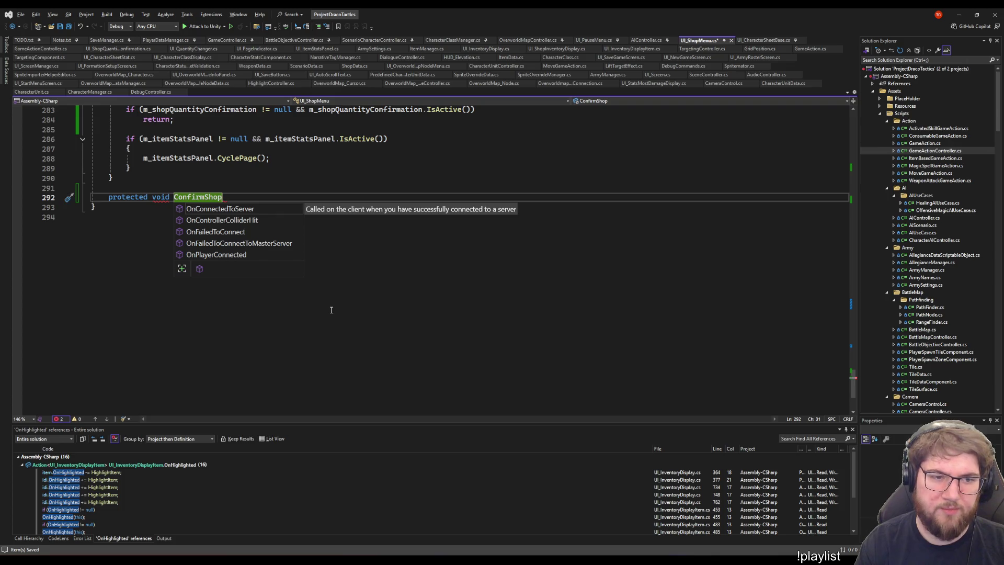
pyautogui.write('Transa')
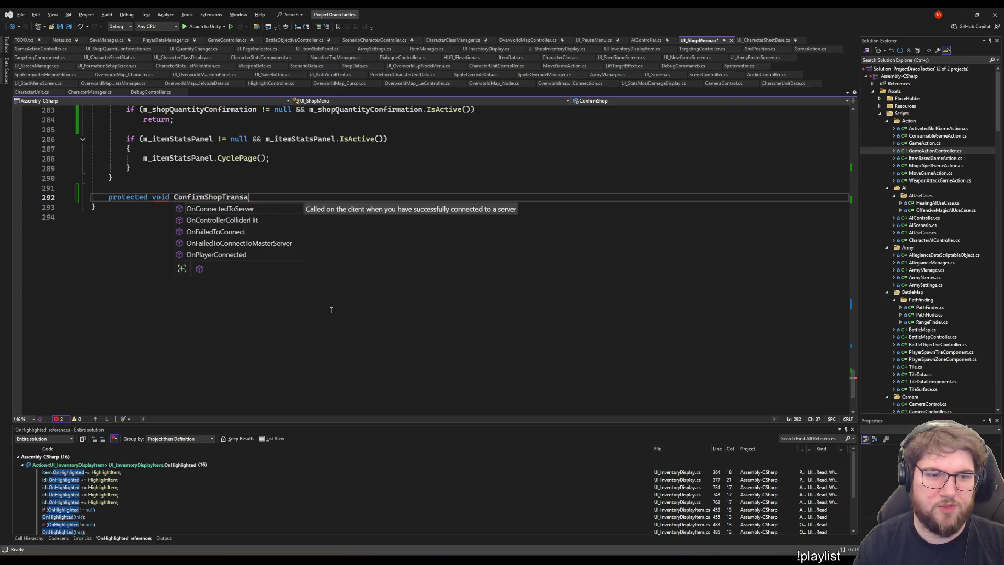
pyautogui.write('ction')
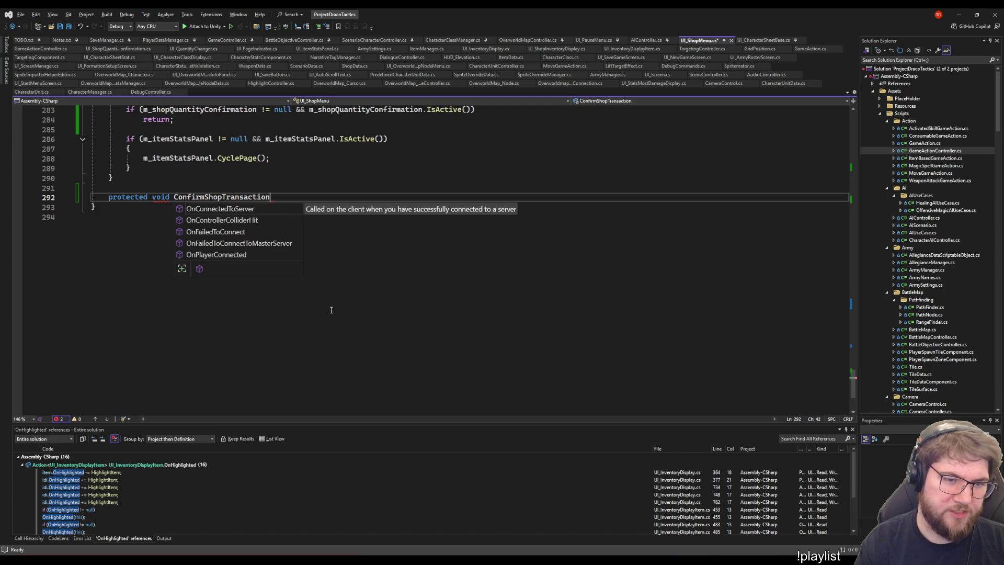
pyautogui.write('()')
pyautogui.press('Return')
pyautogui.write('{')
pyautogui.press('Return')
pyautogui.scroll(6, 331, 309)
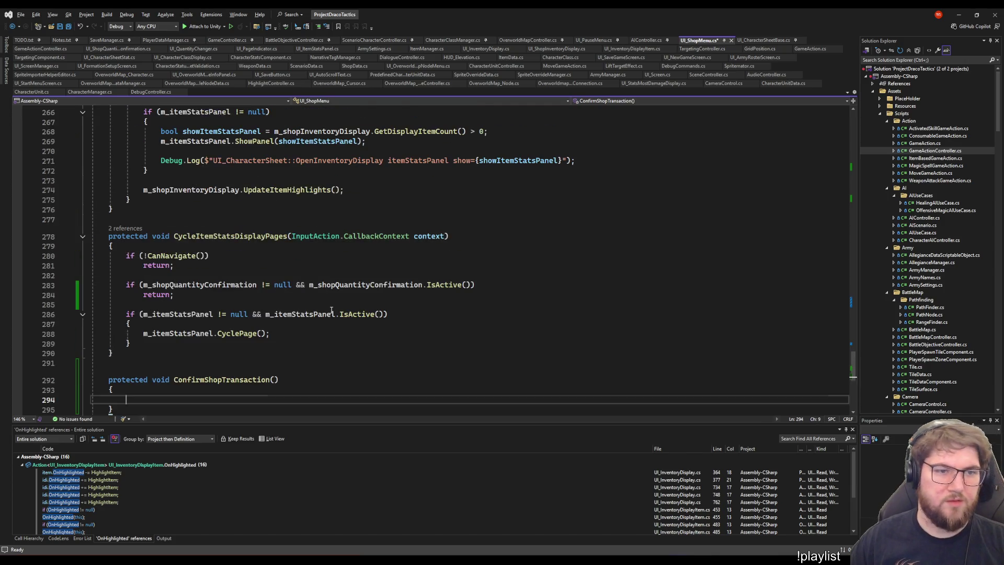
pyautogui.write('Exit')
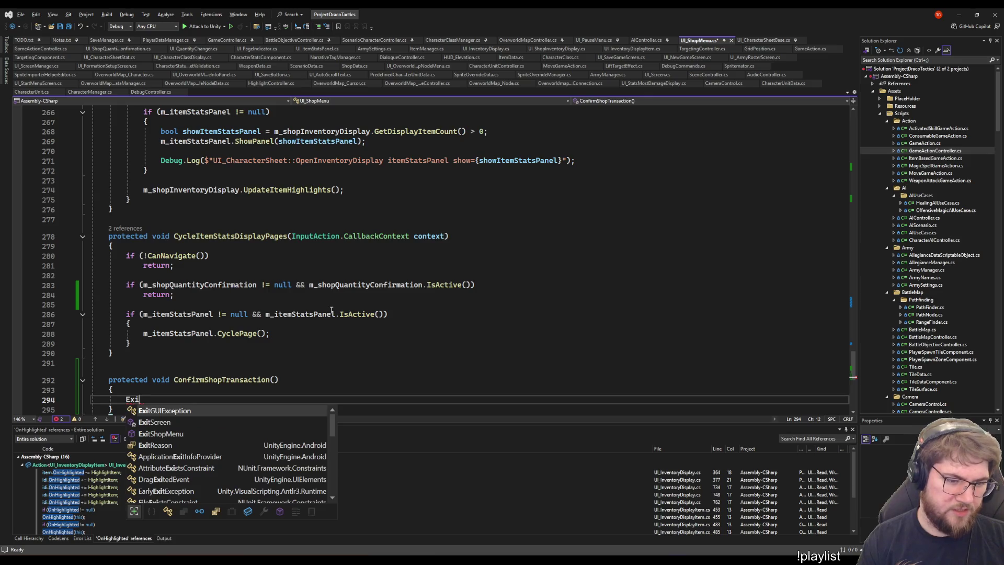
pyautogui.press('Down')
pyautogui.write('();')
pyautogui.press('Return')
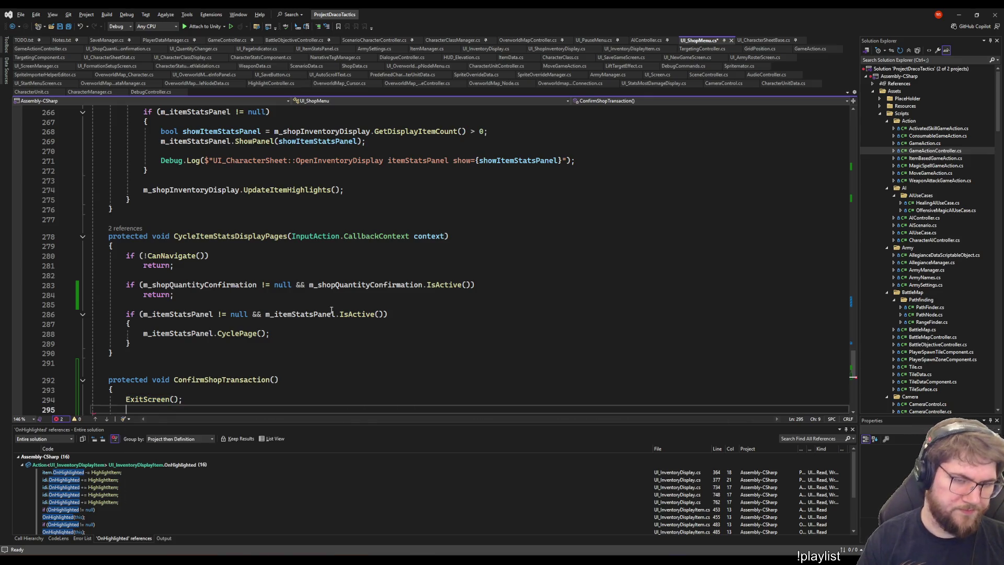
# Highlight the uses of m_shopInventoryDisplay and scroll up toward SelectBuyButton
pyautogui.scroll(2, 331, 309)
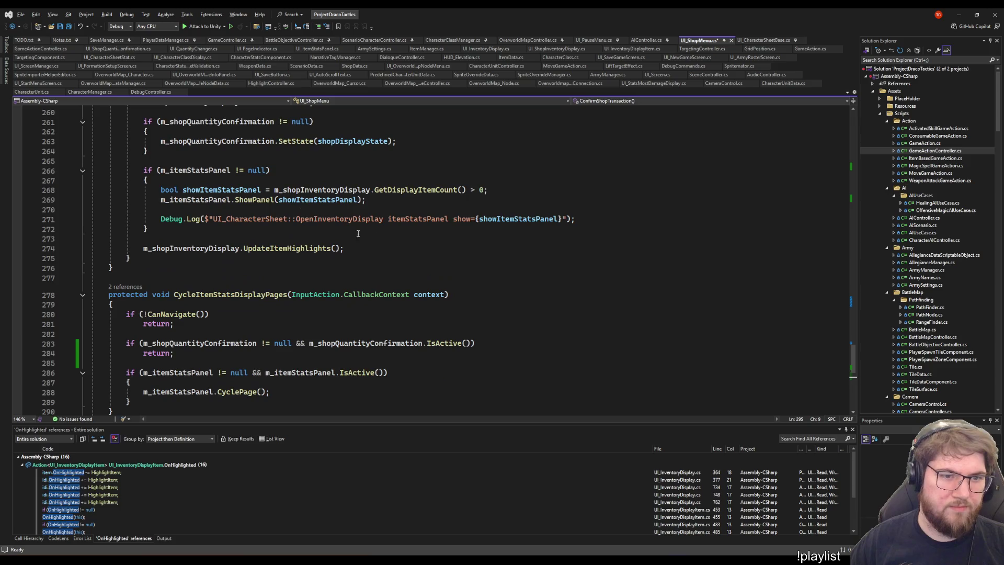
pyautogui.click(239, 248)
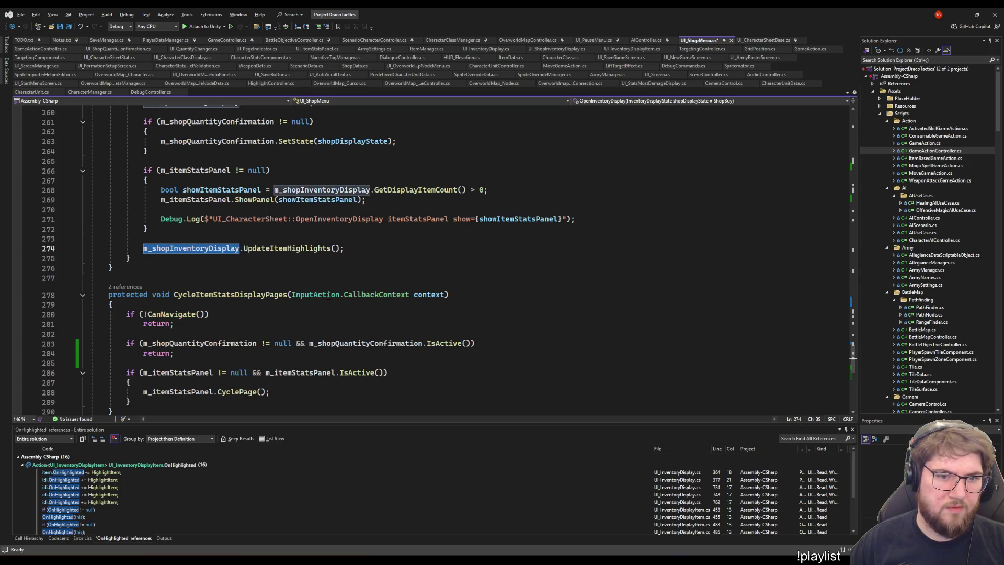
pyautogui.scroll(9, 358, 328)
pyautogui.scroll(8, 358, 328)
pyautogui.scroll(14, 463, 418)
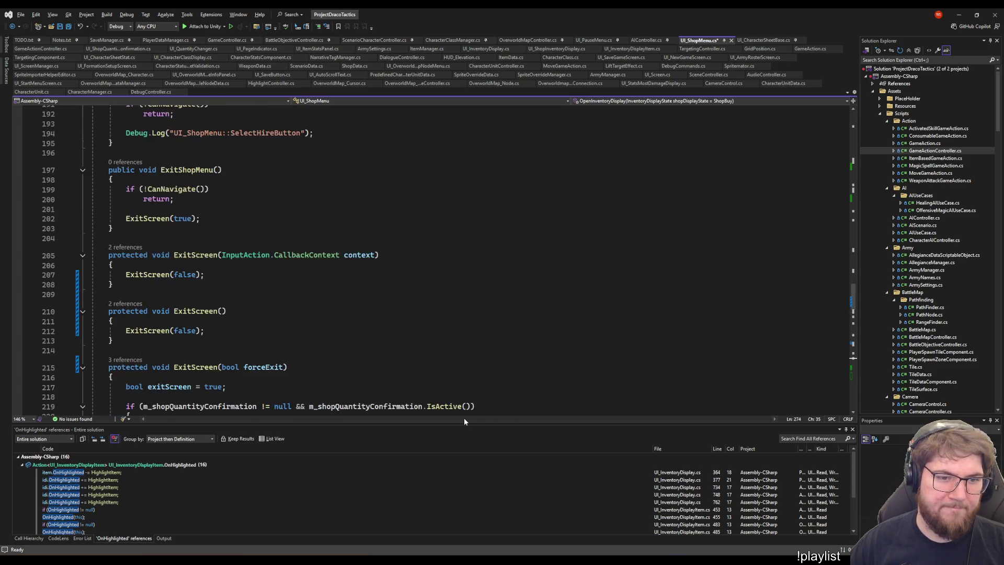
pyautogui.scroll(9, 461, 406)
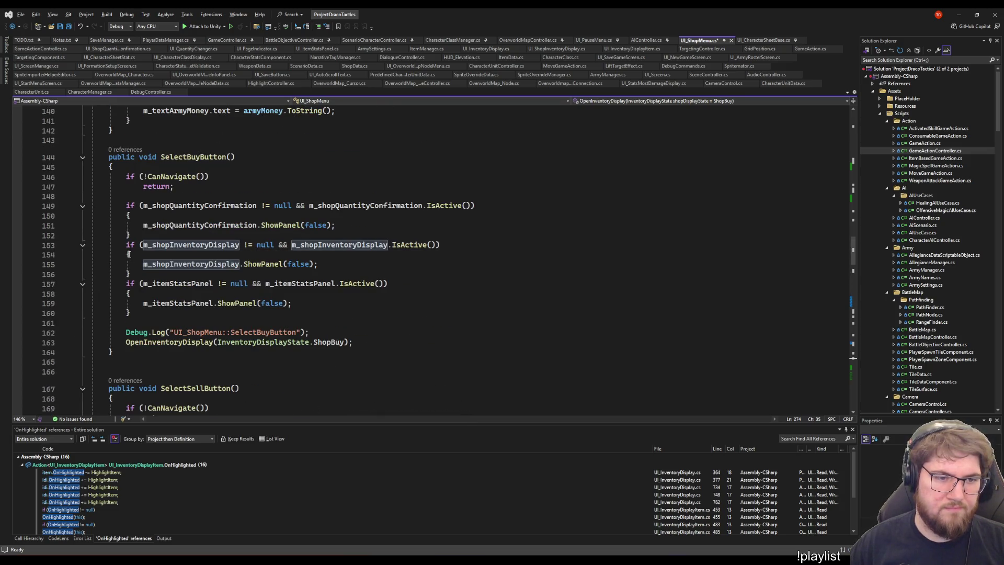
# Copy the m_shopInventoryDisplay if block from SelectBuyButton and paste it after ExitScreen() in ConfirmShopTransaction
pyautogui.click(126, 244)
pyautogui.keyDown('shift'); pyautogui.click(139, 272); pyautogui.keyUp('shift')
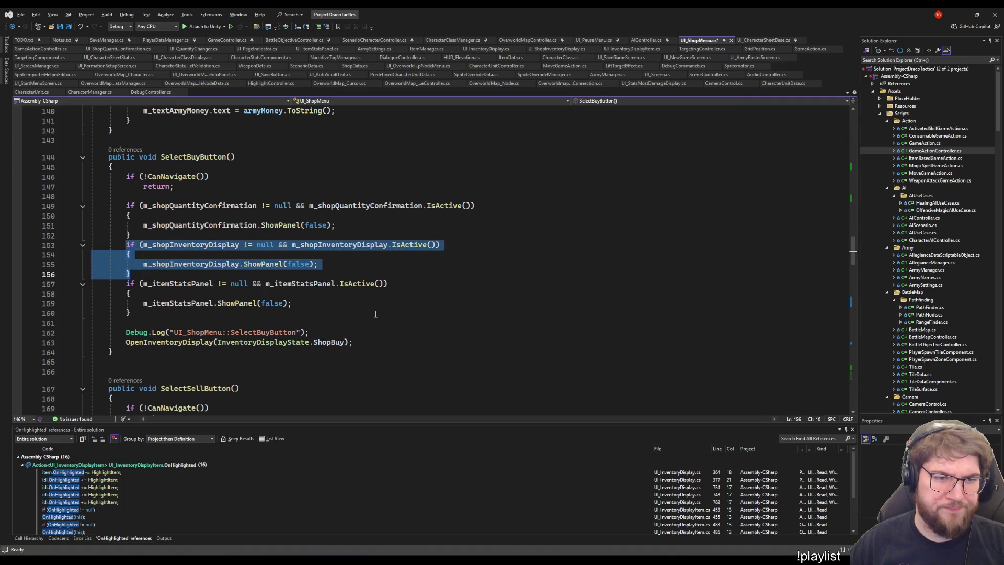
pyautogui.scroll(13, 376, 313)
pyautogui.scroll(9, 376, 314)
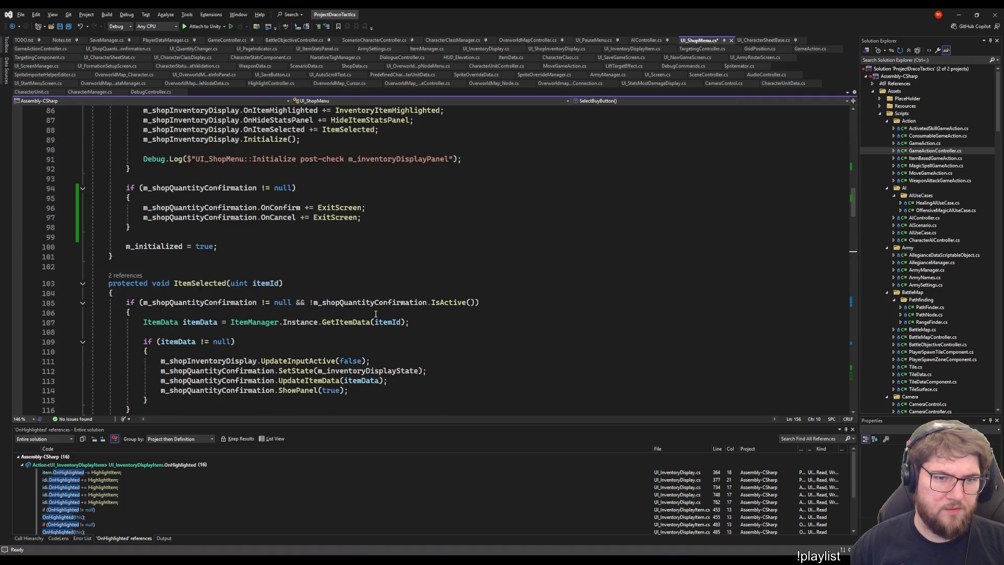
pyautogui.scroll(-20, 387, 301)
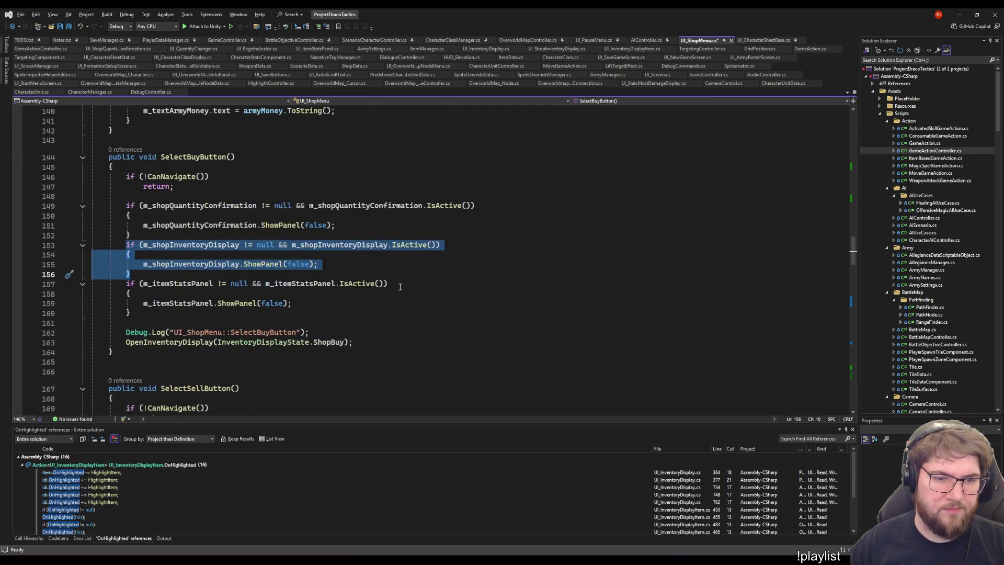
pyautogui.scroll(-20, 400, 286)
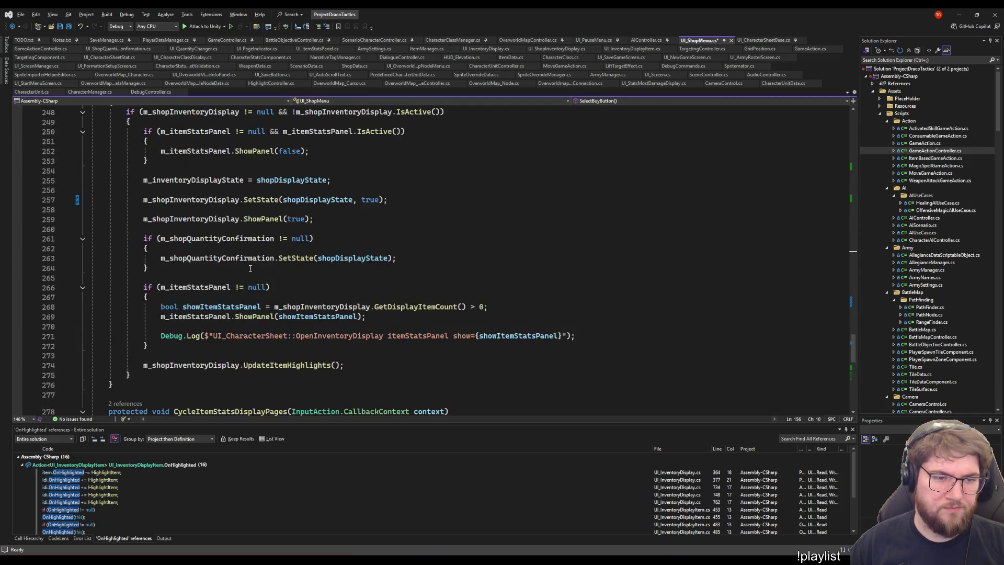
pyautogui.scroll(-3, 265, 274)
pyautogui.click(206, 293)
pyautogui.write('if (m_shopInventoryDisplay != null && m_shopInventoryDisplay.IsActive())         {             m_shopInventoryDisplay.ShowPanel(false);         }')
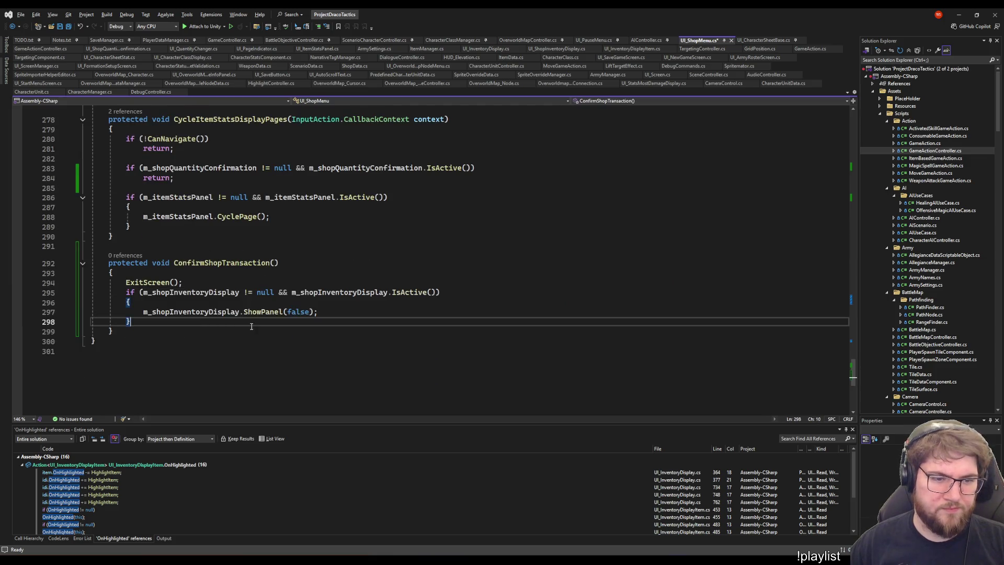
# Rewrite the pasted ShowPanel line as an m_shopInventoryDisplay pop call, then delete the pop again
pyautogui.doubleClick(259, 313)
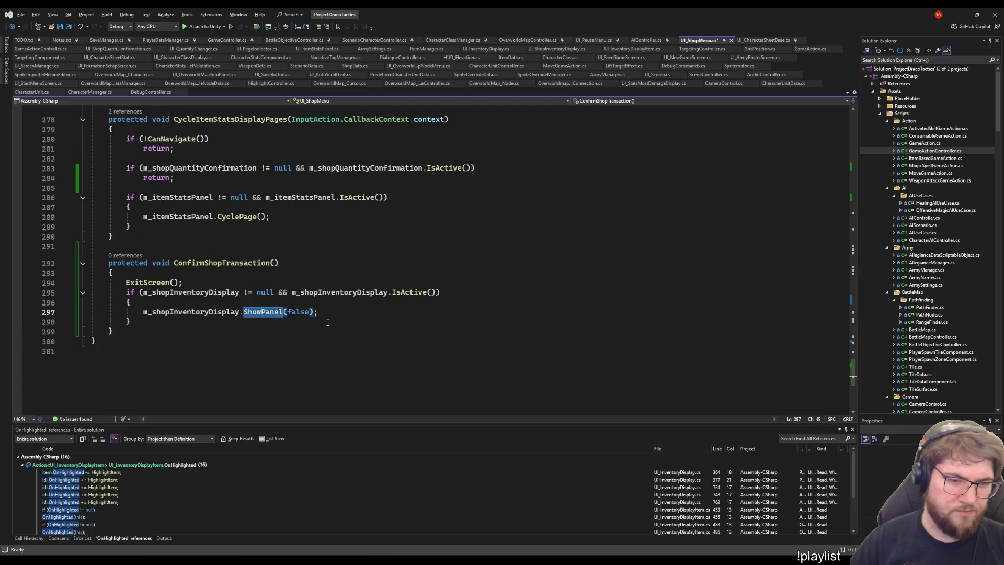
pyautogui.press('BackSpace')
pyautogui.press('BackSpace')
pyautogui.write('.po')
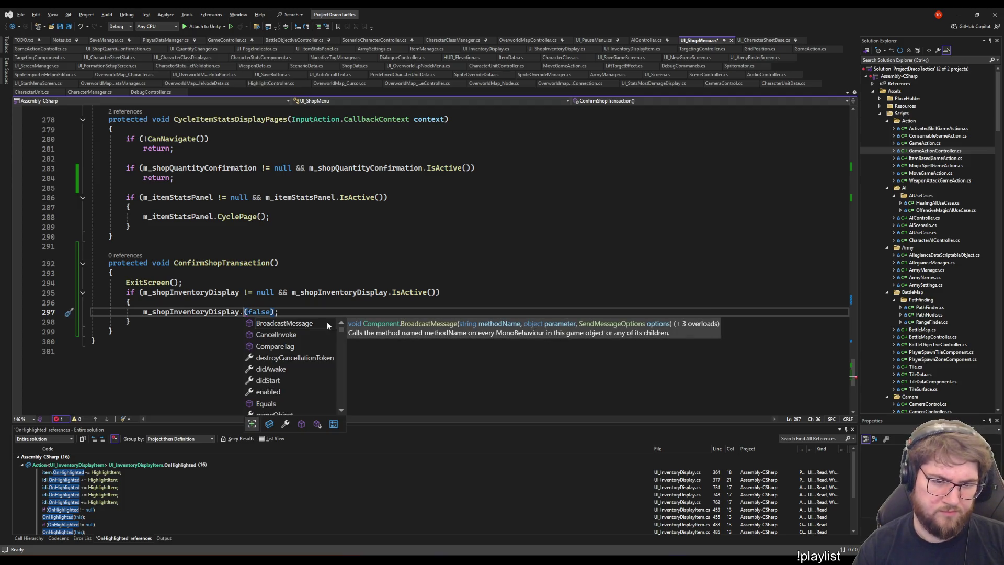
pyautogui.write('p')
pyautogui.press('Escape')
pyautogui.press('Home')
pyautogui.hotkey('shift', 'End')
pyautogui.write('m_shopInventoryDisplay.po')
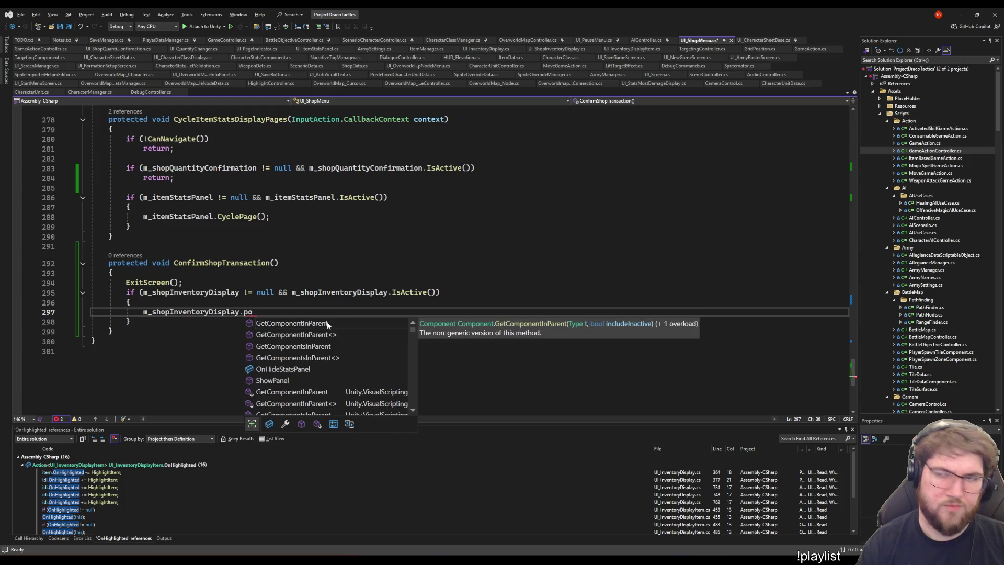
pyautogui.write('p')
pyautogui.press('Tab')
pyautogui.press('BackSpace')
pyautogui.press('BackSpace')
pyautogui.press('BackSpace')
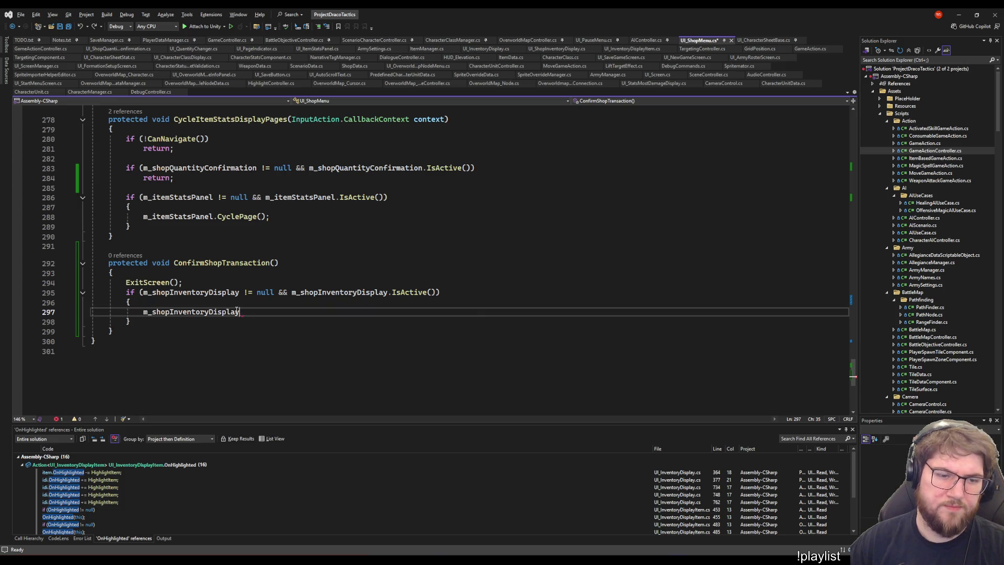
pyautogui.click(564, 51)
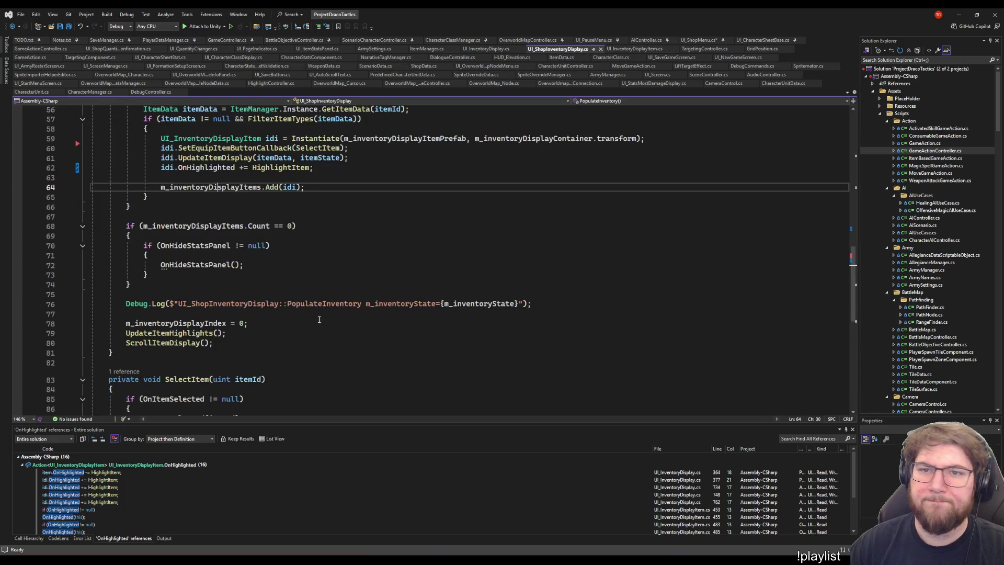
# Review the PopulateInventory method in UI_ShopInventoryDisplay.cs
pyautogui.scroll(8, 281, 336)
pyautogui.scroll(5, 281, 336)
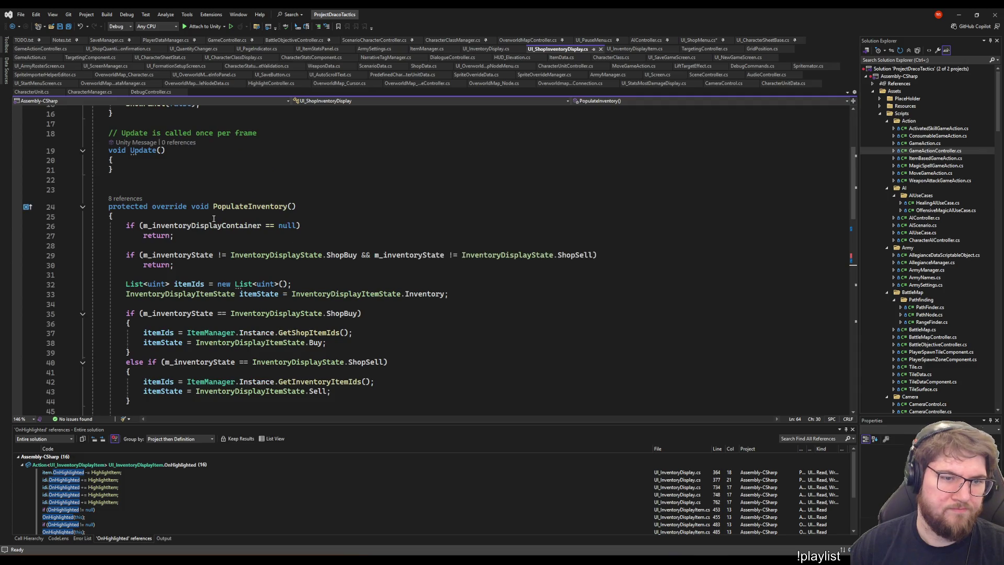
pyautogui.scroll(-15, 366, 306)
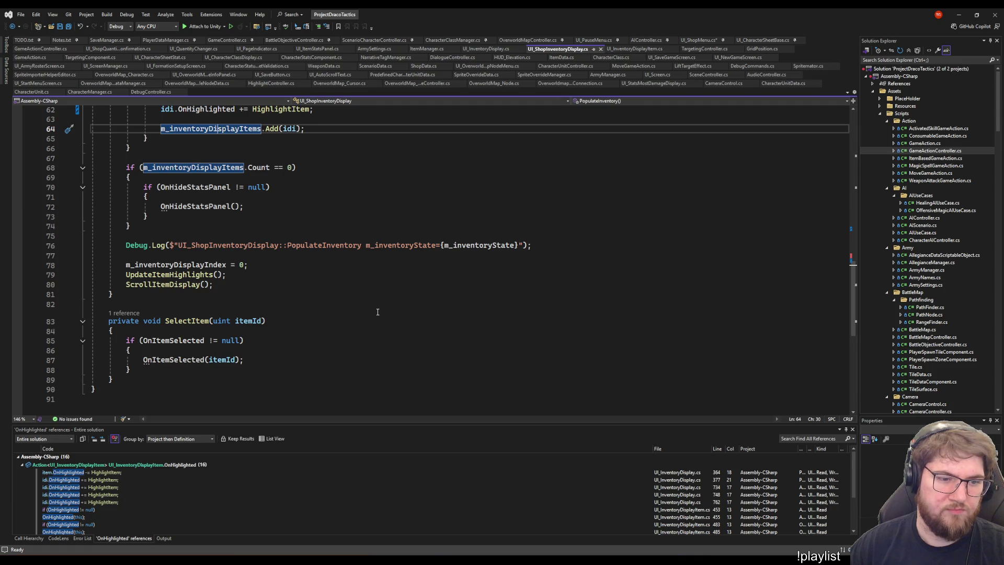
pyautogui.scroll(9, 378, 313)
pyautogui.scroll(5, 377, 312)
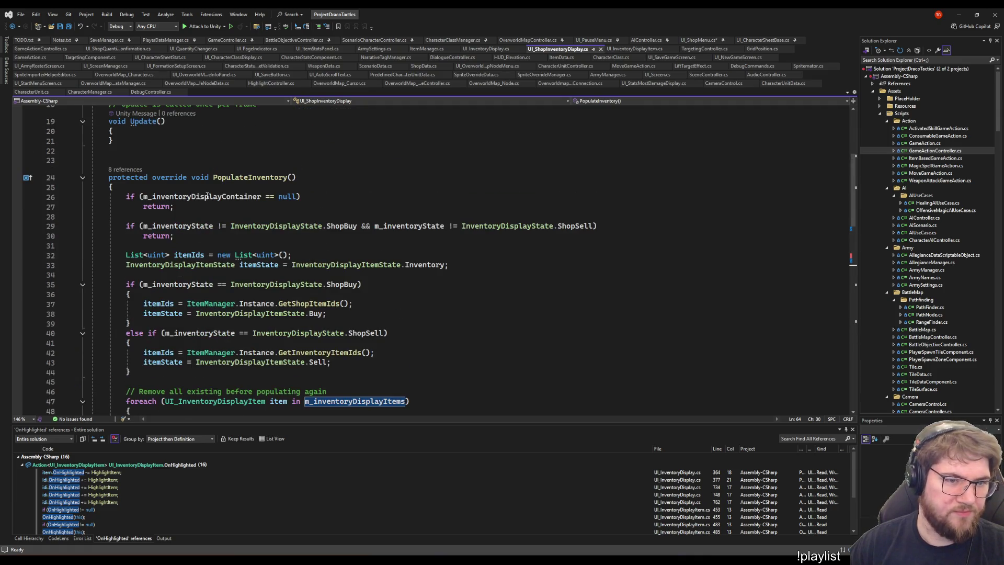
# Jump back and forth between ConfirmShopTransaction and UI_ShopInventoryDisplay line 64, then open UI_InventoryDisplayItem.cs
pyautogui.hotkey('ctrl', '-')
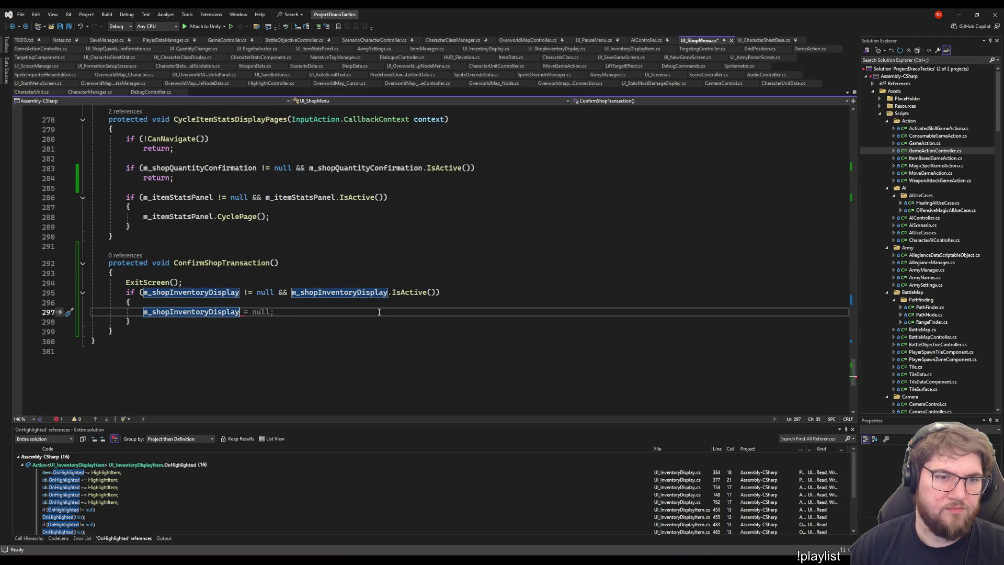
pyautogui.hotkey('ctrl', '-')
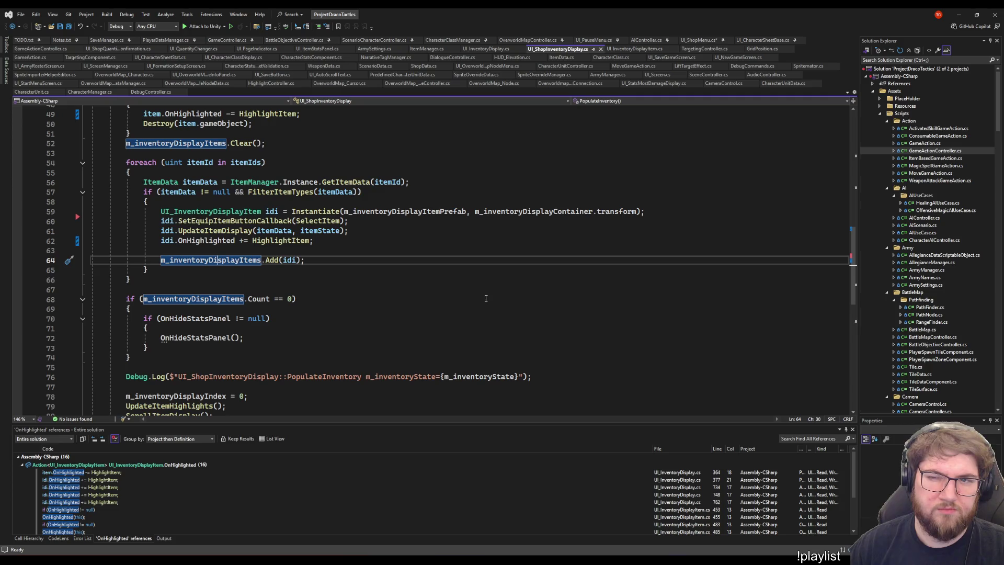
pyautogui.hotkey('ctrl', 'shift', '-')
pyautogui.hotkey('ctrl', '-')
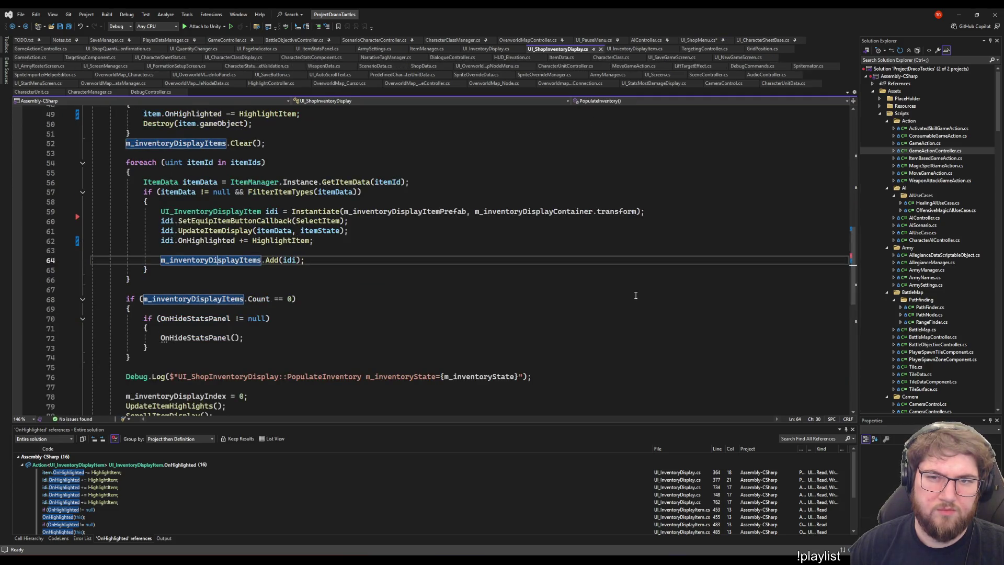
pyautogui.click(611, 49)
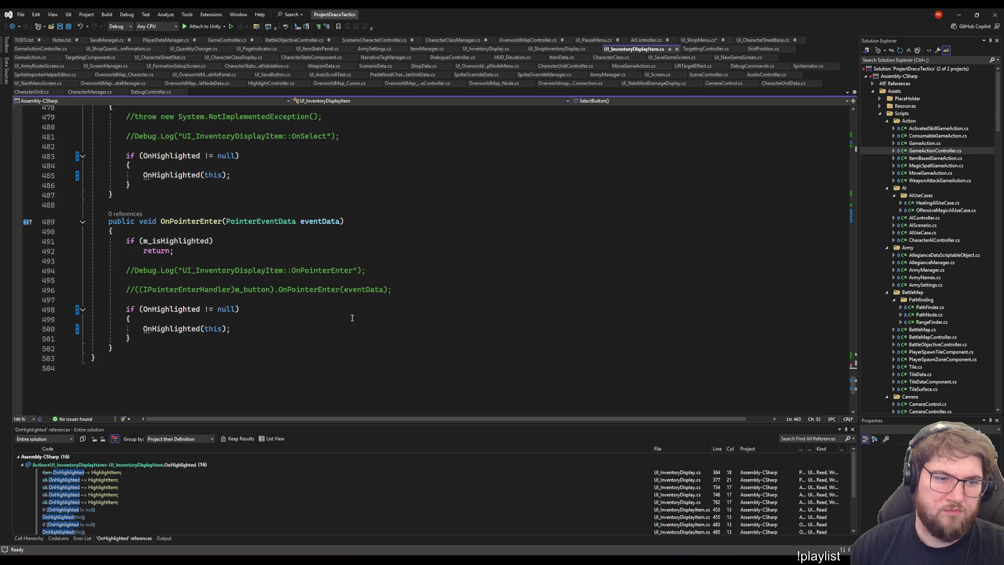
# Look over UI_InventoryDisplayItem.cs, then return to UI_ShopMenu.cs at OpenInventoryDisplay
pyautogui.scroll(20, 352, 318)
pyautogui.scroll(20, 337, 290)
pyautogui.scroll(20, 334, 289)
pyautogui.scroll(-20, 379, 241)
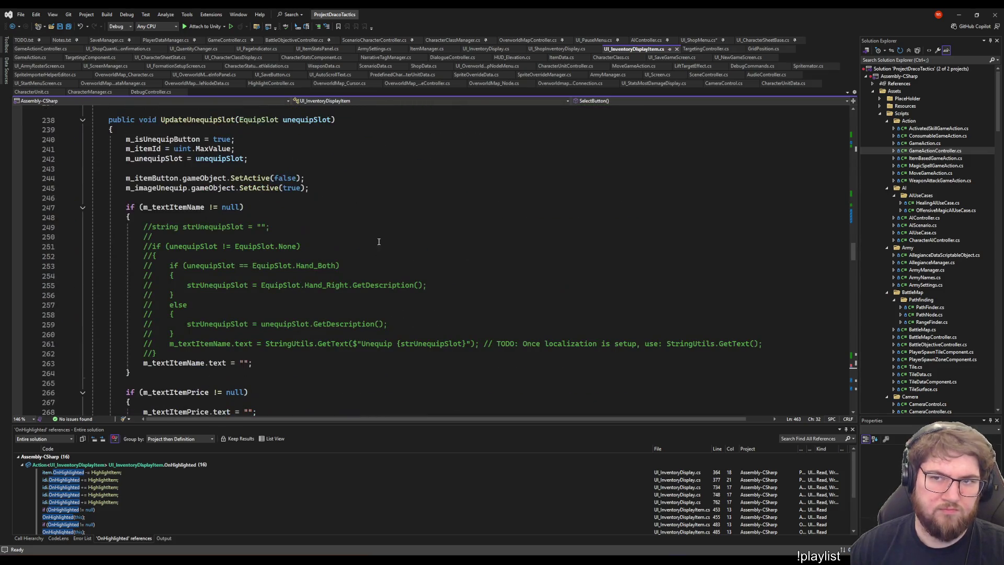
pyautogui.click(698, 40)
pyautogui.scroll(12, 352, 255)
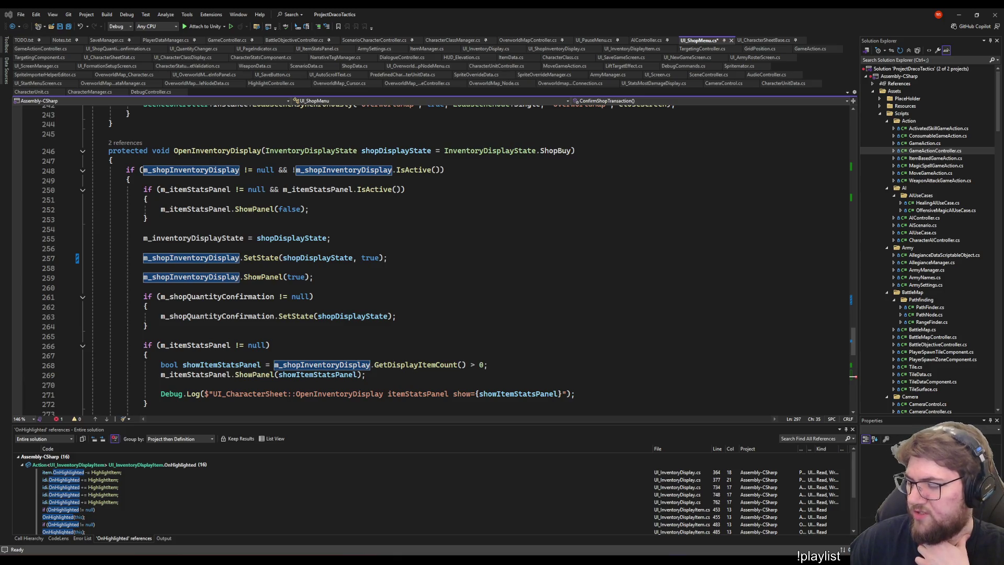
# Inspect ConfirmShopTransaction's new if block and the nearby code in UI_ShopMenu.cs
pyautogui.click(568, 220)
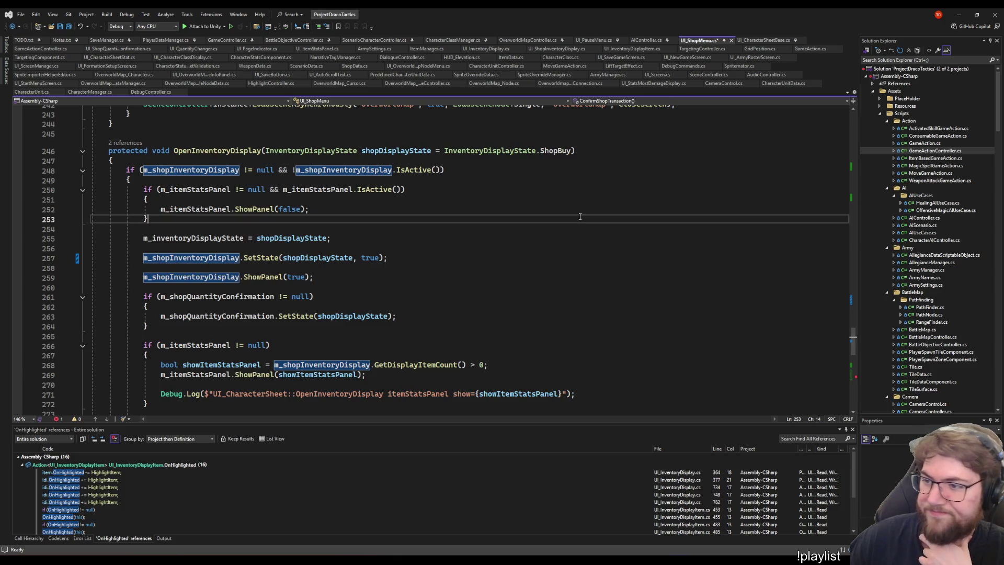
pyautogui.scroll(-3, 441, 244)
pyautogui.click(441, 246)
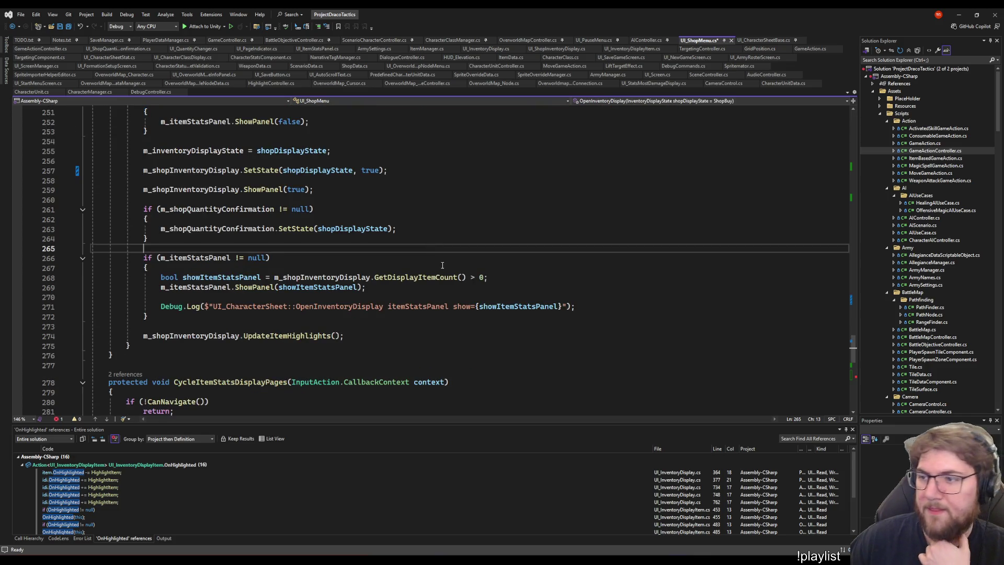
pyautogui.click(624, 301)
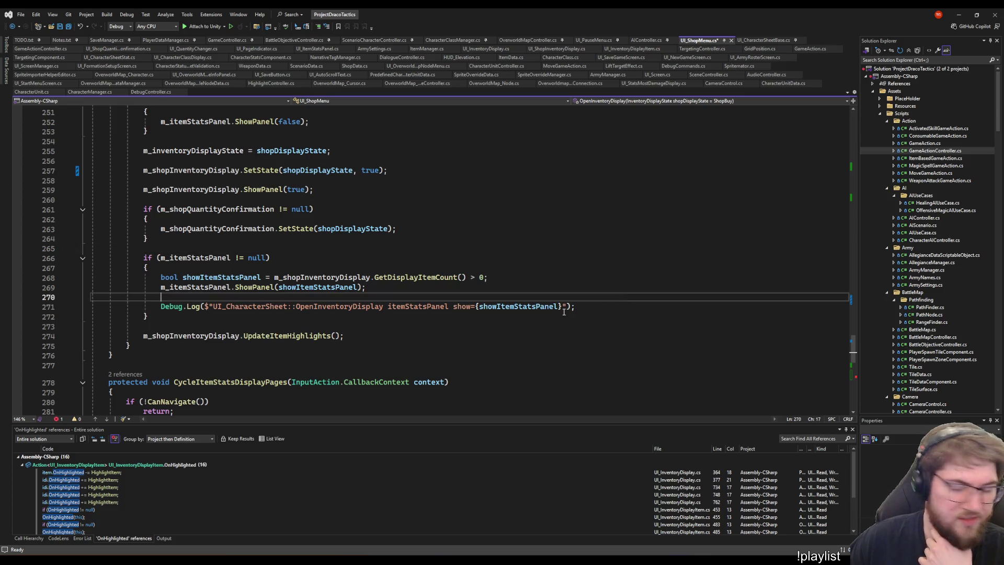
pyautogui.click(537, 227)
pyautogui.scroll(-10, 523, 261)
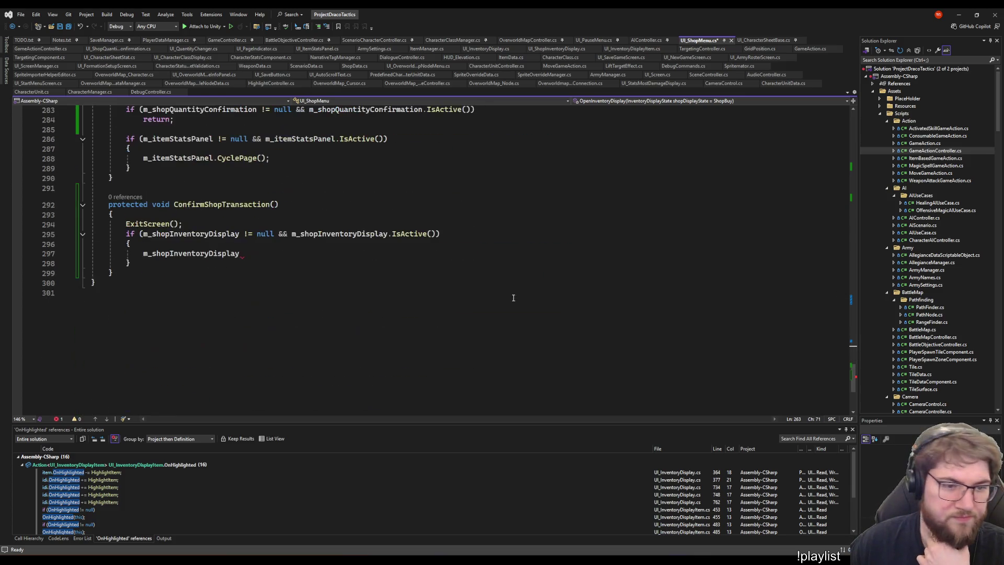
pyautogui.click(293, 244)
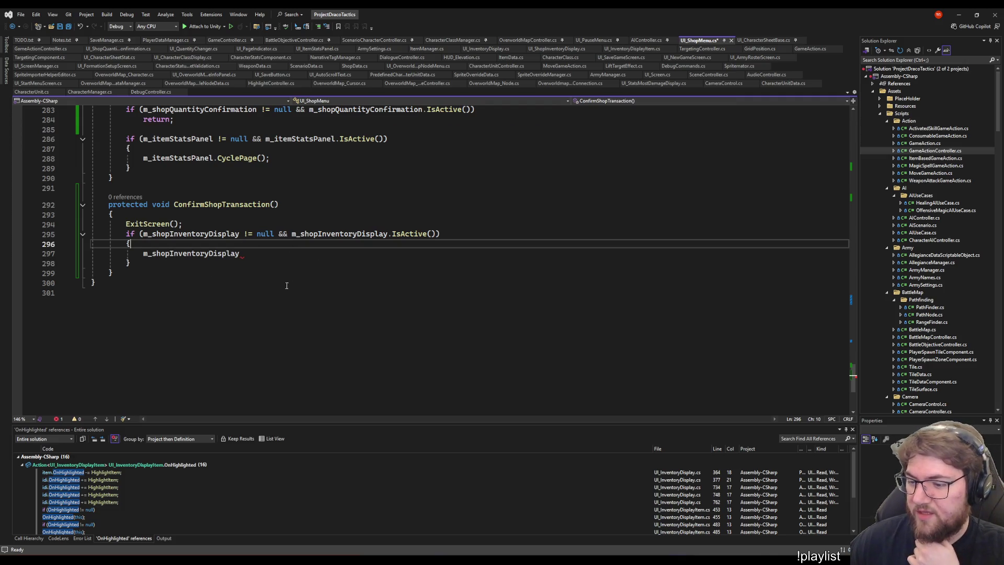
pyautogui.press('Down')
pyautogui.click(217, 255)
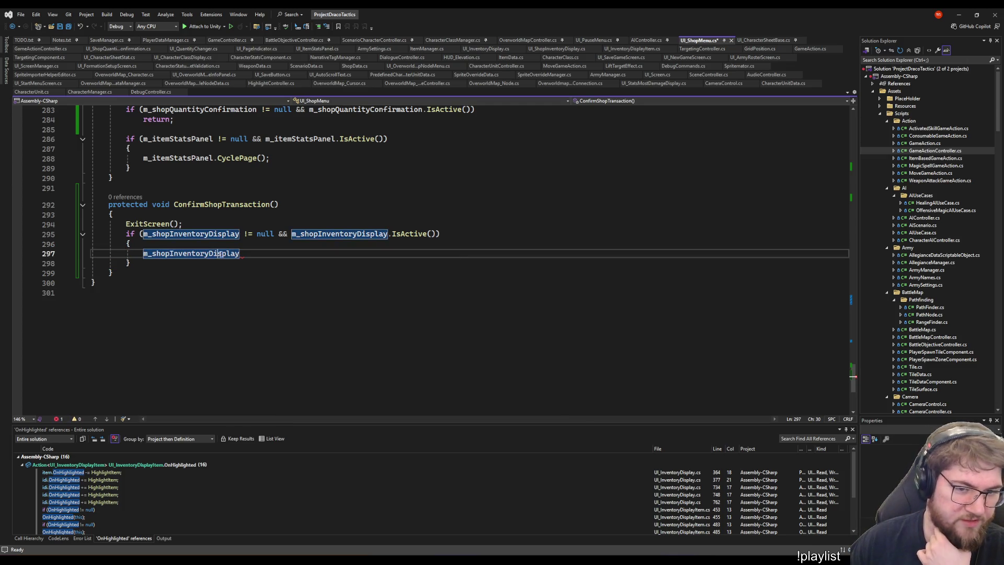
pyautogui.scroll(6, 326, 377)
pyautogui.scroll(8, 327, 377)
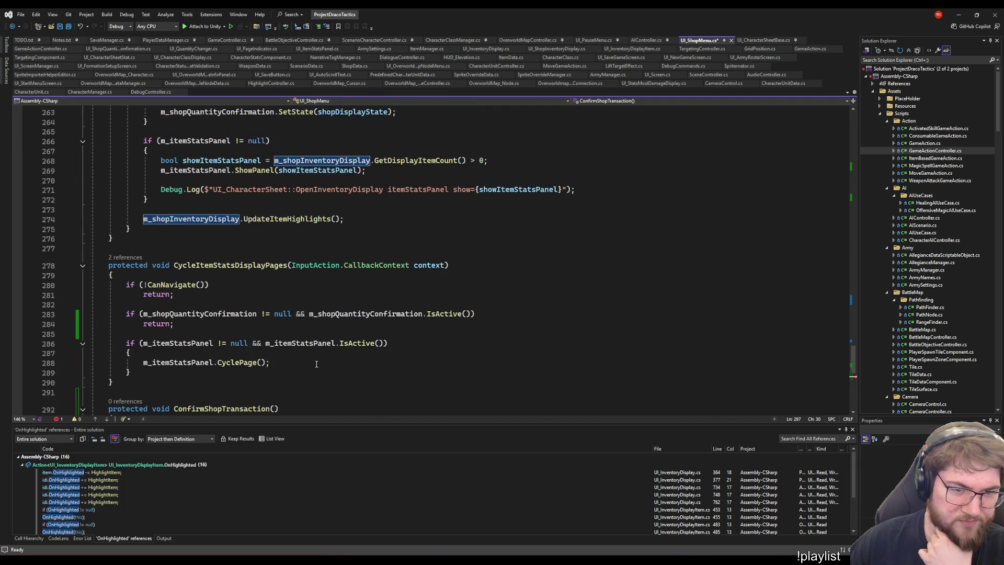
# Copy the two display-state SetState lines from OpenInventoryDisplay into ConfirmShopTransaction's if block
pyautogui.click(467, 231)
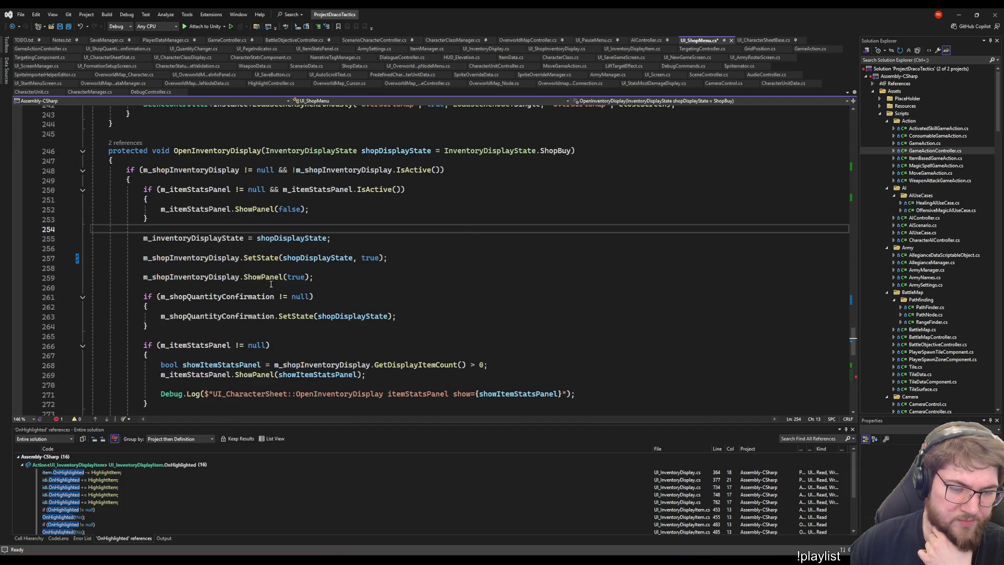
pyautogui.moveTo(262, 261)
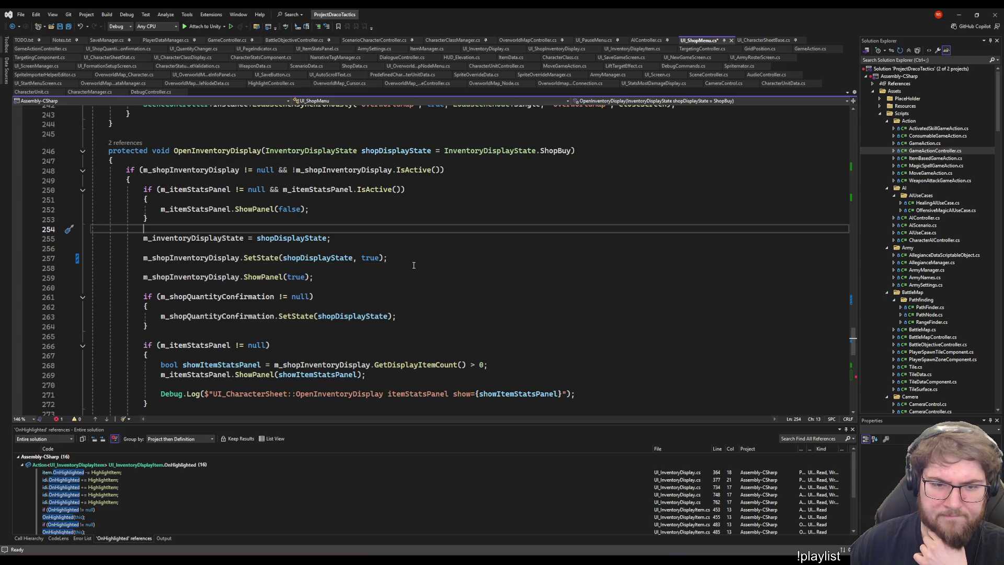
pyautogui.click(428, 260)
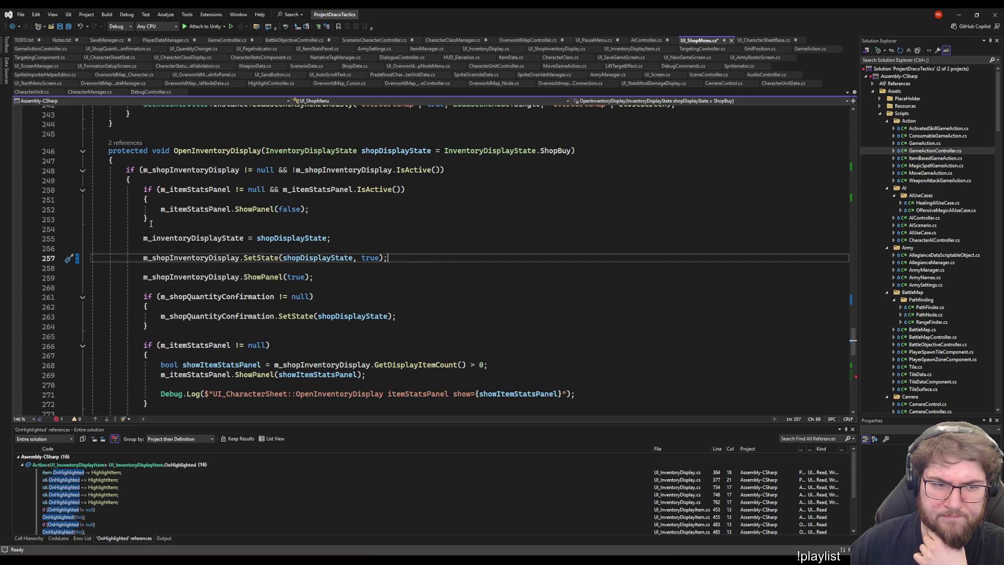
pyautogui.click(145, 238)
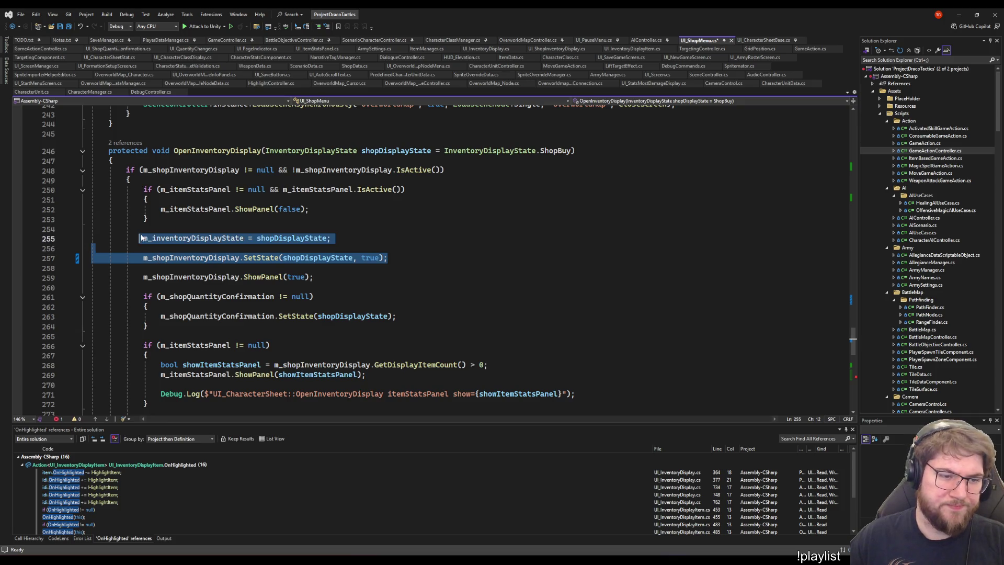
pyautogui.scroll(-8, 407, 345)
pyautogui.scroll(-8, 407, 345)
pyautogui.click(244, 195)
pyautogui.hotkey('shift', 'Home')
pyautogui.write('m_inventoryDisplayState = shopDisplayState;  m_shopInventoryDisplay.SetState(shopDisplayState, true);')
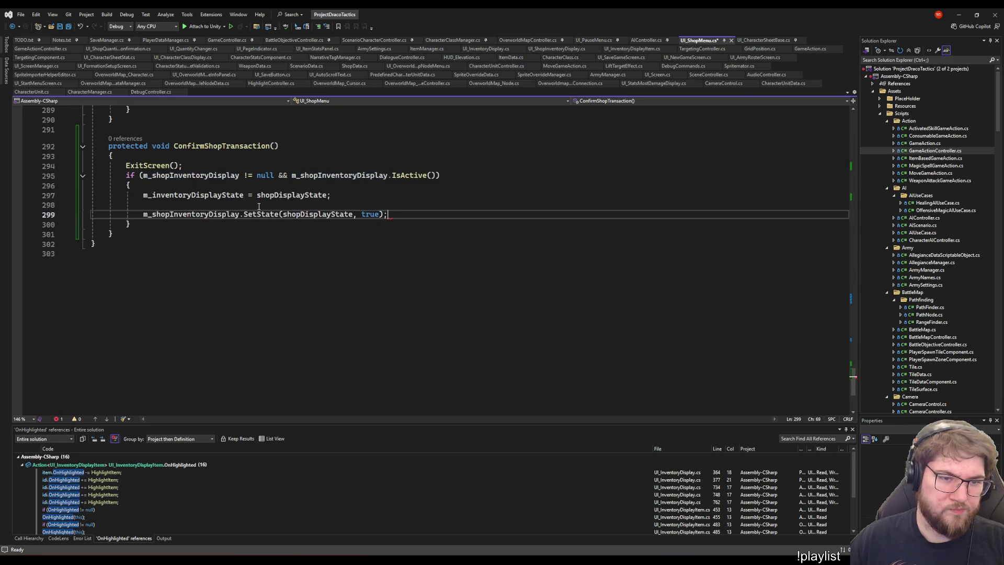
# Change the SetState argument to m_inventoryDisplayState, remove the extra assignment and blank line, and save
pyautogui.doubleClick(193, 195)
pyautogui.hotkey('ctrl', 'c')
pyautogui.doubleClick(317, 214)
pyautogui.hotkey('ctrl', 'v')
pyautogui.click(343, 198)
pyautogui.hotkey('ctrl', 'x')
pyautogui.hotkey('shift', 'Up')
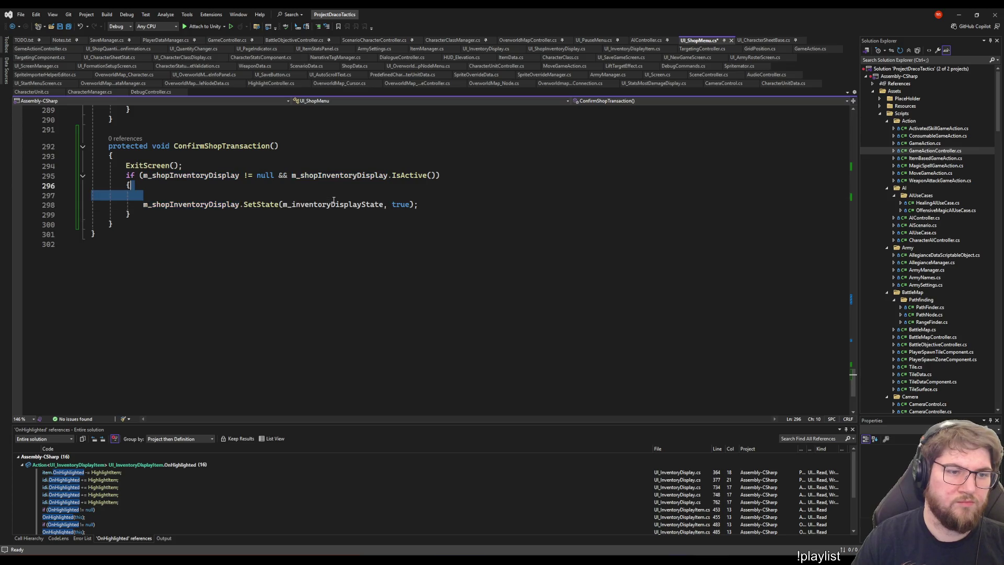
pyautogui.press('Delete')
pyautogui.hotkey('ctrl', 's')
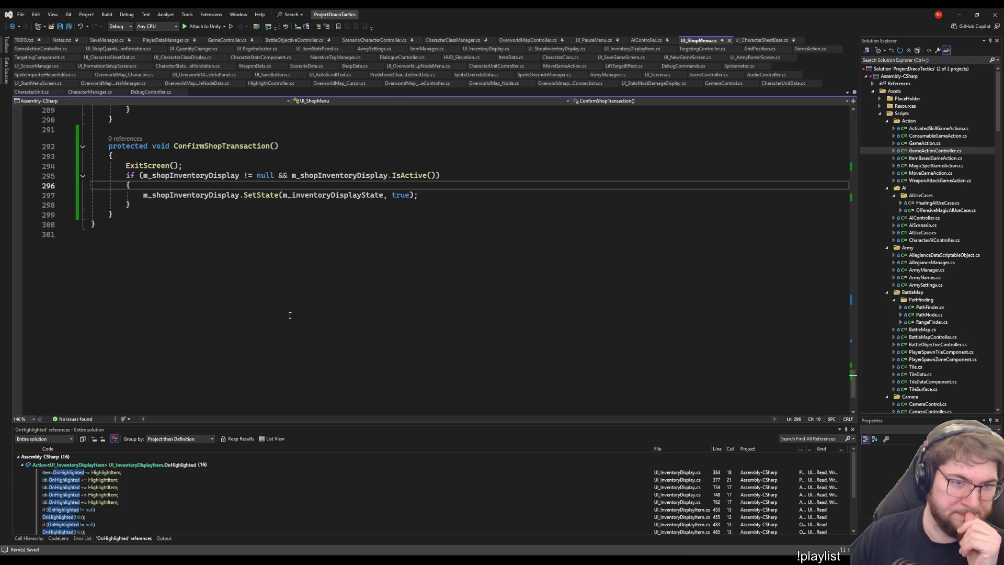
# In OnDisable, unsubscribe OnConfirm from ConfirmShopTransaction instead of ExitScreen
pyautogui.scroll(3, 290, 314)
pyautogui.moveTo(174, 234); pyautogui.dragTo(279, 233)
pyautogui.scroll(20, 267, 282)
pyautogui.scroll(-10, 266, 283)
pyautogui.scroll(10, 357, 235)
pyautogui.scroll(-5, 336, 233)
pyautogui.scroll(3, 325, 293)
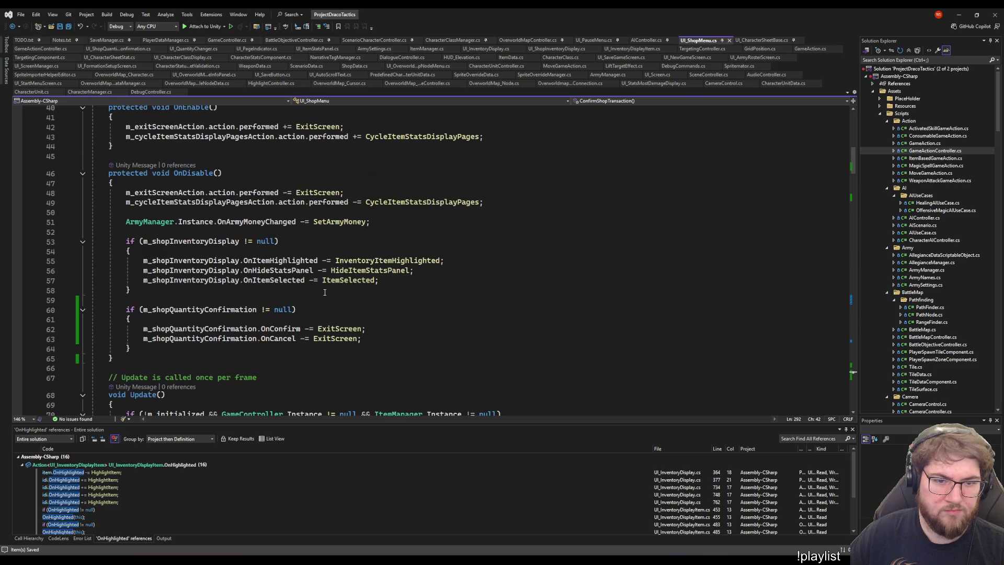
pyautogui.doubleClick(328, 328)
pyautogui.hotkey('ctrl', 'v')
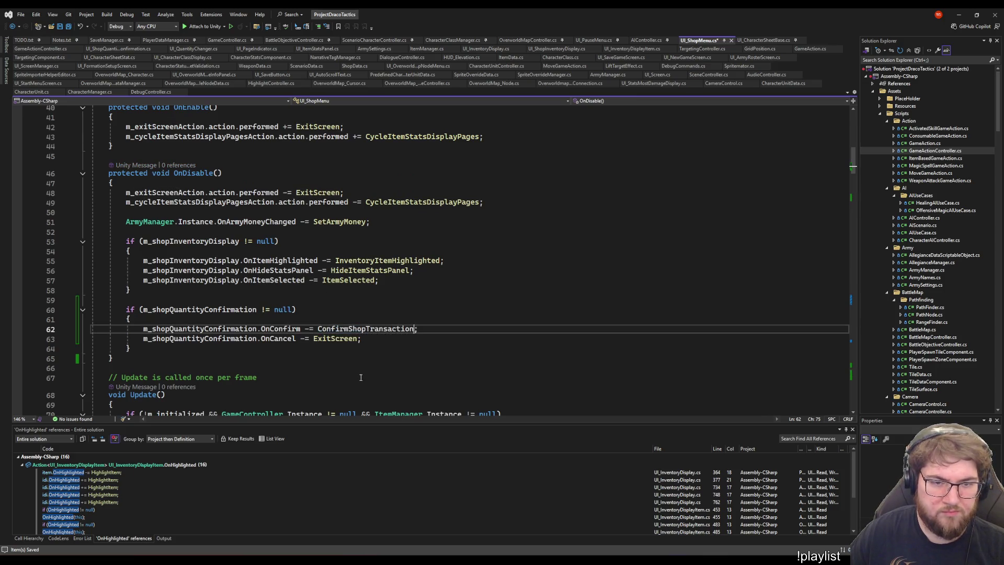
# Subscribe the quantity dialog's OnConfirm to ConfirmShopTransaction in Initialize and save the script
pyautogui.scroll(3, 349, 253)
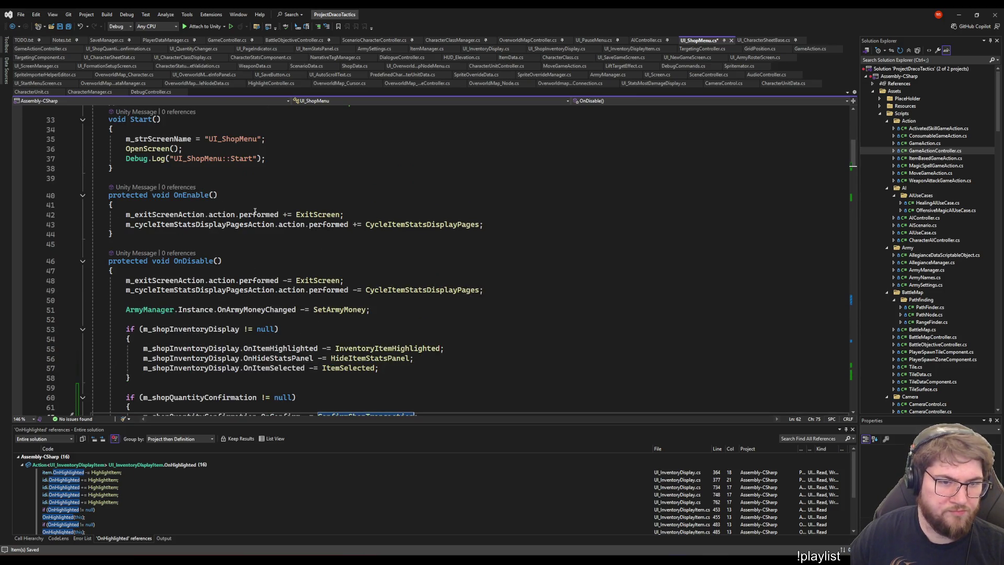
pyautogui.scroll(-10, 268, 317)
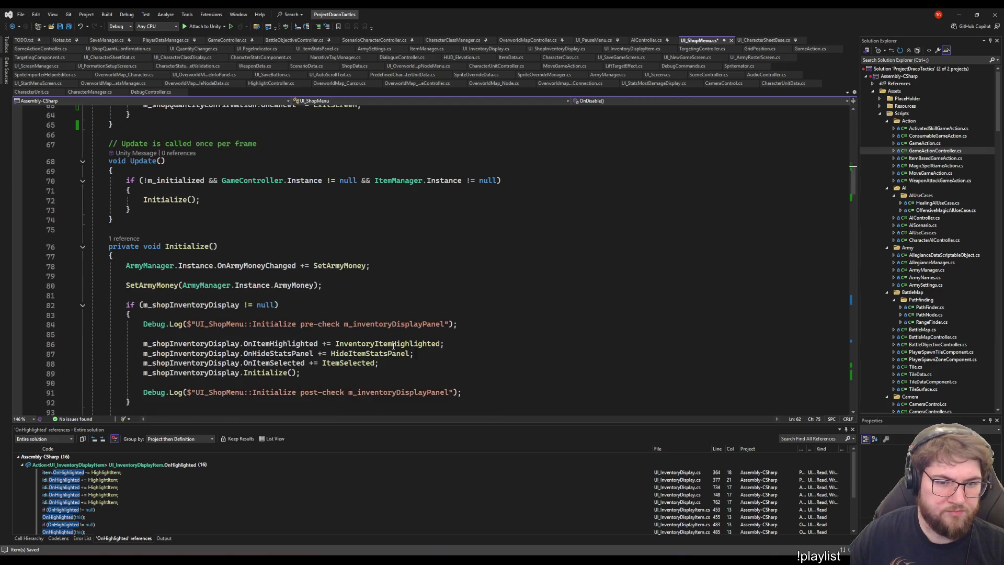
pyautogui.click(136, 412)
pyautogui.hotkey('ctrl', 'v')
pyautogui.doubleClick(339, 325)
pyautogui.hotkey('ctrl', 'v')
pyautogui.hotkey('ctrl', 's')
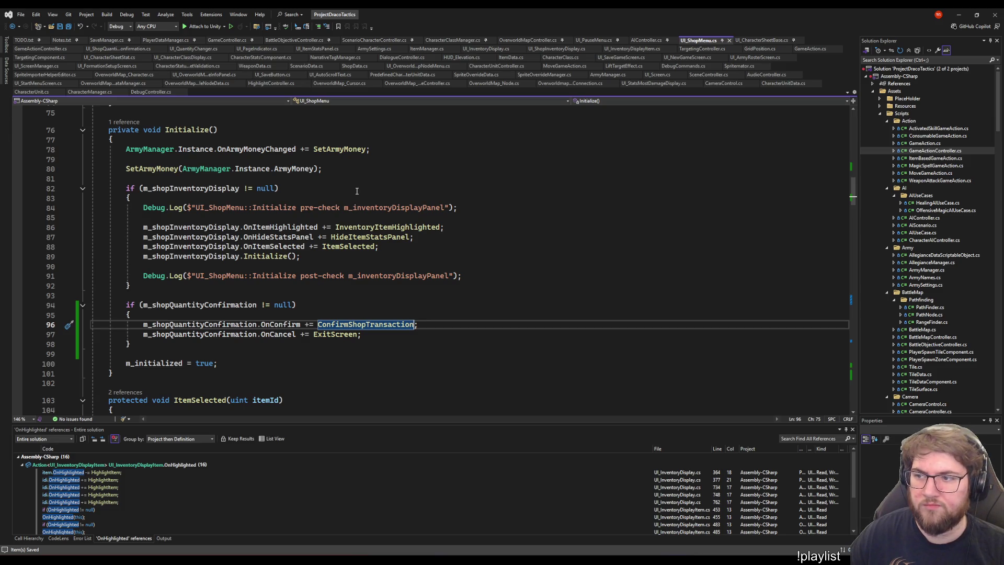
# Review the SelectConfirmButton method in UI_ShopQuantityConfirmation.cs, then switch to Unity
pyautogui.click(589, 219)
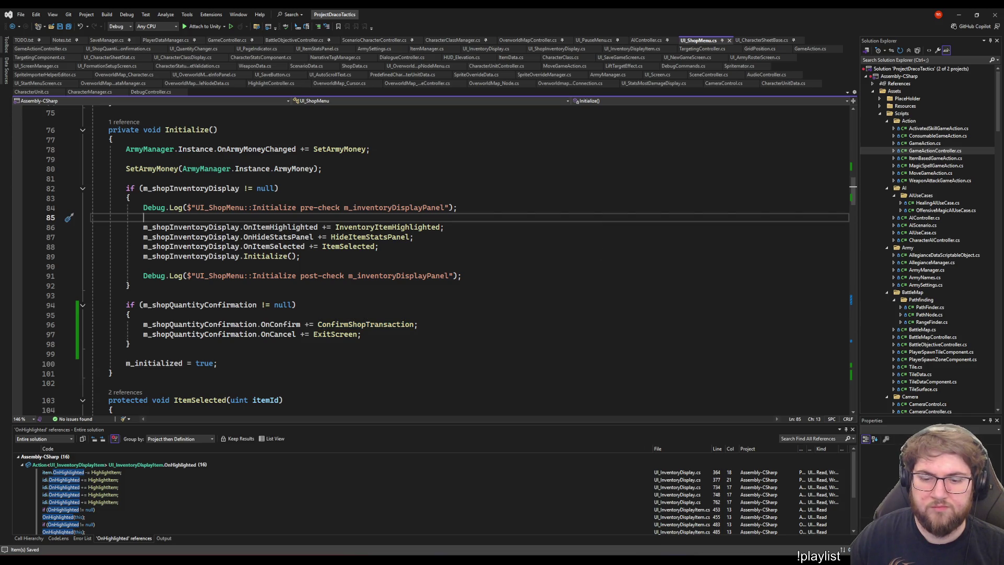
pyautogui.moveTo(547, 560)
pyautogui.hotkey('ctrl', 'Tab')
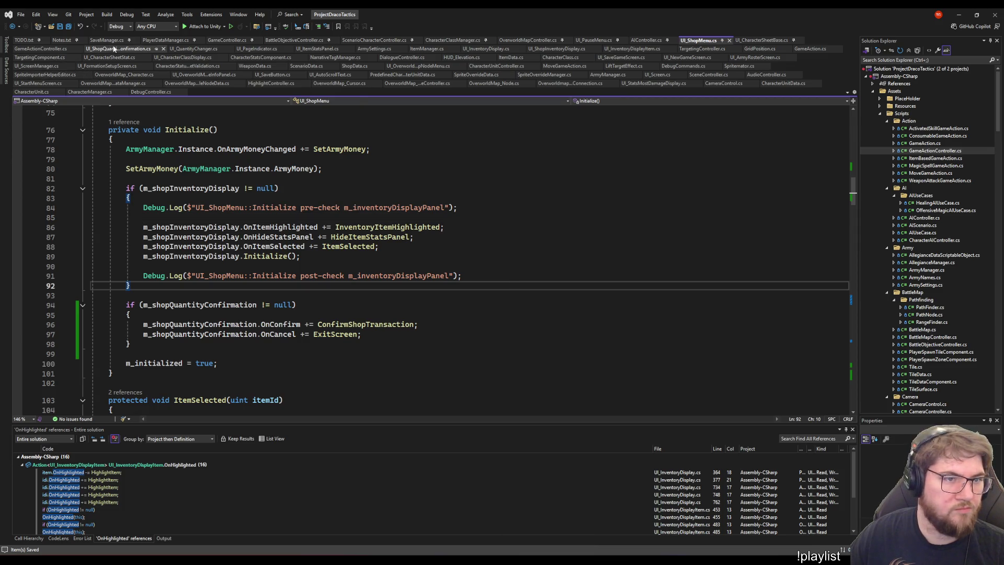
pyautogui.click(534, 300)
pyautogui.scroll(4, 470, 327)
pyautogui.click(434, 343)
pyautogui.scroll(2, 418, 366)
pyautogui.click(399, 352)
pyautogui.scroll(3, 399, 390)
pyautogui.click(505, 235)
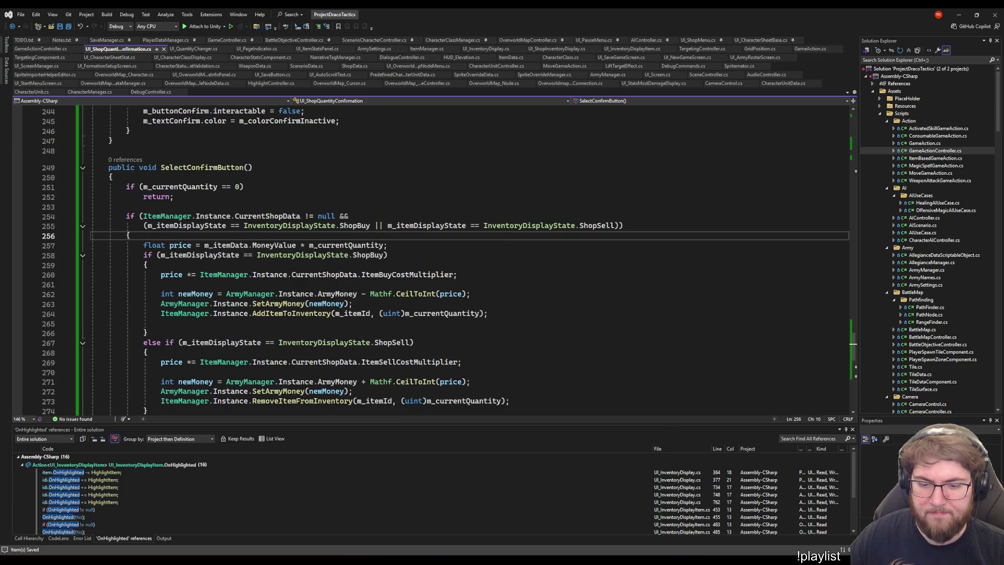
pyautogui.hotkey('alt', 'Tab')
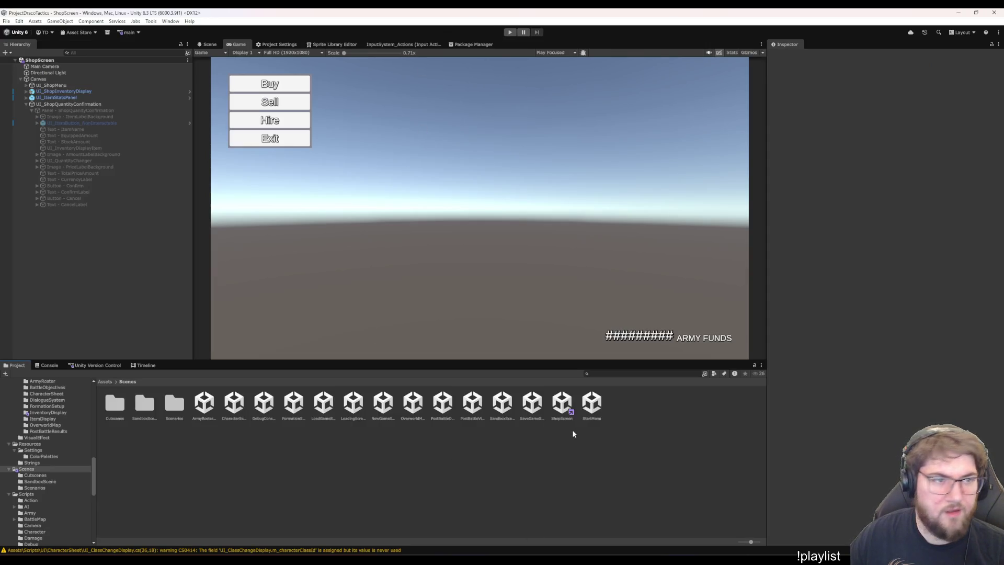
# Play from the StartMenu scene, start a new game, and enter the shop
pyautogui.doubleClick(591, 404)
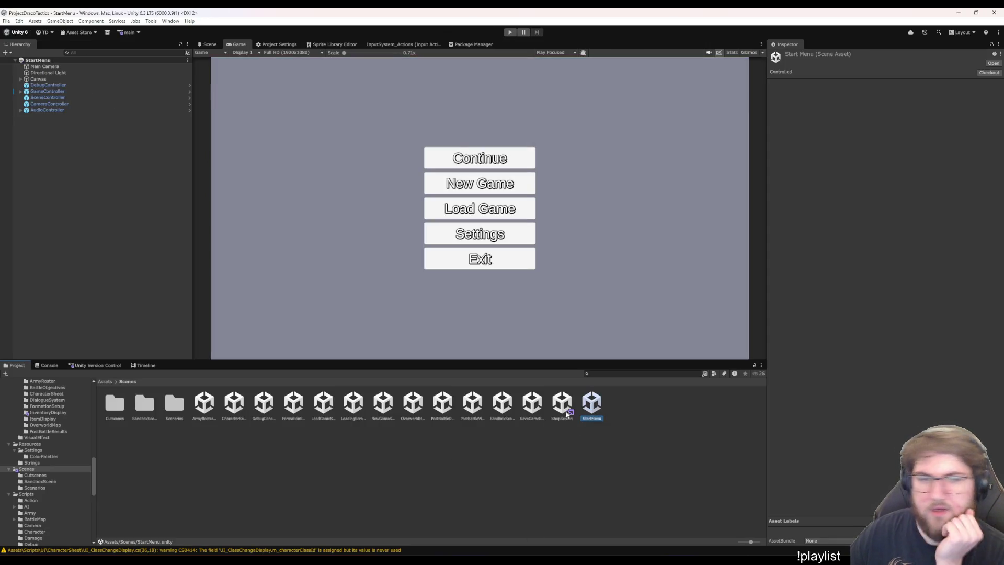
pyautogui.click(510, 32)
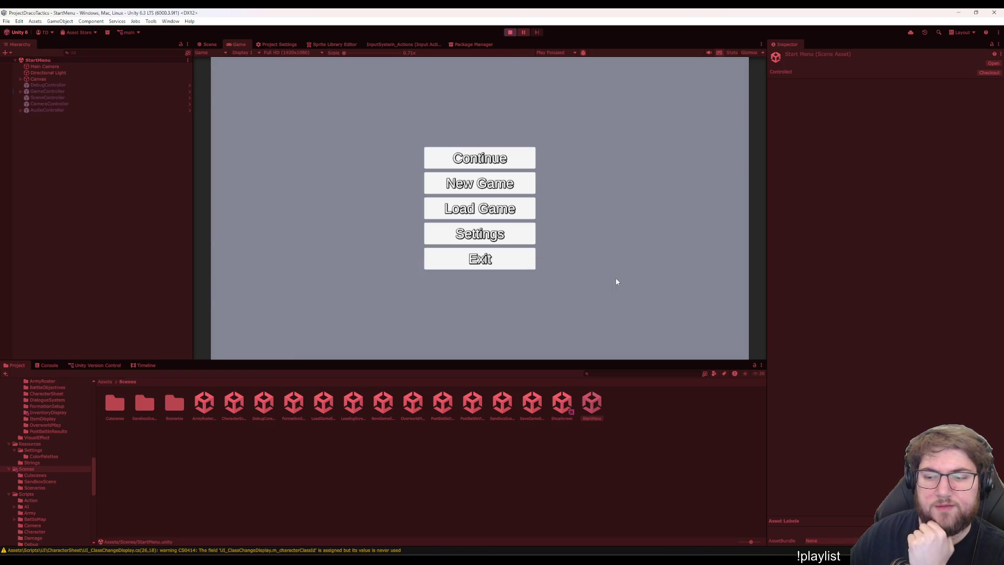
pyautogui.click(519, 187)
pyautogui.click(518, 321)
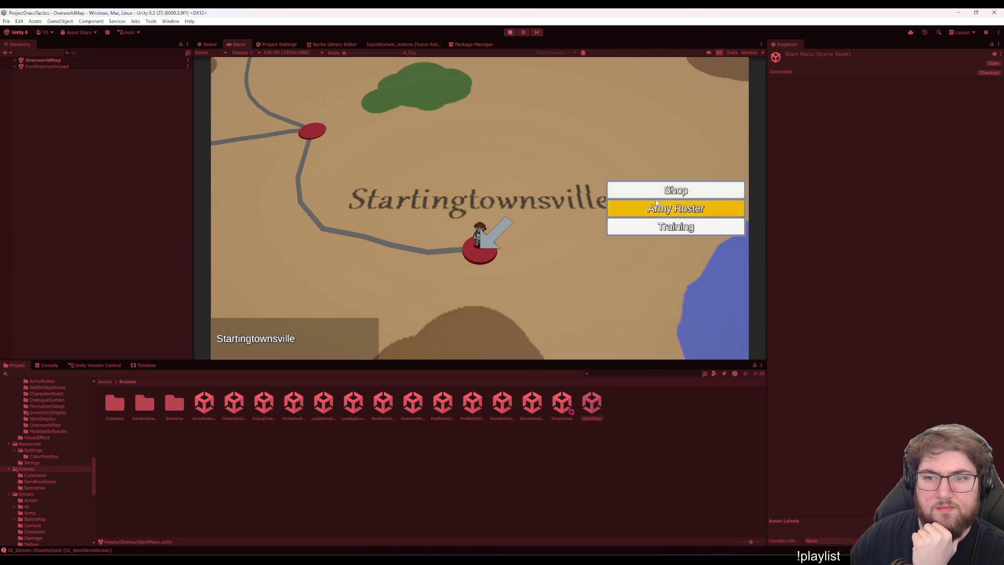
pyautogui.click(674, 190)
# Buy two Iron Shields through the quantity dialog, then reopen it and cancel
pyautogui.click(267, 84)
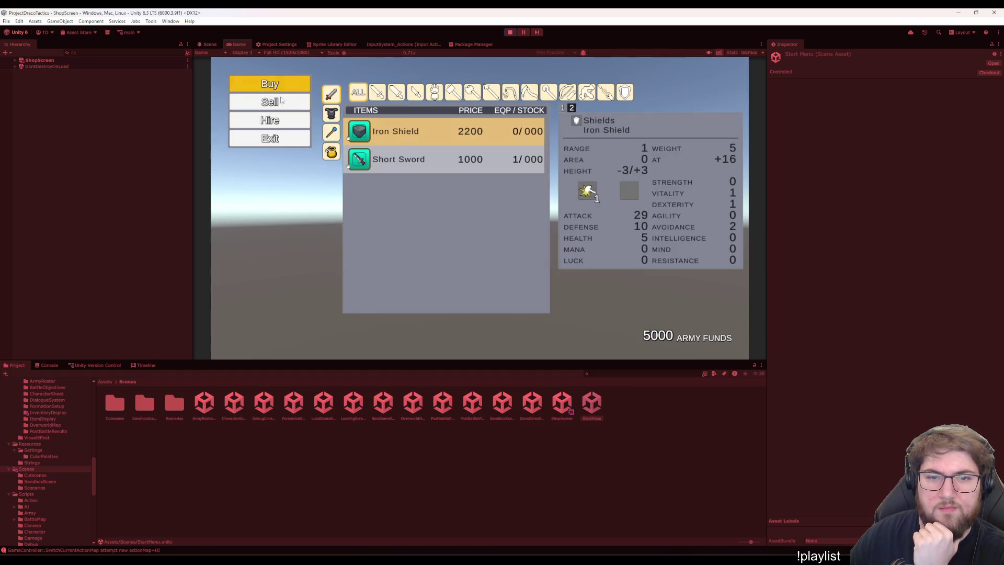
pyautogui.click(468, 140)
pyautogui.press('Up')
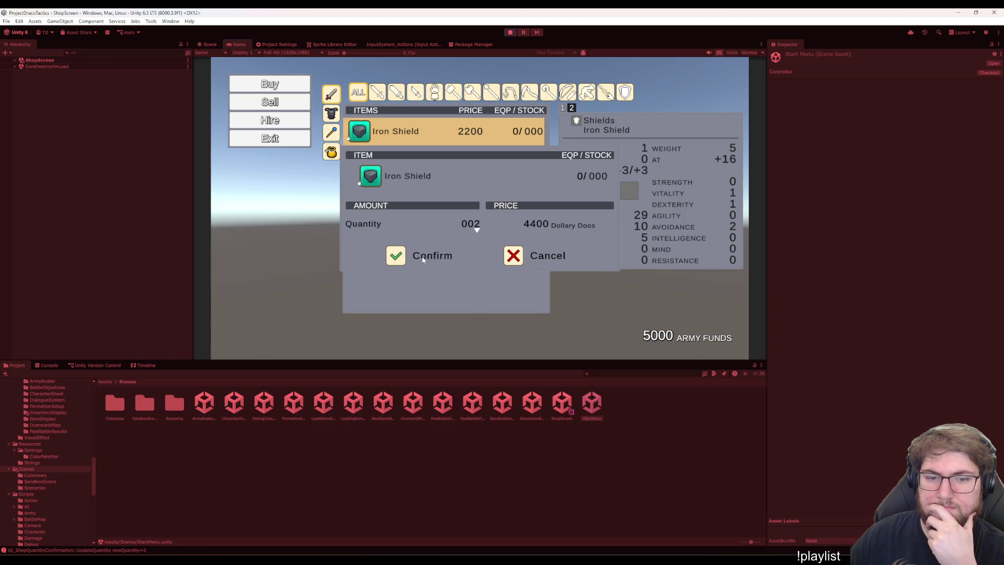
pyautogui.click(396, 256)
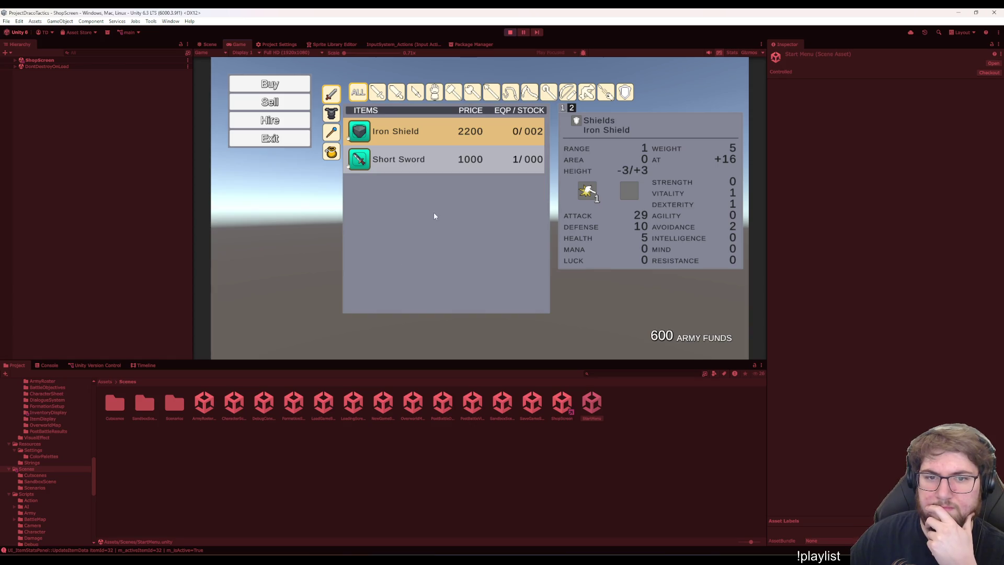
pyautogui.click(418, 134)
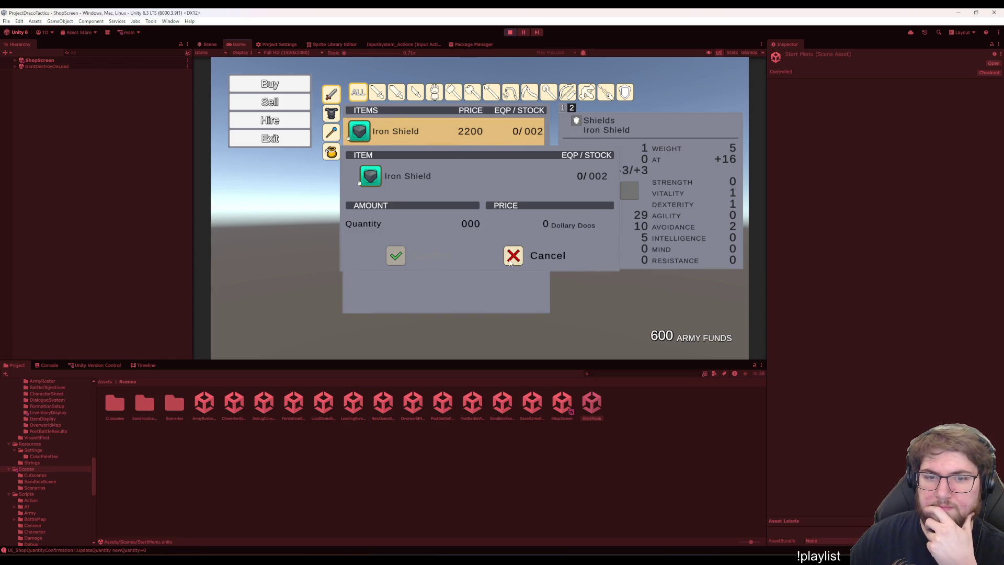
pyautogui.click(512, 256)
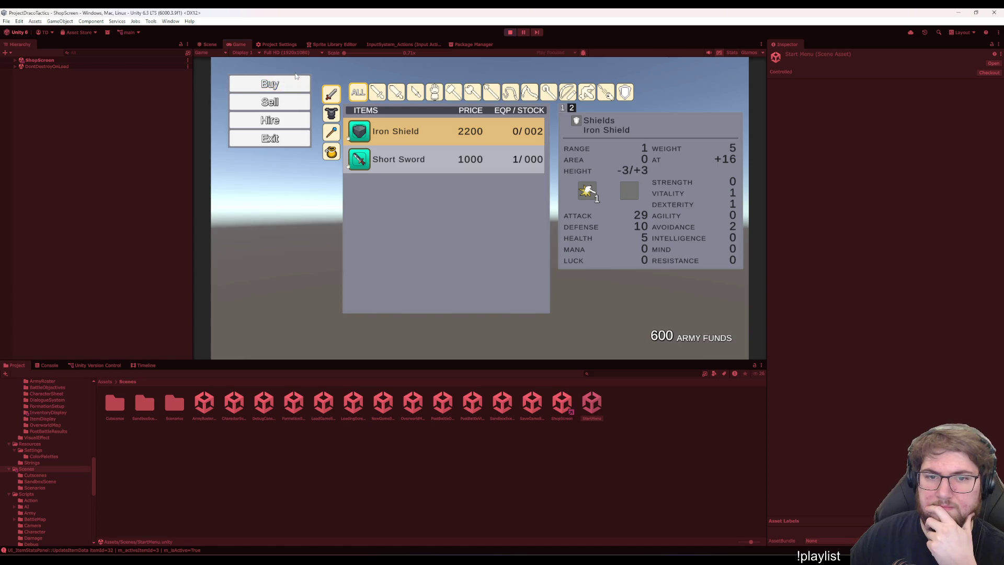
# Switch between buy and sell lists, cancel another Iron Shield dialog, then sell an Iron Shield
pyautogui.click(278, 100)
pyautogui.click(297, 81)
pyautogui.click(425, 130)
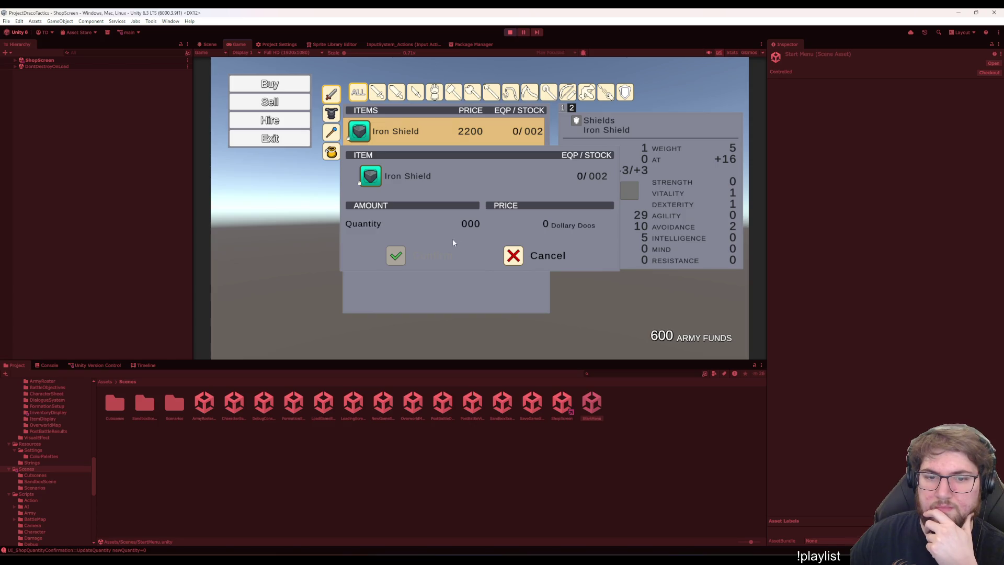
pyautogui.click(524, 266)
pyautogui.click(298, 100)
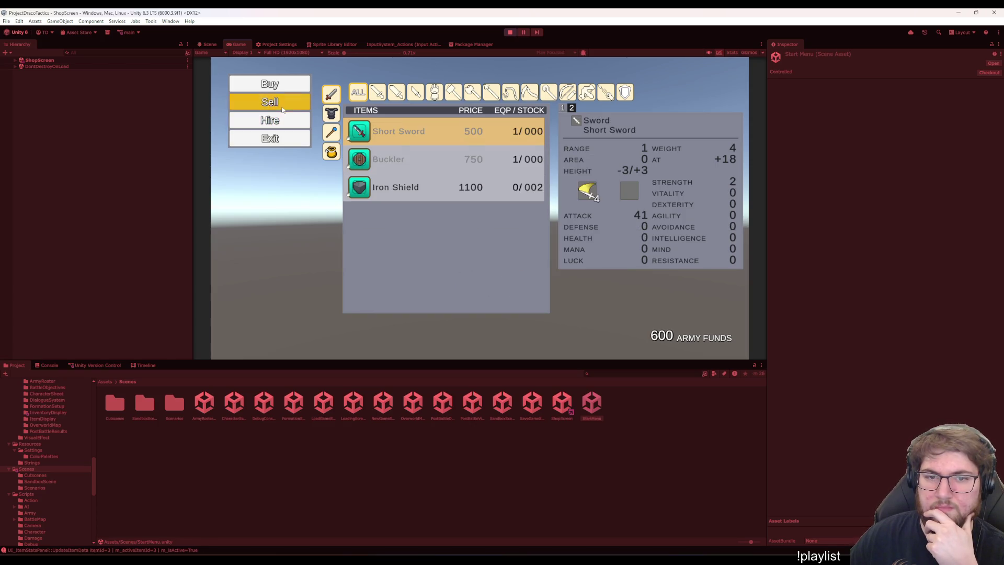
pyautogui.click(389, 187)
pyautogui.press('Return')
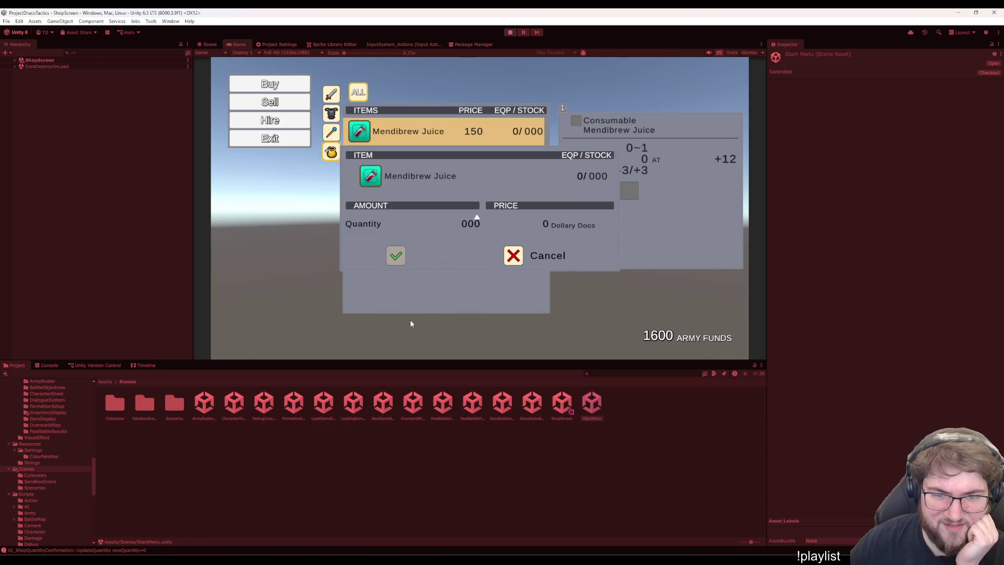
# Select the ConfirmLabel object under ShopQuantityConfirmation in the ShopScreen hierarchy
pyautogui.click(14, 60)
pyautogui.click(52, 80)
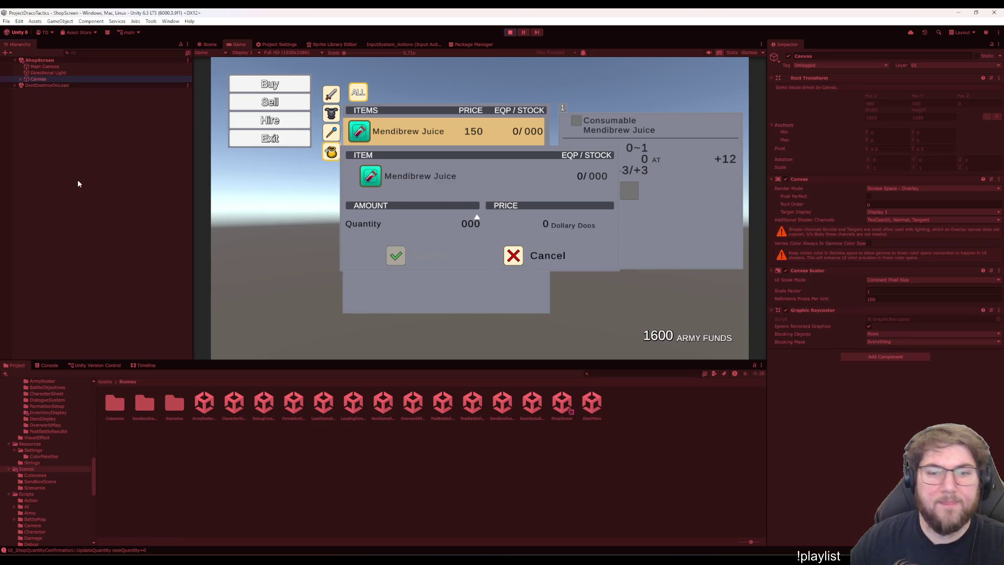
pyautogui.press('Right')
pyautogui.press('Down')
pyautogui.press('Down')
pyautogui.press('Down')
pyautogui.press('Down')
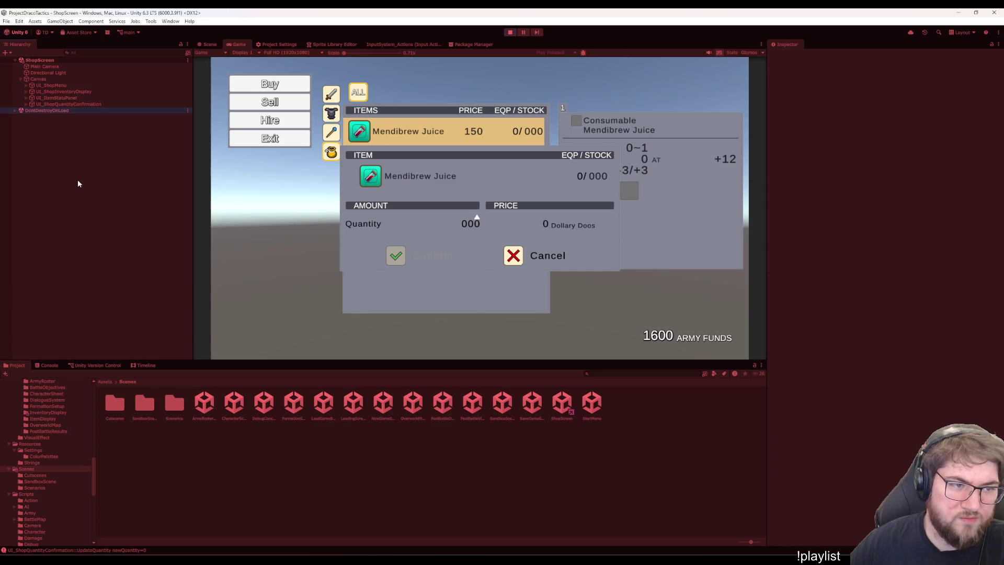
pyautogui.press('Right')
pyautogui.press('Down')
pyautogui.press('Right')
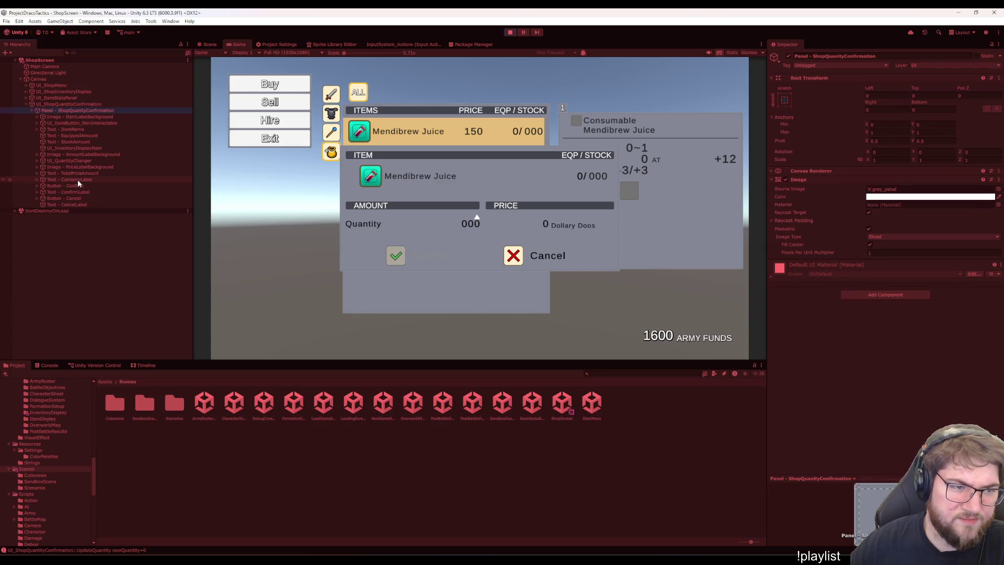
pyautogui.click(68, 192)
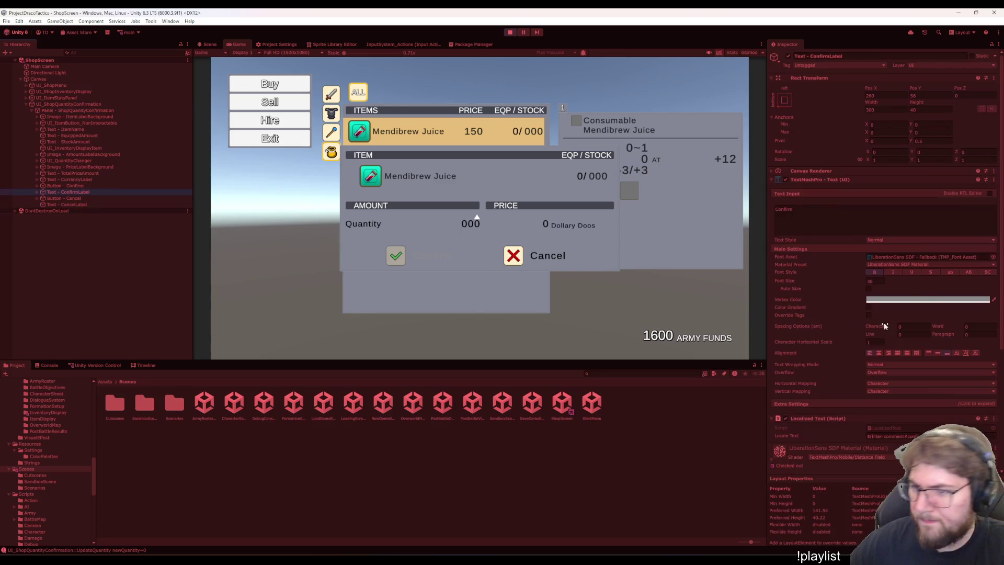
# Try several grey Vertex Color shades for the Confirm label, then stop play mode
pyautogui.click(924, 299)
pyautogui.moveTo(933, 353)
pyautogui.mouseDown()
pyautogui.moveTo(952, 374)
pyautogui.moveTo(937, 365)
pyautogui.moveTo(874, 367)
pyautogui.mouseUp()
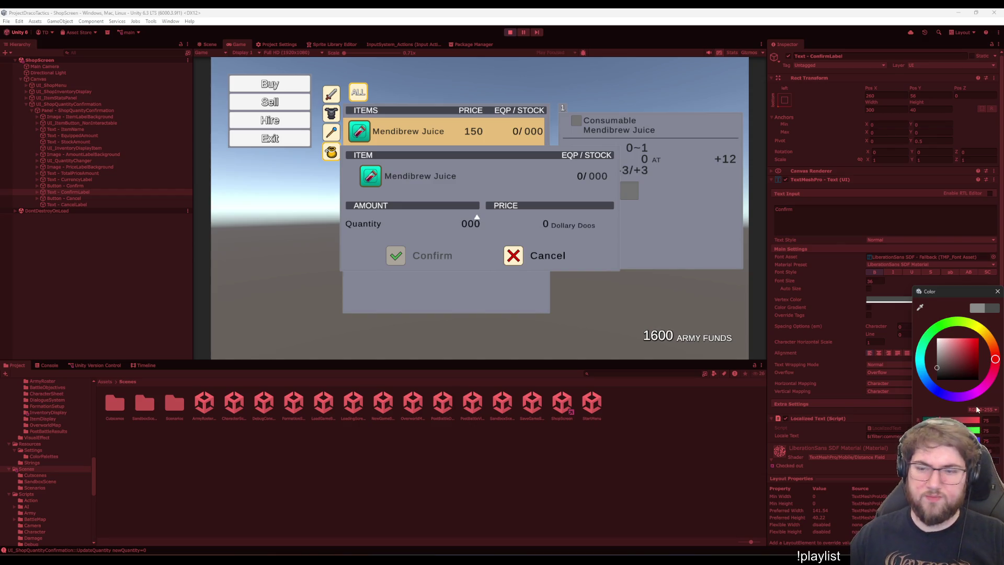
pyautogui.moveTo(946, 368); pyautogui.dragTo(859, 369)
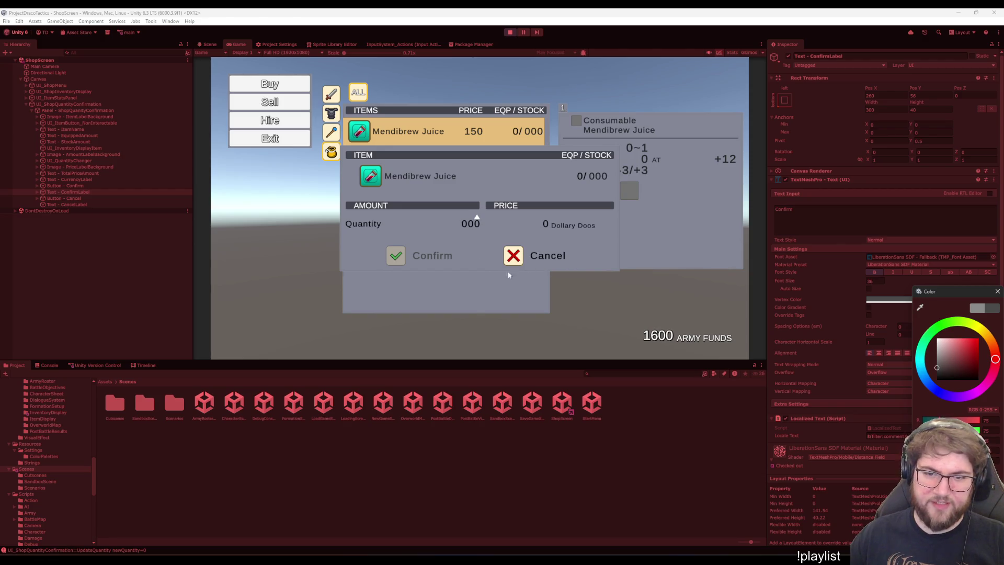
pyautogui.moveTo(954, 374)
pyautogui.mouseDown()
pyautogui.moveTo(963, 366)
pyautogui.moveTo(774, 366)
pyautogui.mouseUp()
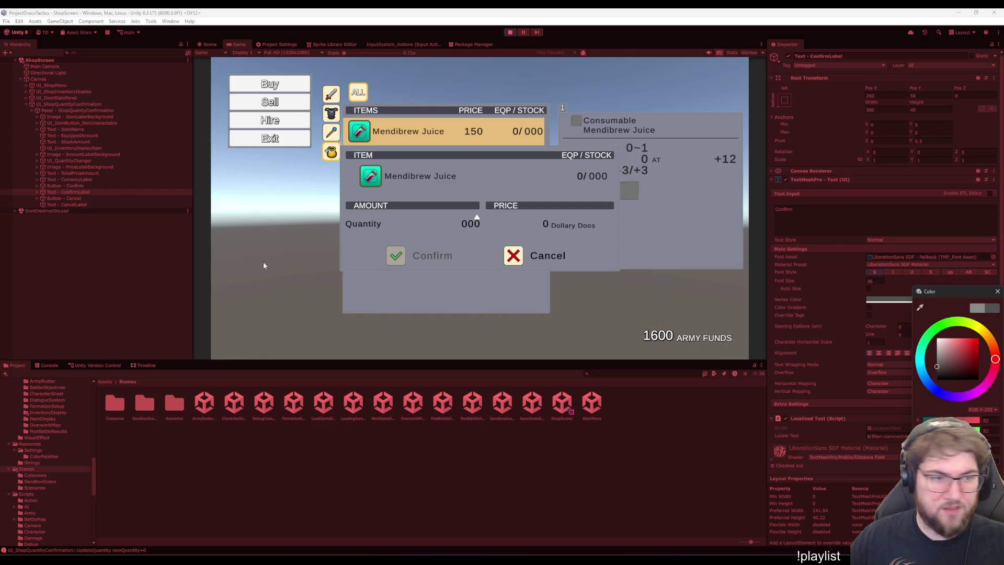
pyautogui.click(511, 32)
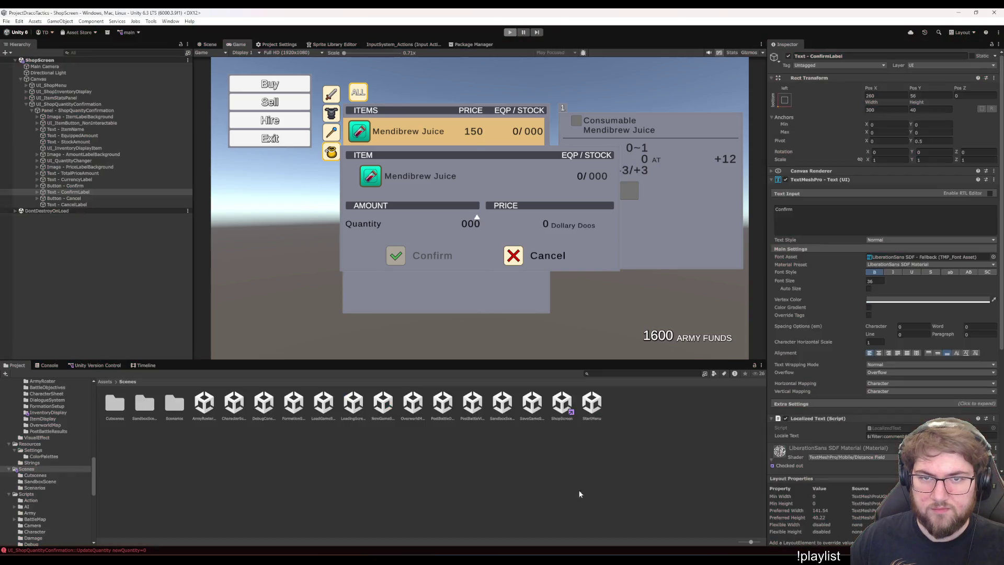
# Open ShopScreen, set UI_ShopQuantityConfirmation's Color Confirm Inactive to grey 82,82,82, and save
pyautogui.click(556, 414)
pyautogui.doubleClick(556, 414)
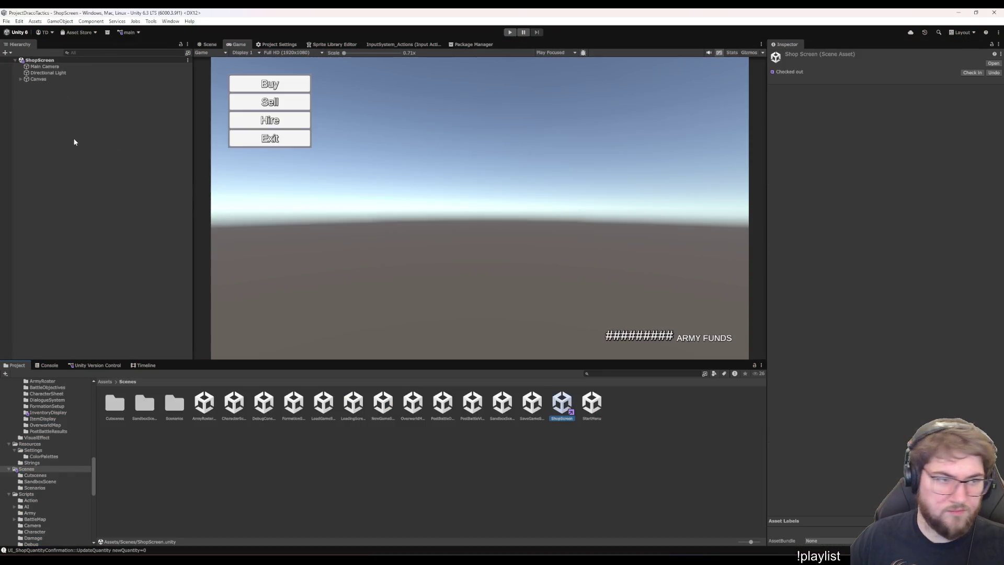
pyautogui.click(53, 79)
pyautogui.press('Right')
pyautogui.press('Down')
pyautogui.press('Down')
pyautogui.press('Down')
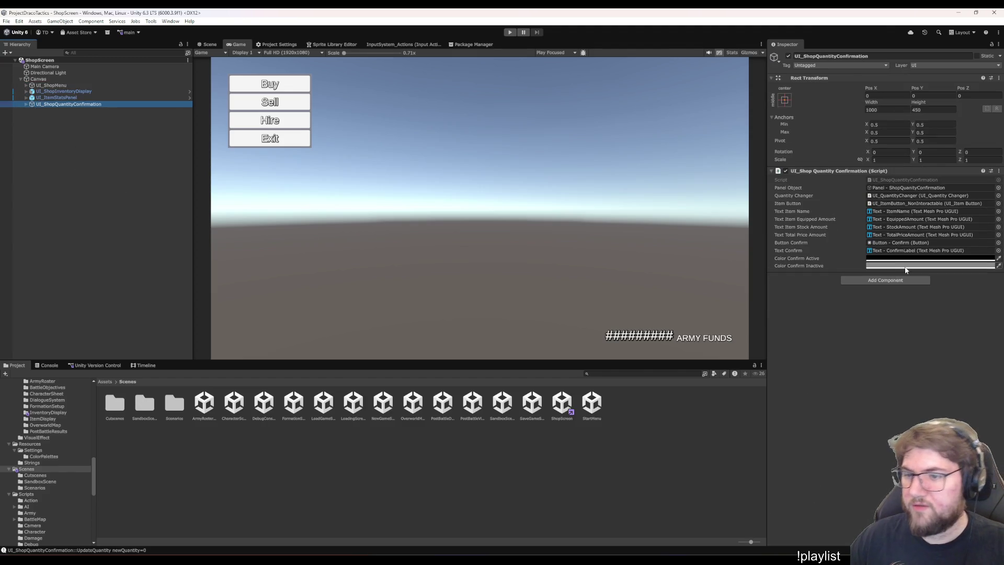
pyautogui.rightClick(910, 267)
pyautogui.click(910, 266)
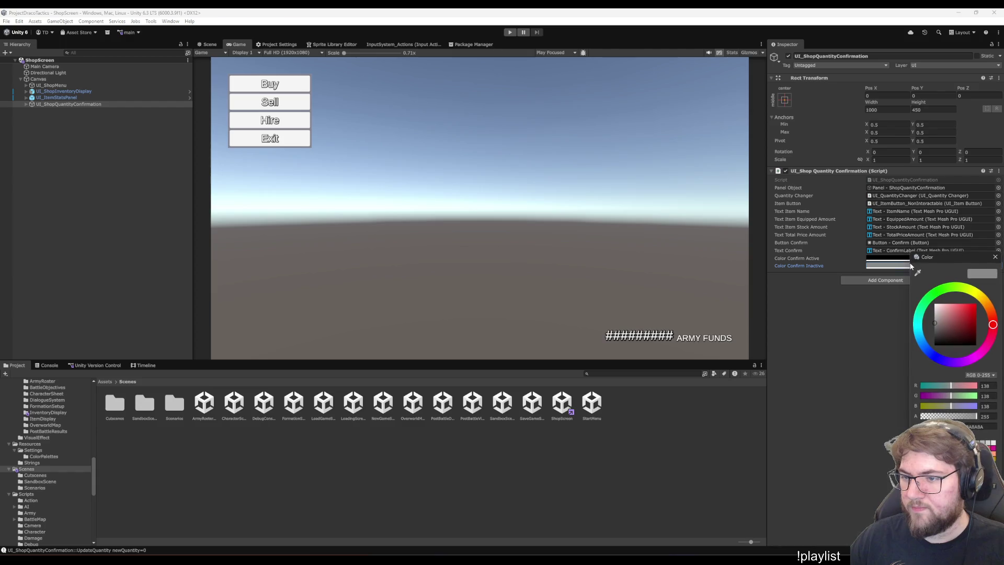
pyautogui.press('Return')
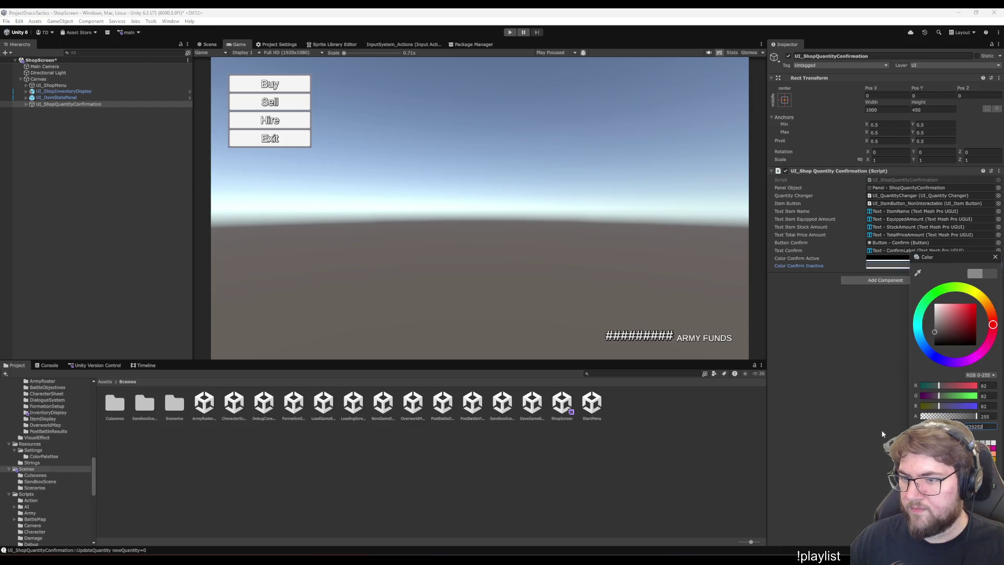
pyautogui.click(861, 400)
pyautogui.hotkey('ctrl', 's')
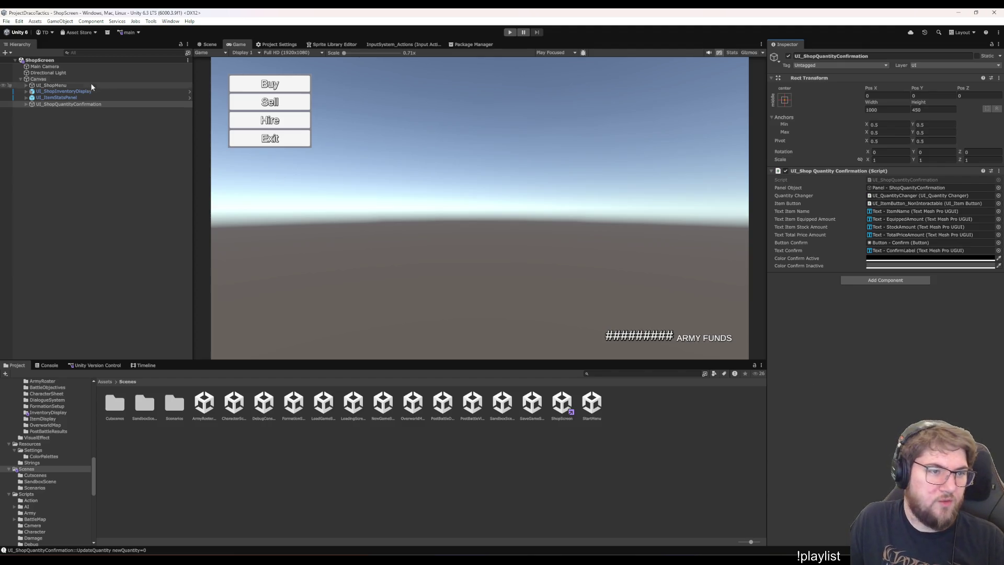
# Expand UI_ShopQuantityConfirmation and activate its Panel so the quantity dialog shows
pyautogui.click(99, 104)
pyautogui.press('Right')
pyautogui.press('Down')
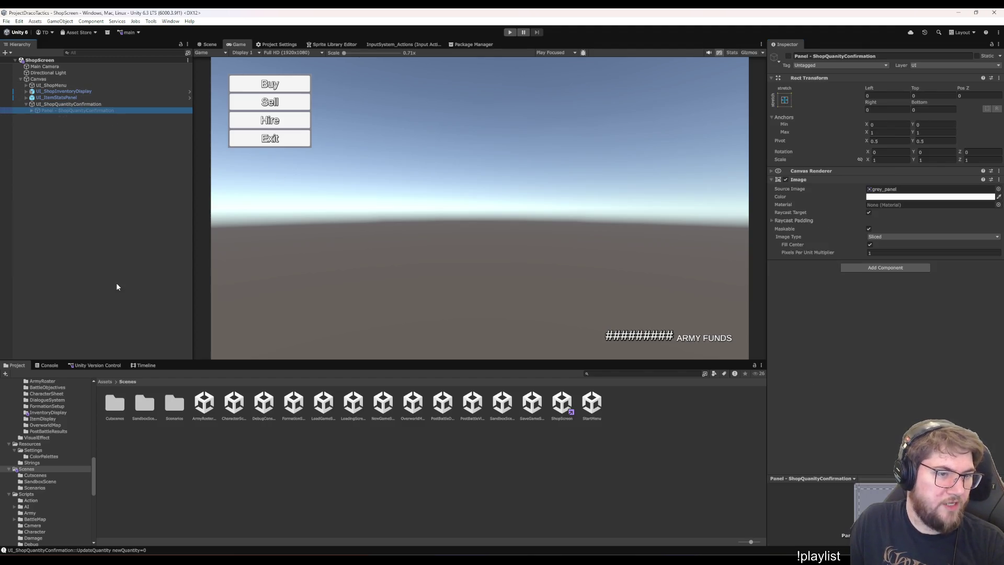
pyautogui.click(788, 56)
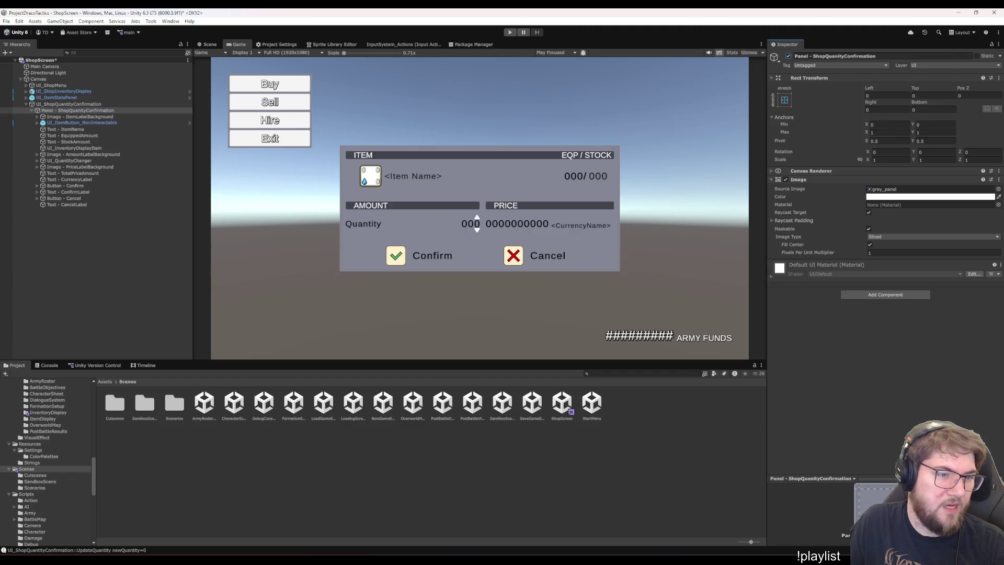
# Add an empty On Click () entry to Button - IncreaseQuantity under the quantity changer
pyautogui.click(101, 160)
pyautogui.press('Right')
pyautogui.press('Down')
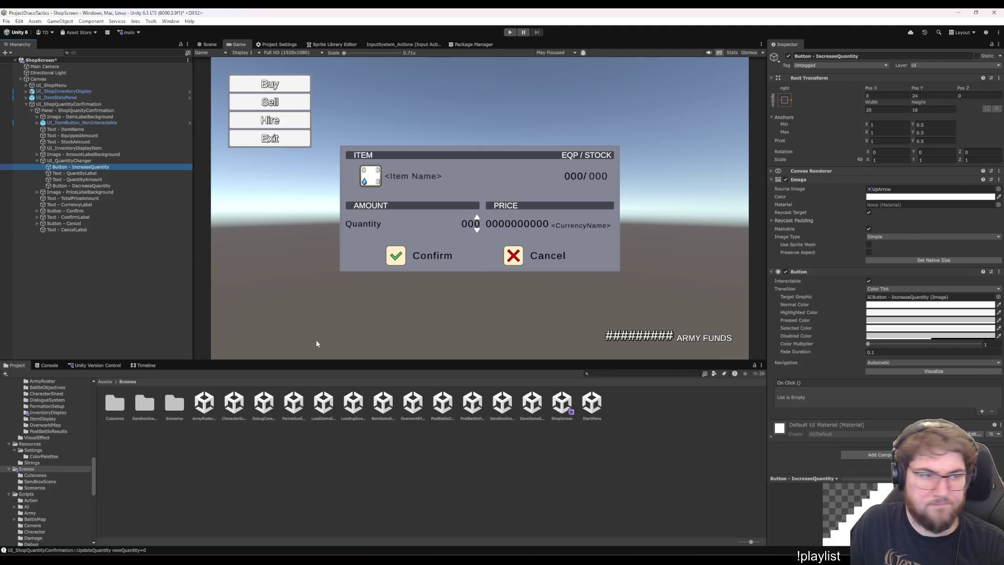
pyautogui.press('Up')
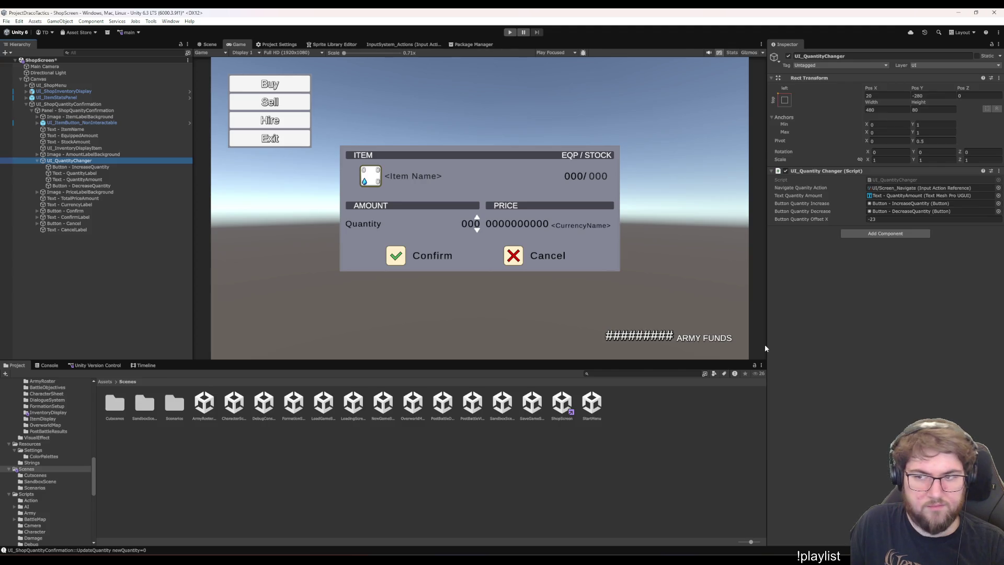
pyautogui.press('Down')
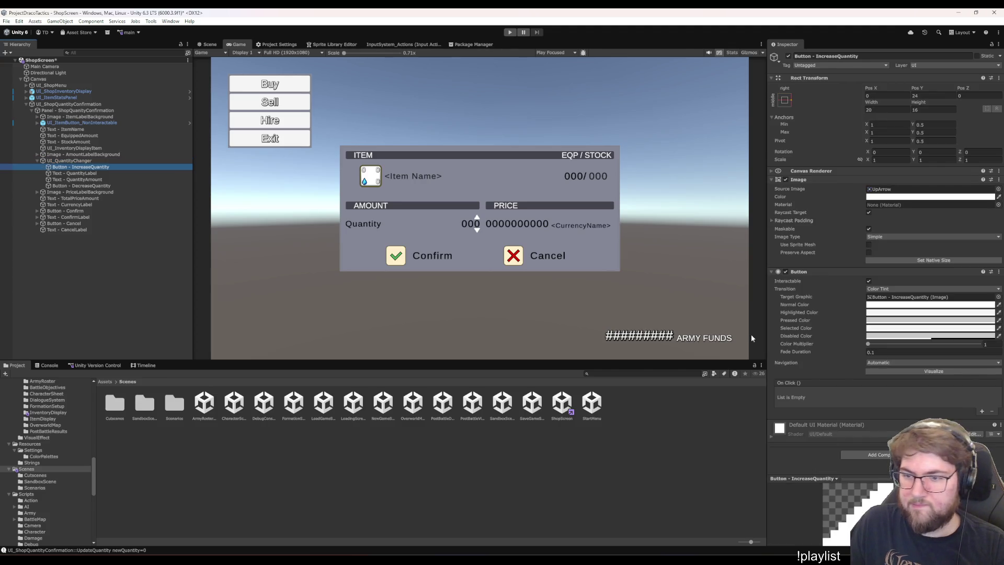
pyautogui.click(982, 411)
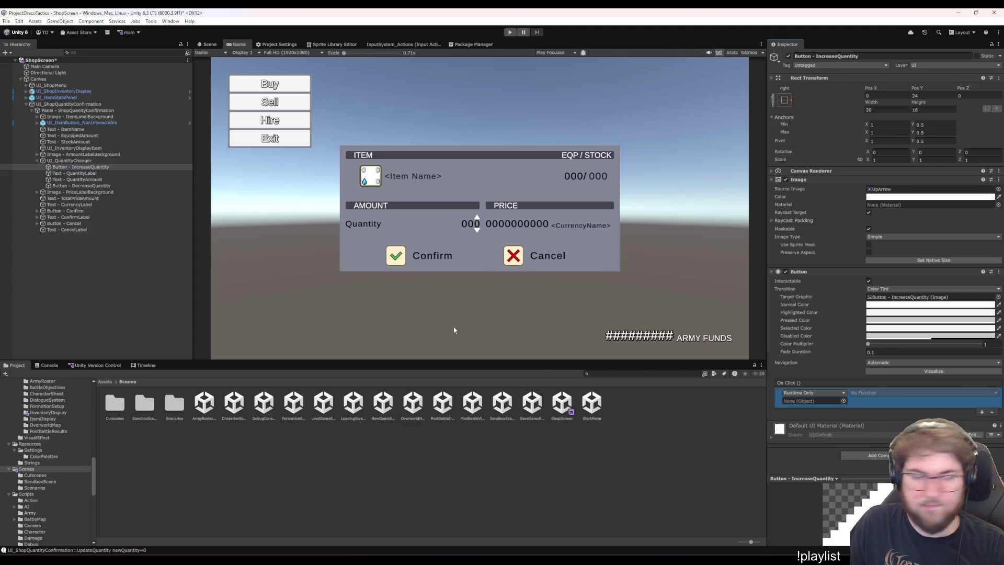
# Make the decrease-quantity button call UI_QuantityChanger.SelectDecreaseAmount on click
pyautogui.click(86, 179)
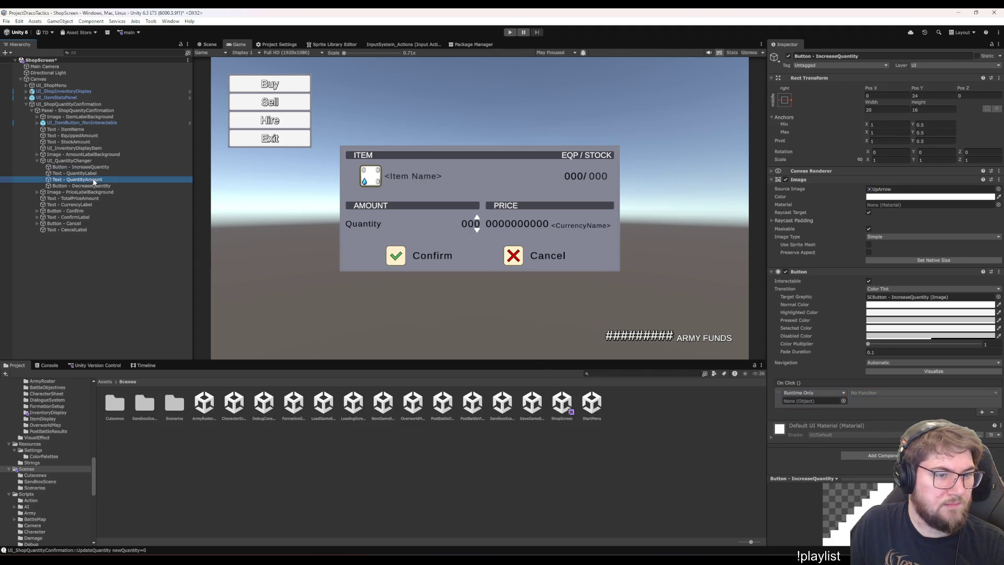
pyautogui.scroll(-2, 883, 407)
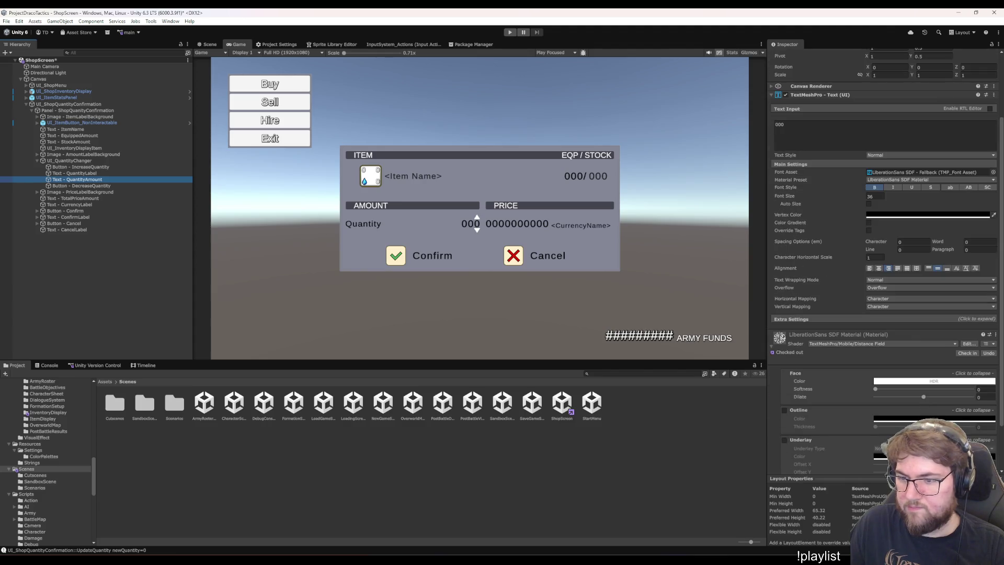
pyautogui.scroll(2, 883, 407)
pyautogui.press('Down')
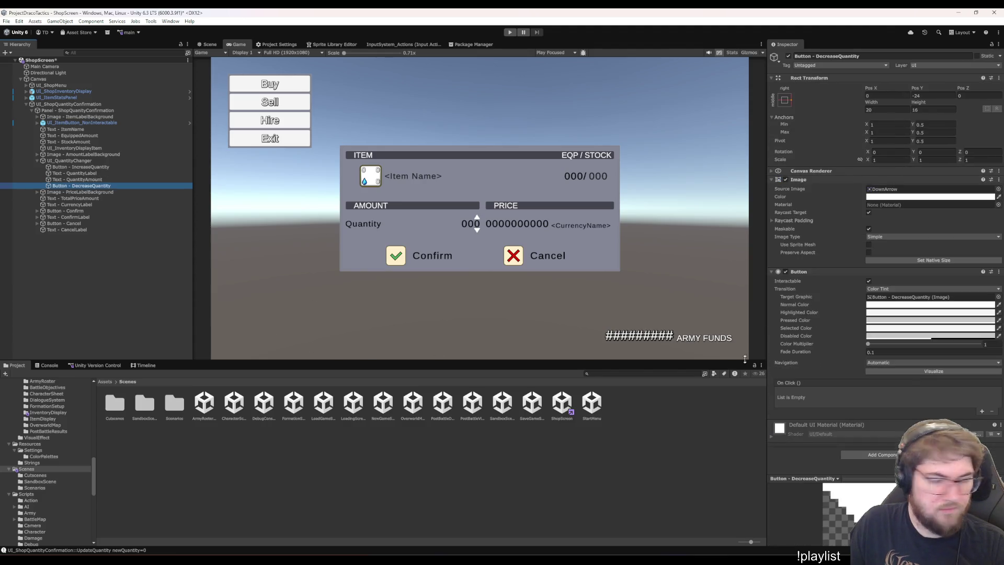
pyautogui.click(982, 412)
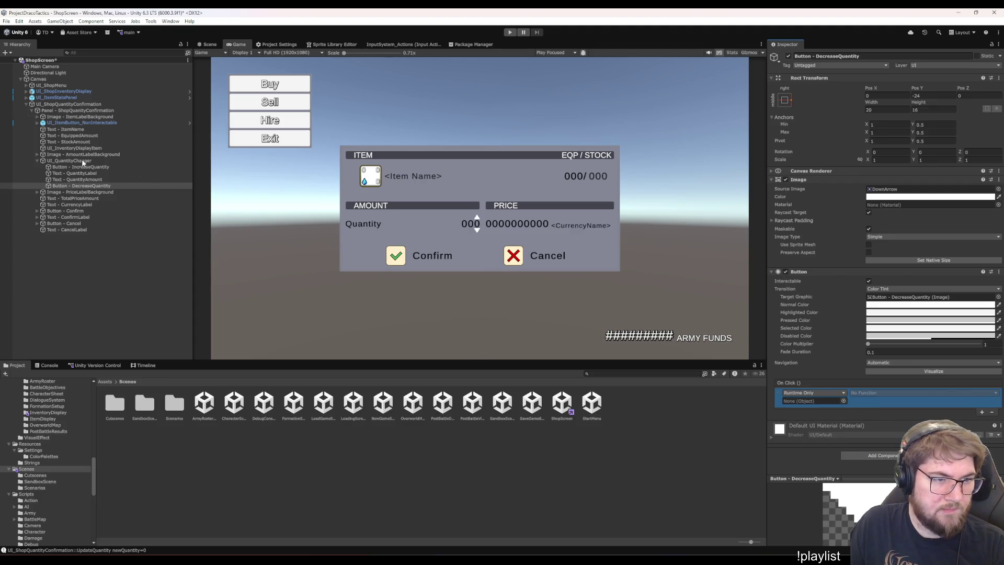
pyautogui.moveTo(85, 159); pyautogui.dragTo(646, 326)
pyautogui.moveTo(805, 405); pyautogui.dragTo(810, 402)
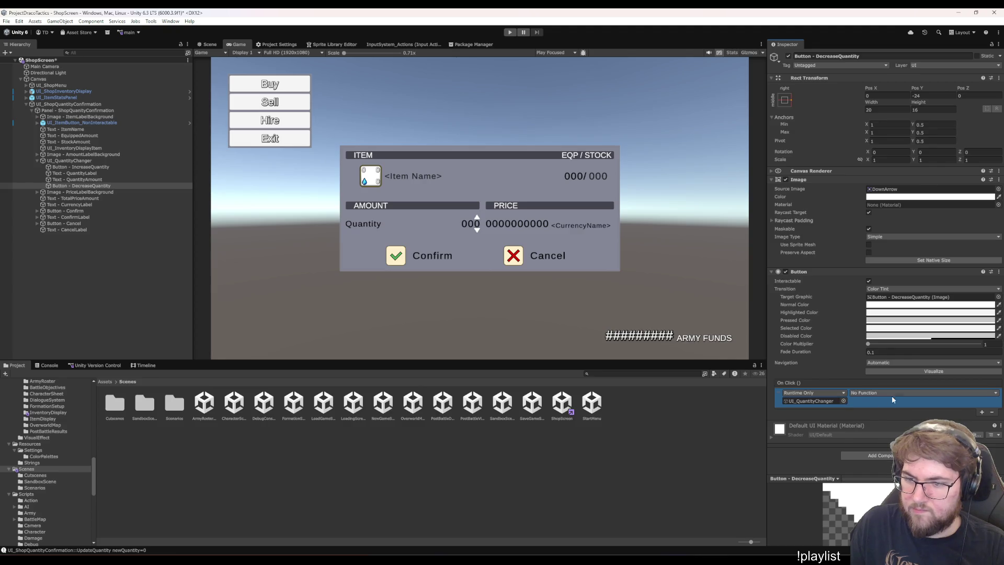
pyautogui.moveTo(891, 432)
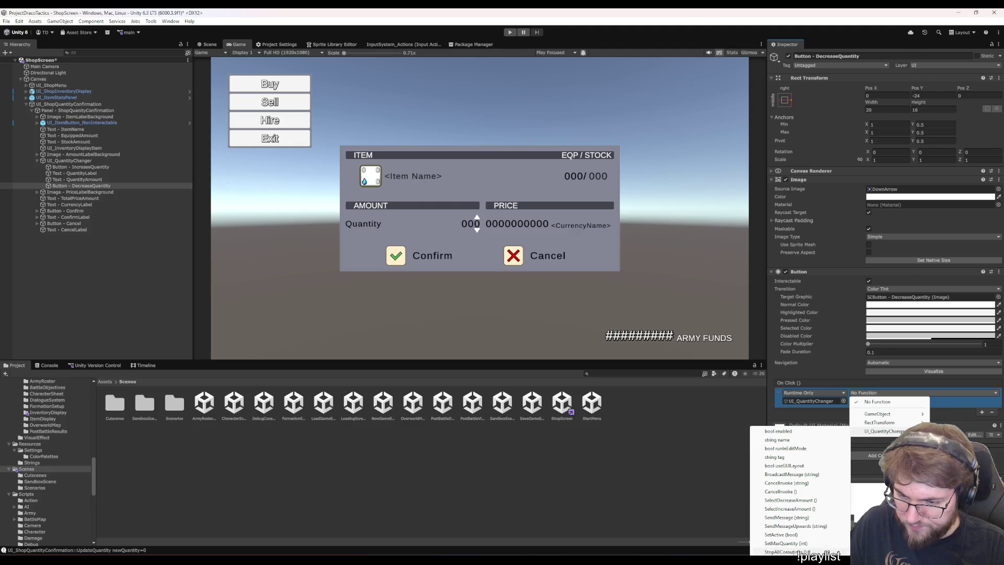
pyautogui.click(809, 501)
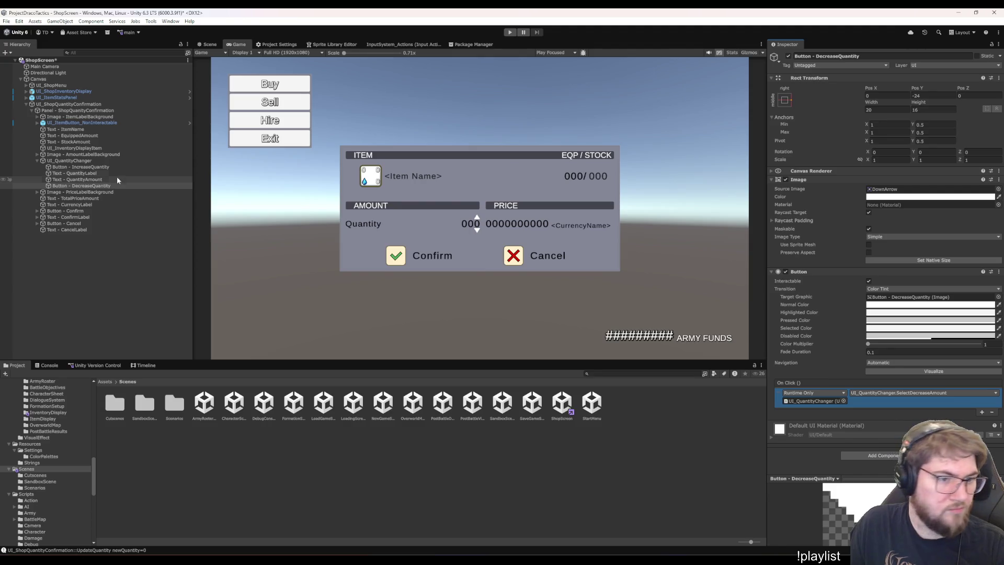
# Make the increase-quantity button call UI_QuantityChanger.SelectIncreaseAmount on click
pyautogui.click(96, 166)
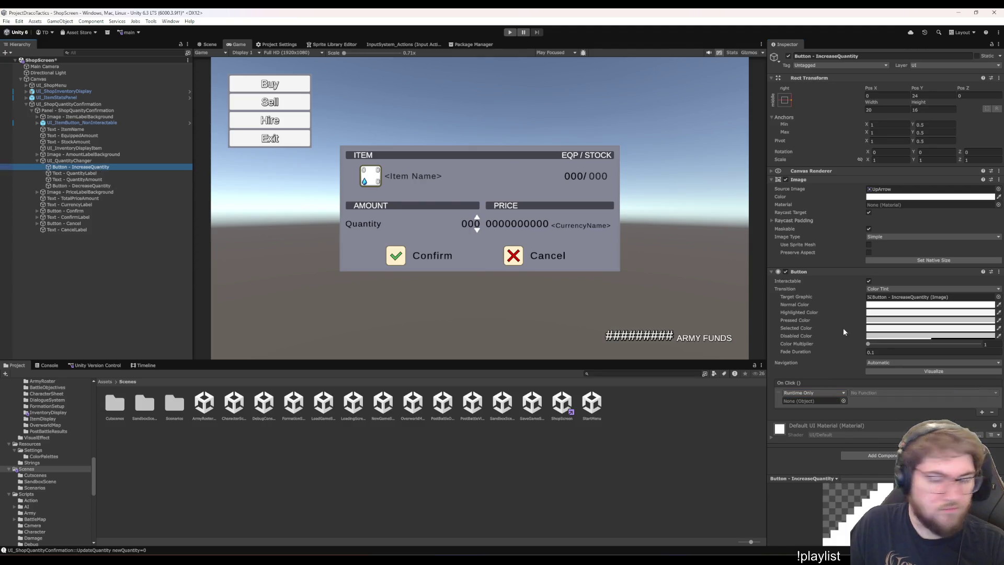
pyautogui.moveTo(73, 161)
pyautogui.mouseDown()
pyautogui.moveTo(131, 162)
pyautogui.moveTo(876, 398)
pyautogui.mouseUp()
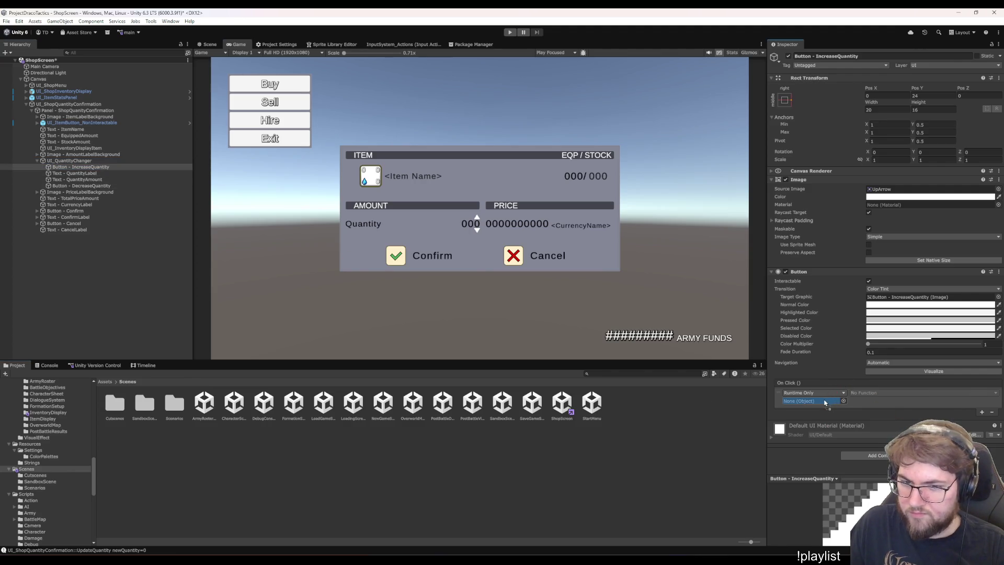
pyautogui.moveTo(878, 432)
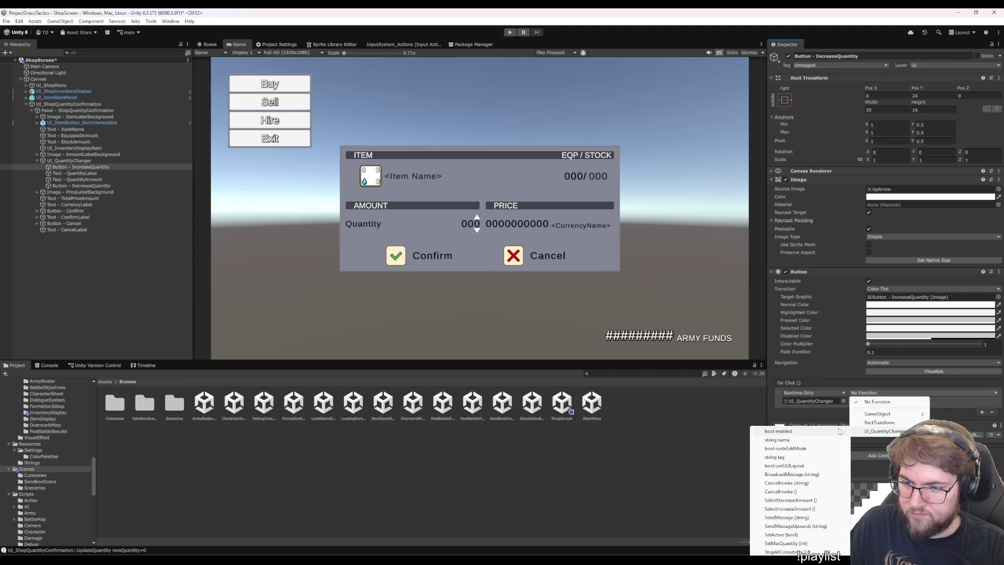
pyautogui.click(808, 509)
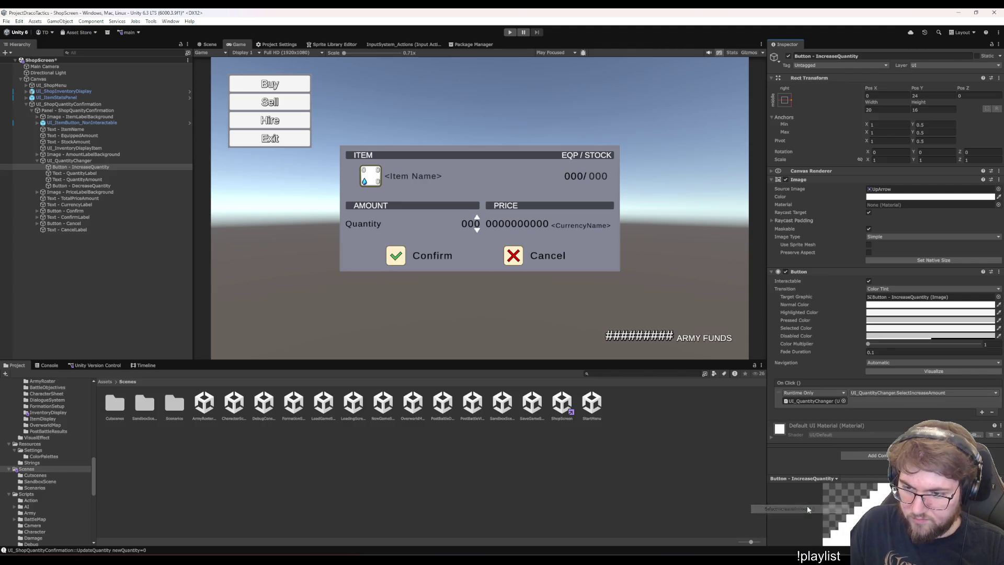
pyautogui.click(124, 301)
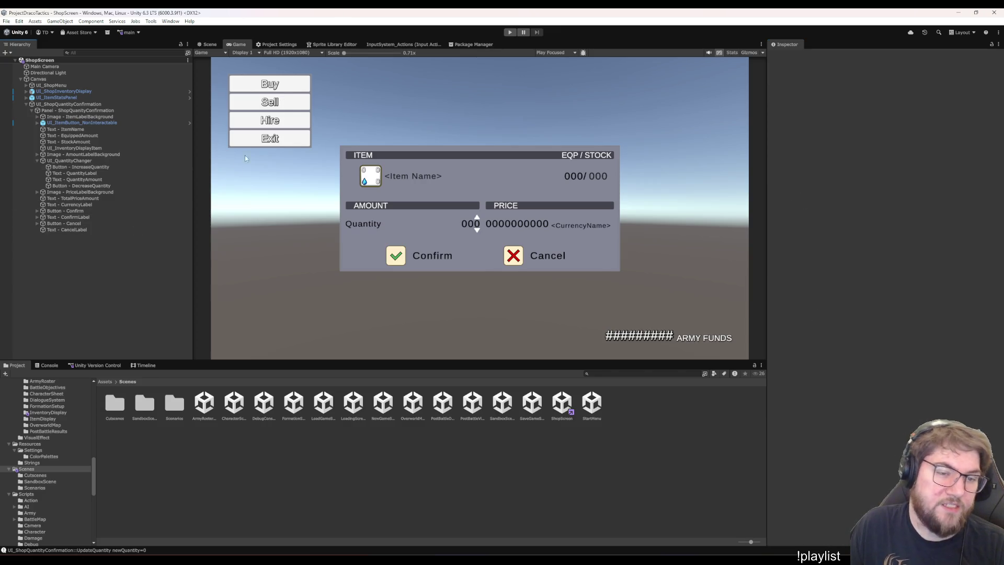
# Deactivate the quantity confirmation Panel and save the ShopScreen scene
pyautogui.click(92, 110)
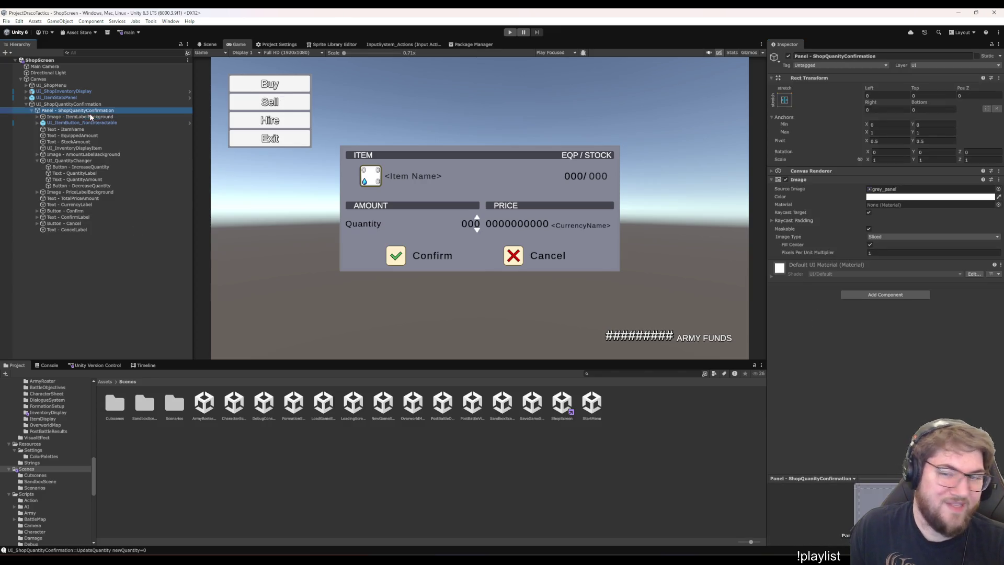
pyautogui.press('Down')
pyautogui.press('Up')
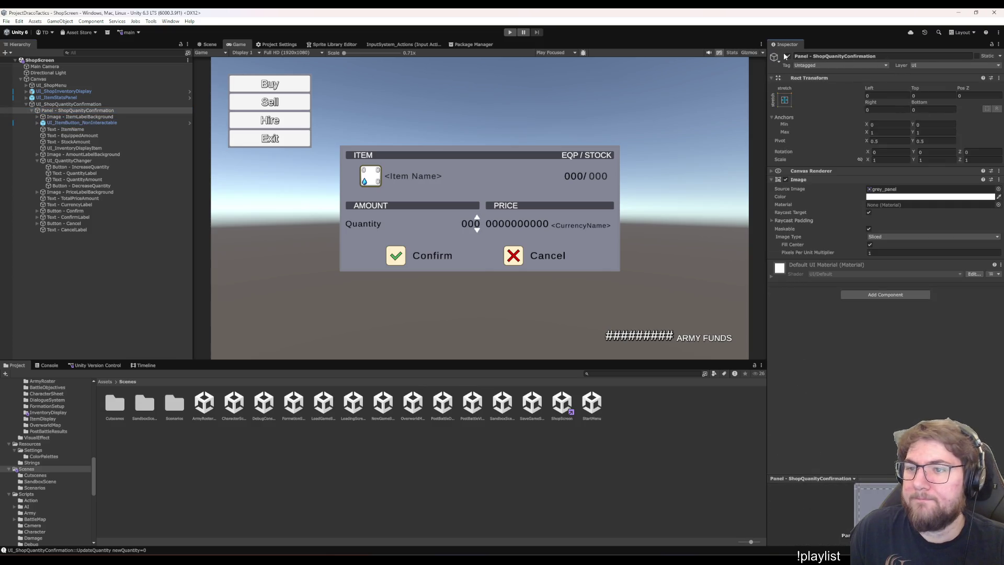
pyautogui.click(788, 56)
pyautogui.click(134, 302)
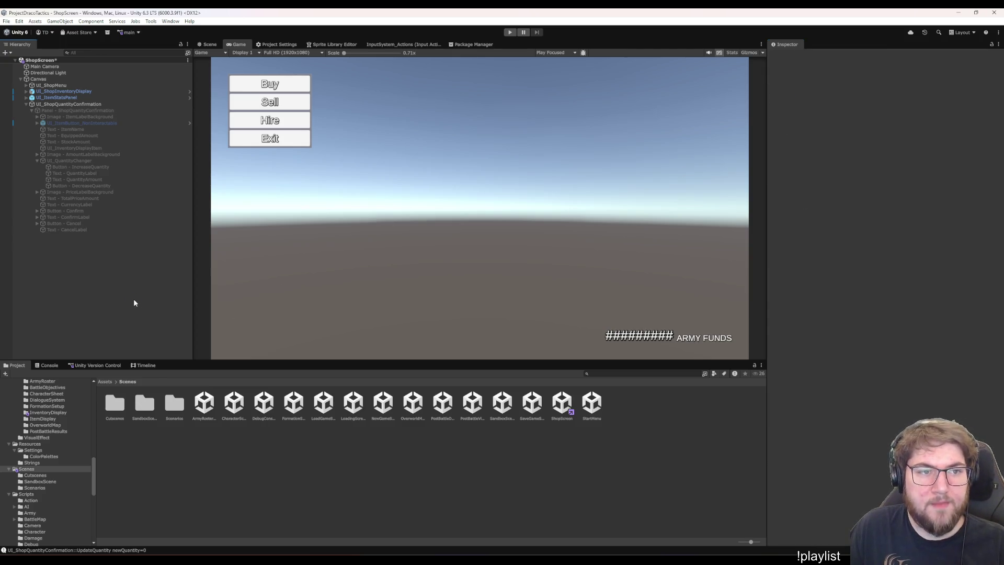
pyautogui.hotkey('ctrl', 's')
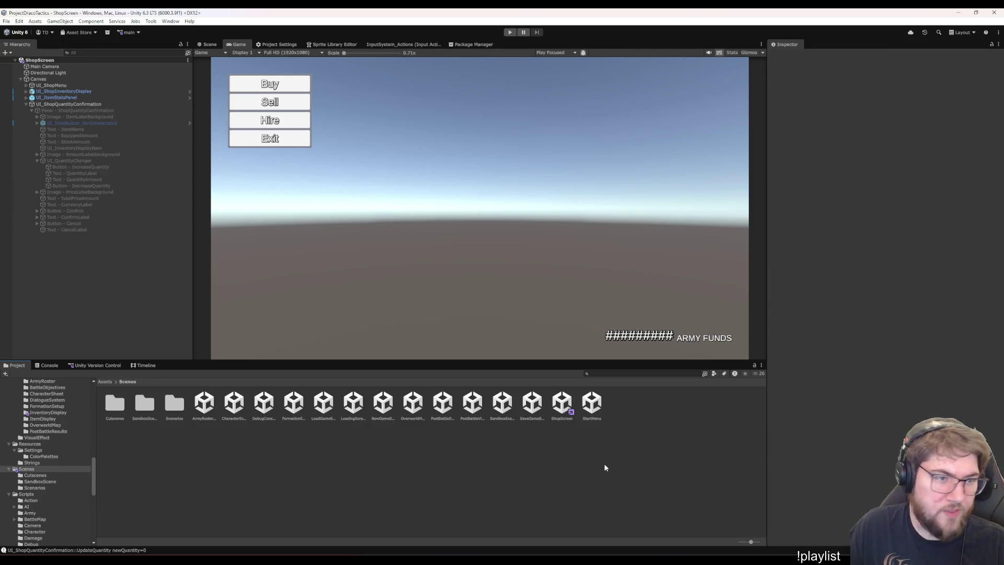
# Collapse UI_ShopQuantityConfirmation in the hierarchy and open the StartMenu scene
pyautogui.click(117, 104)
pyautogui.press('Left')
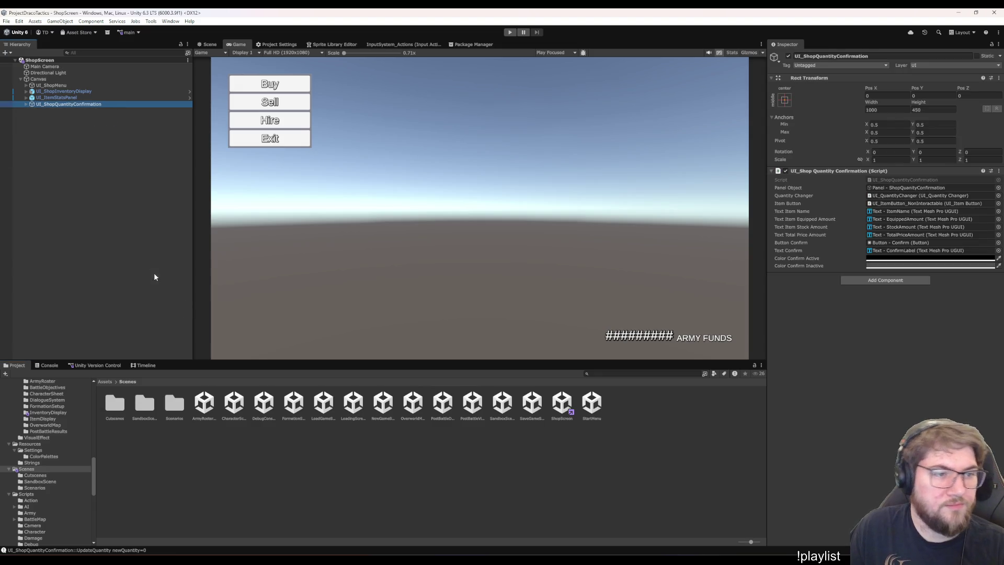
pyautogui.click(166, 291)
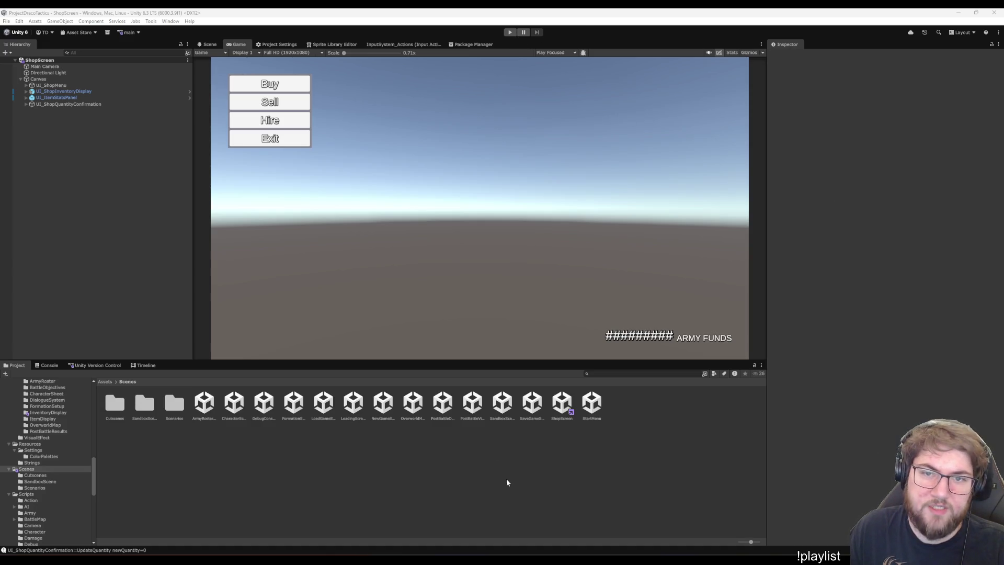
pyautogui.doubleClick(597, 419)
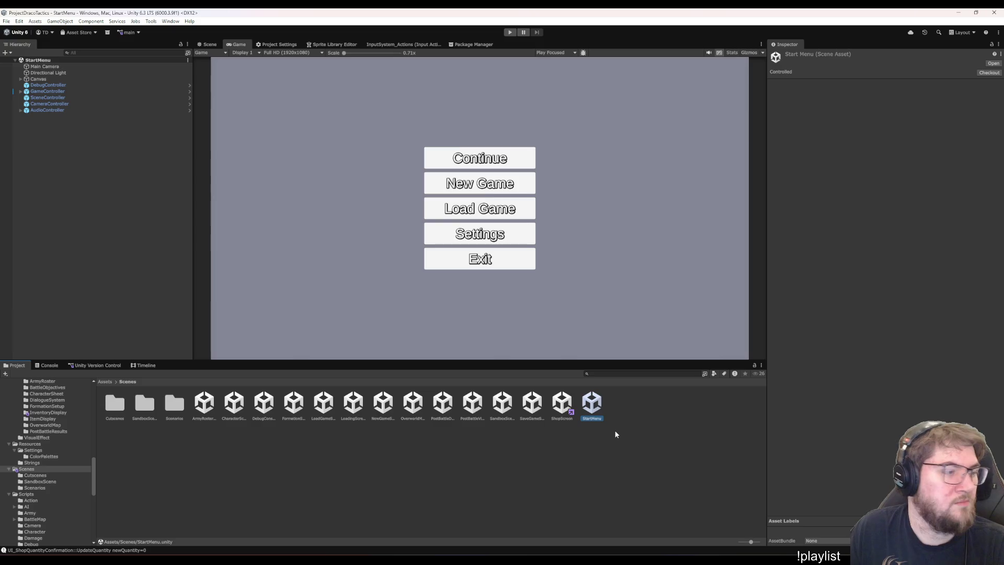
# Play the game via New Game and Start Game, enter the town Shop, and pick Iron Shield to buy
pyautogui.click(511, 33)
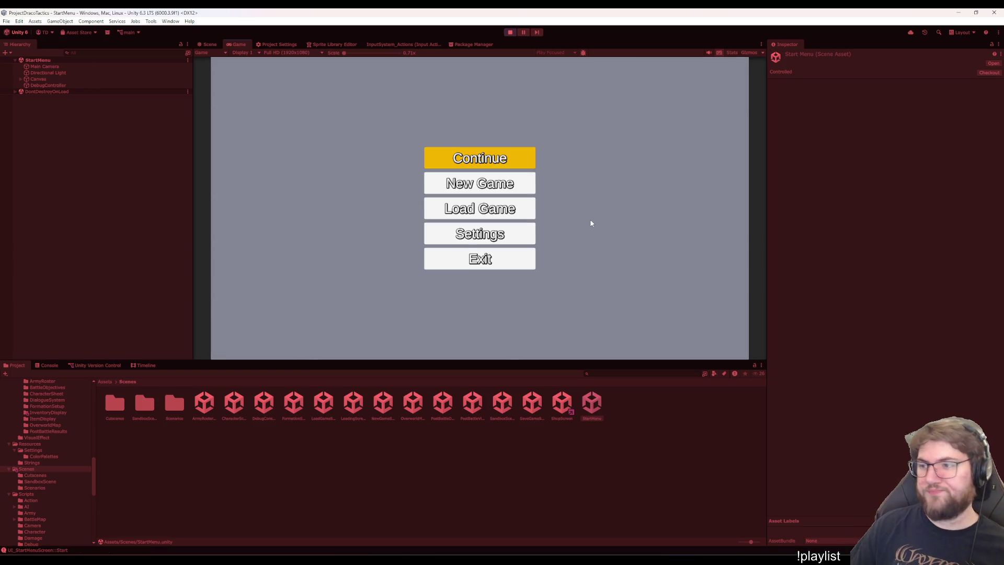
pyautogui.click(484, 184)
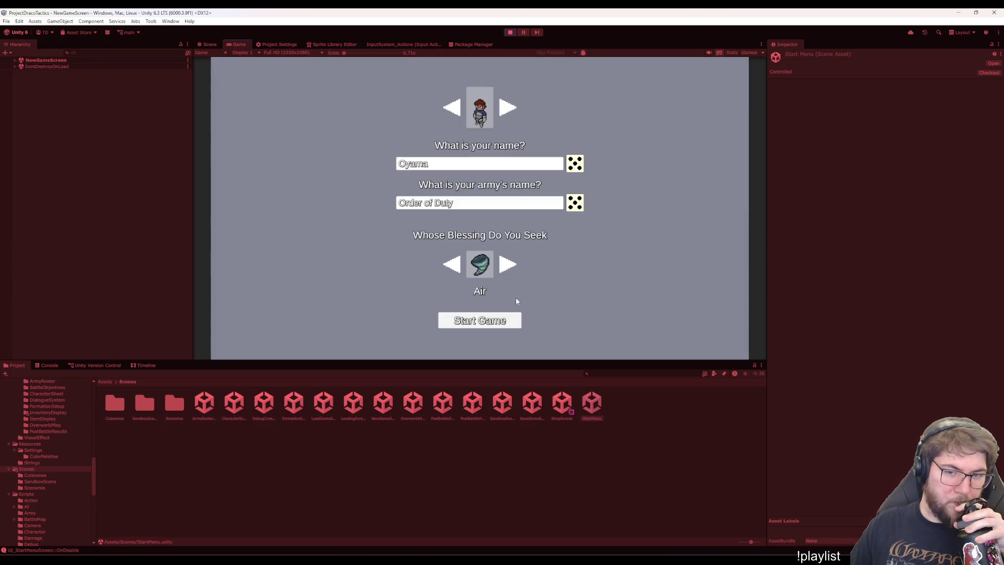
pyautogui.click(479, 318)
pyautogui.click(620, 183)
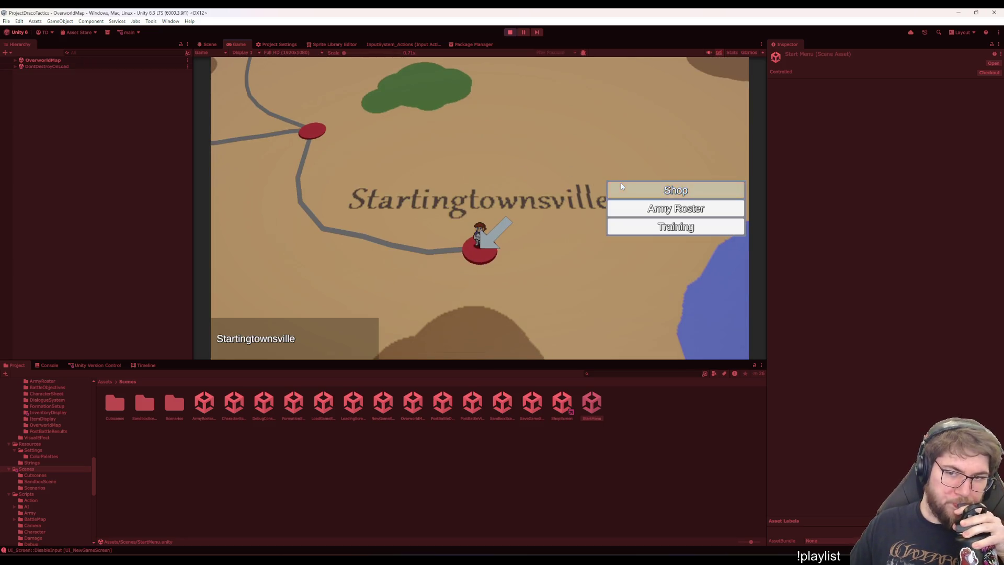
pyautogui.click(270, 84)
pyautogui.click(449, 131)
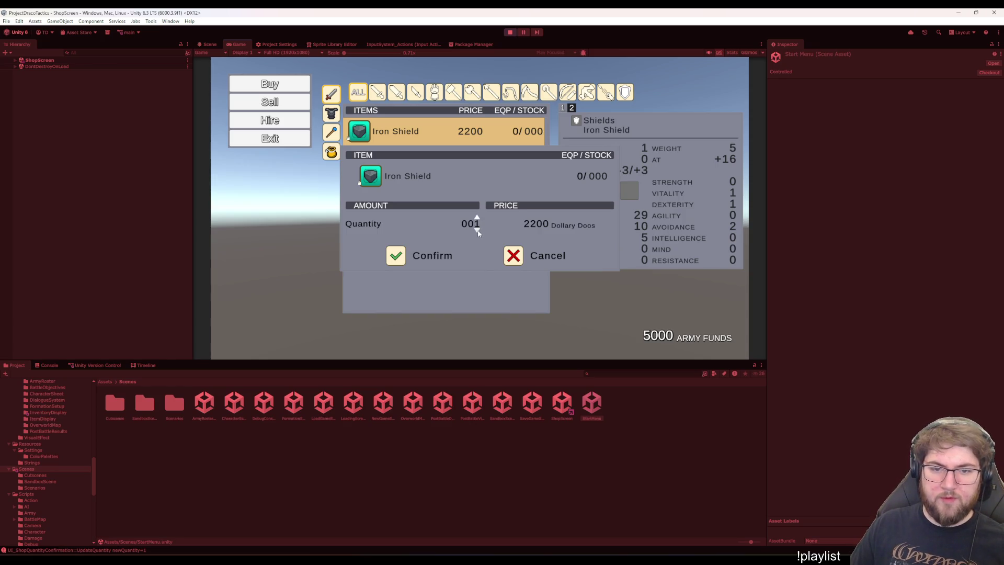
# Test the Iron Shield quantity with the arrow buttons and Up/Down keys, wrapping between 0 and 2
pyautogui.click(478, 231)
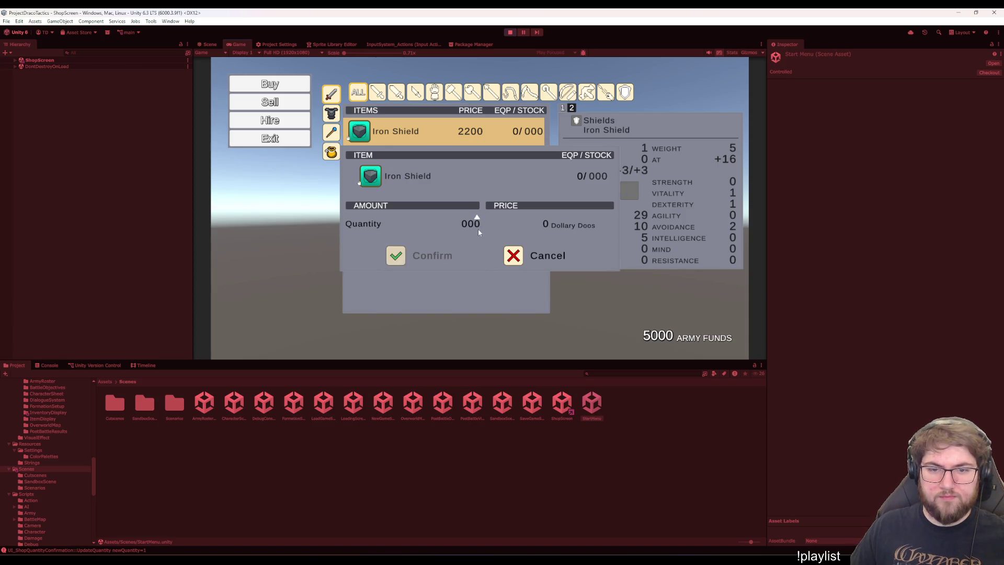
pyautogui.click(478, 218)
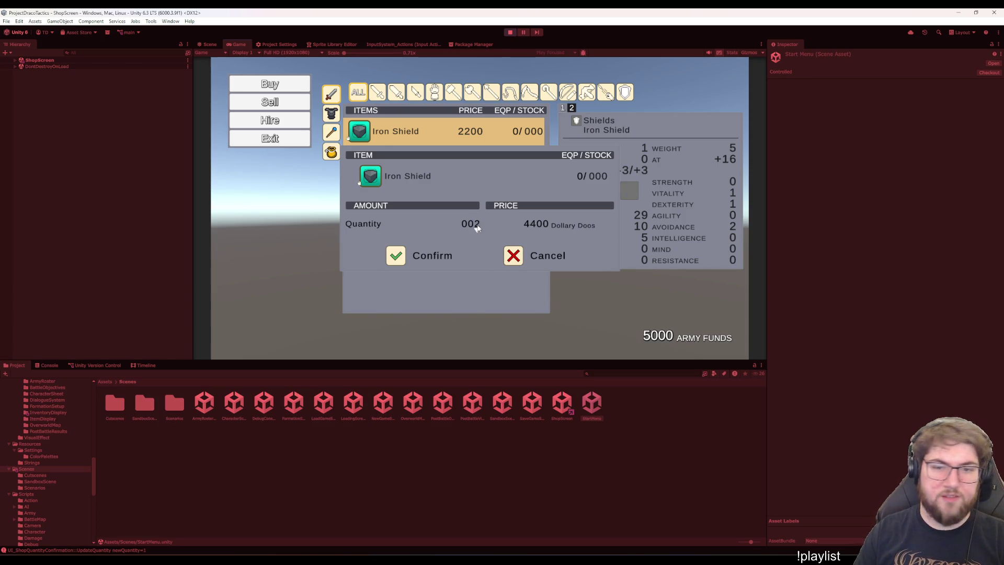
pyautogui.click(478, 230)
pyautogui.click(478, 230)
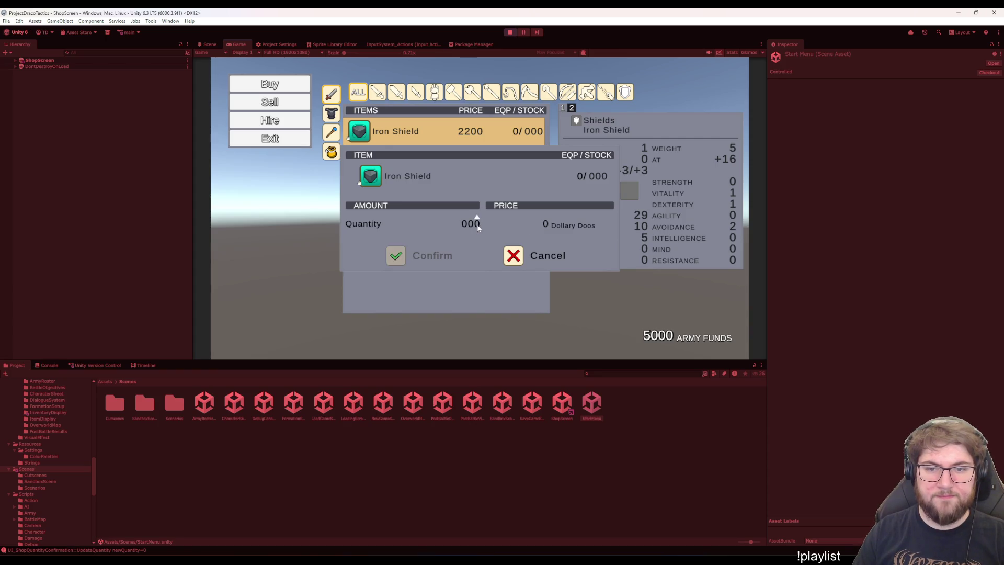
pyautogui.click(477, 229)
pyautogui.click(477, 229)
pyautogui.press('Up')
pyautogui.press('Up')
pyautogui.press('Up')
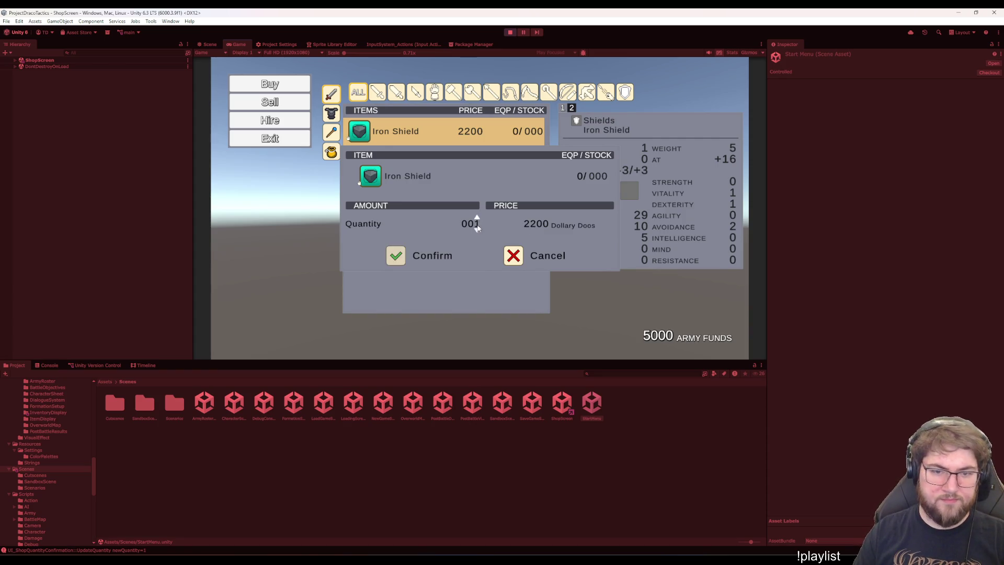
pyautogui.press('Down')
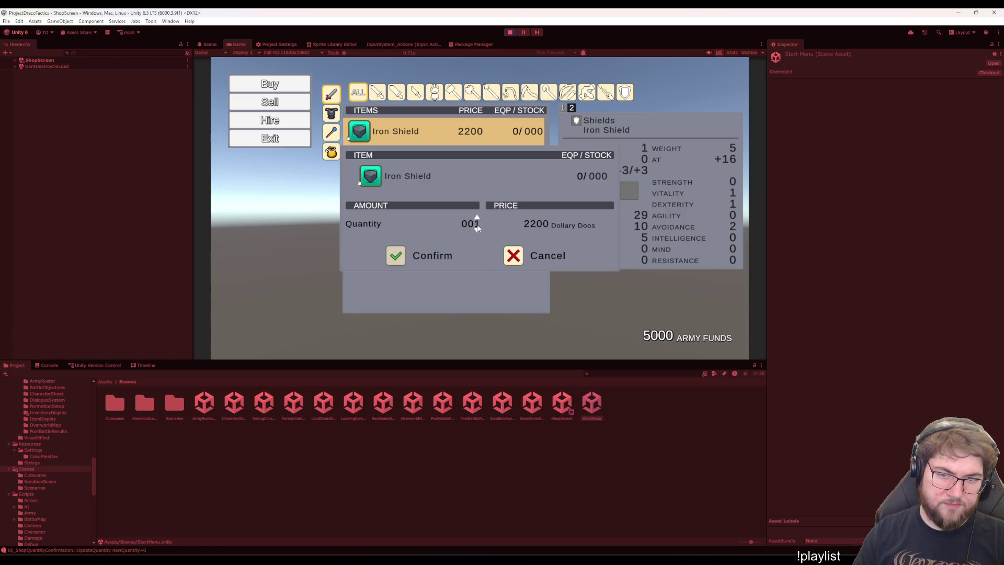
pyautogui.press('Down')
pyautogui.press('Up')
pyautogui.press('Down')
pyautogui.press('Up')
pyautogui.press('Up')
pyautogui.press('Down')
pyautogui.press('Down')
pyautogui.press('Up')
pyautogui.press('Up')
pyautogui.press('Down')
pyautogui.press('Down')
pyautogui.press('Up')
pyautogui.press('Up')
pyautogui.press('Down')
pyautogui.press('Down')
pyautogui.press('Up')
pyautogui.press('Up')
pyautogui.press('Down')
pyautogui.press('Down')
pyautogui.press('Up')
pyautogui.press('Up')
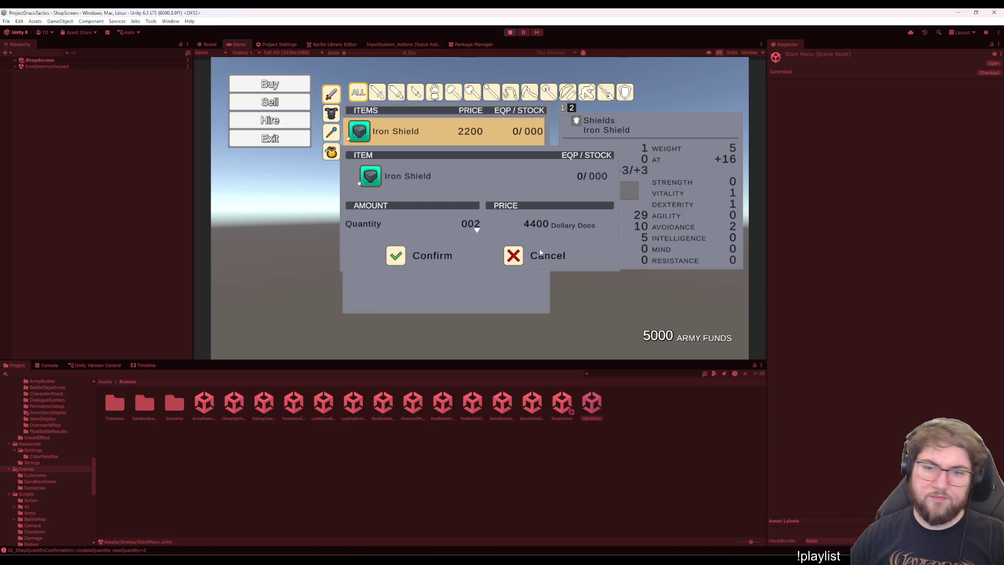
# Cancel the purchase, then try and cancel selling Mendibrew Juice from the Sell consumables list
pyautogui.click(507, 255)
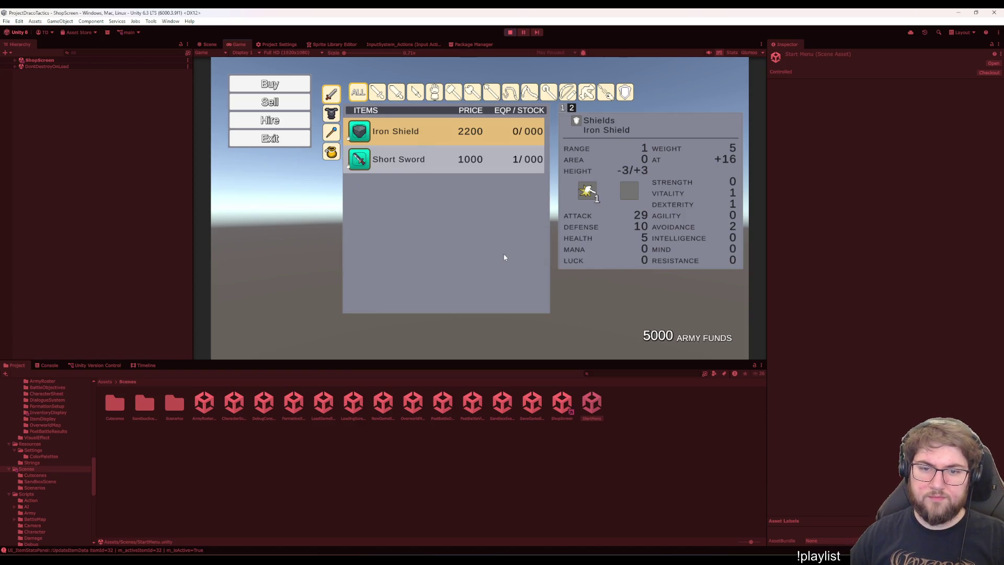
pyautogui.click(270, 102)
pyautogui.click(332, 152)
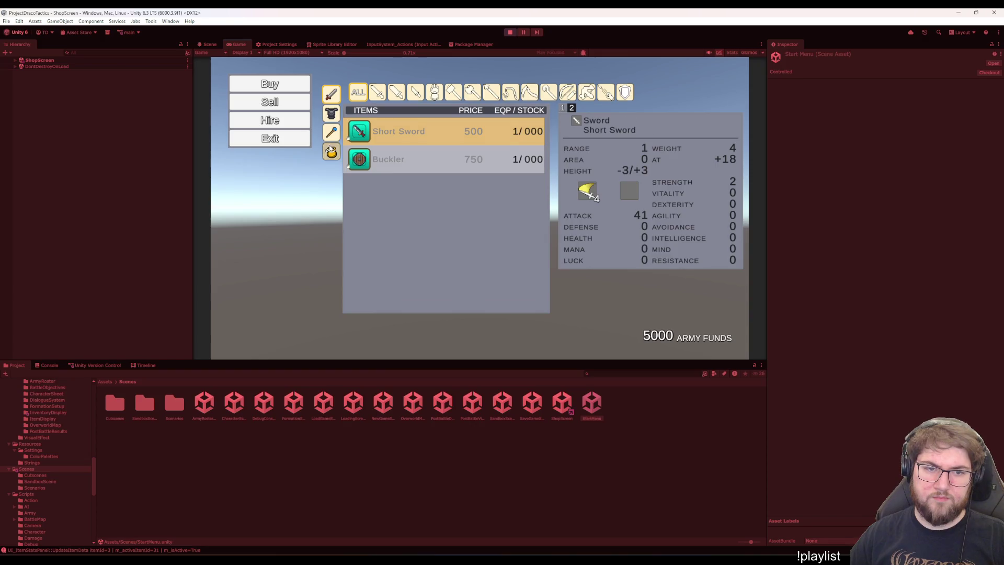
pyautogui.click(382, 137)
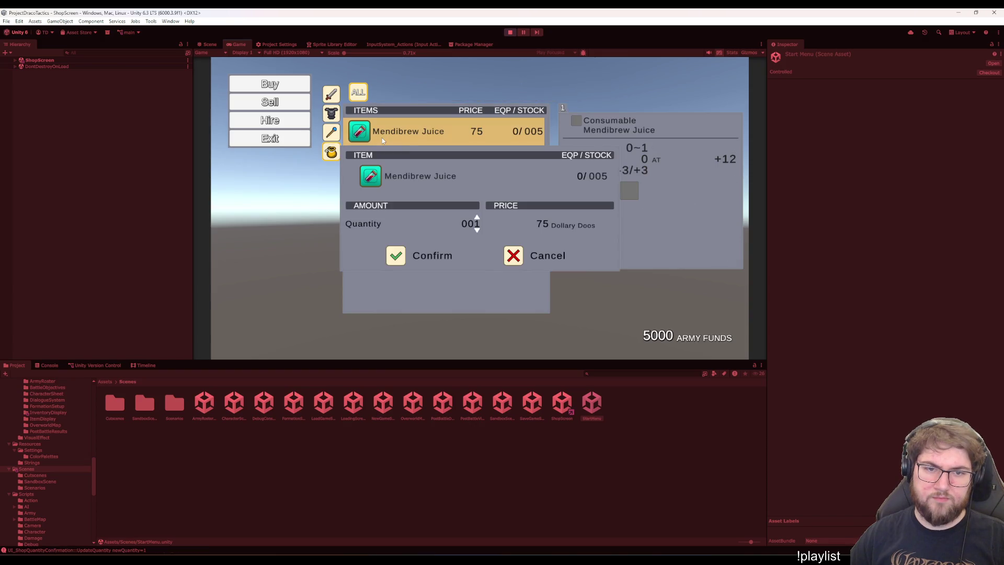
pyautogui.click(490, 254)
pyautogui.click(356, 97)
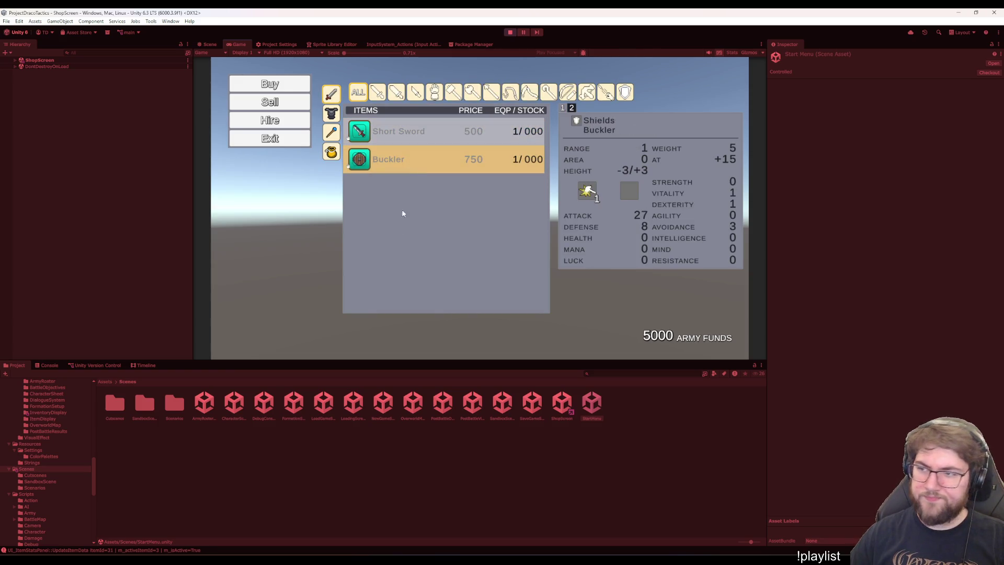
# Return to Buy, retest and cancel the Iron Shield quantity dialog, then open Hire
pyautogui.press('q')
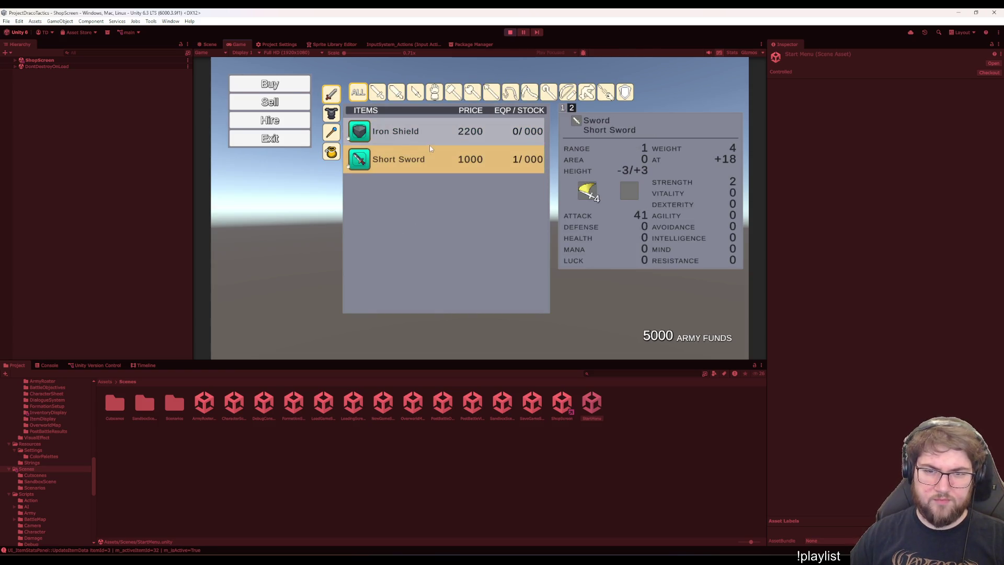
pyautogui.click(427, 141)
pyautogui.click(476, 230)
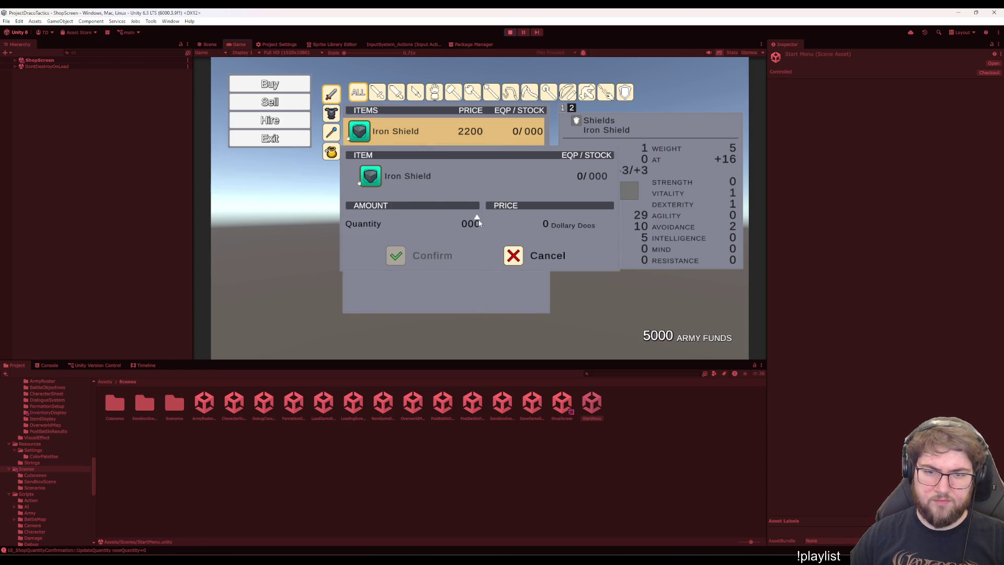
pyautogui.click(477, 217)
pyautogui.click(510, 255)
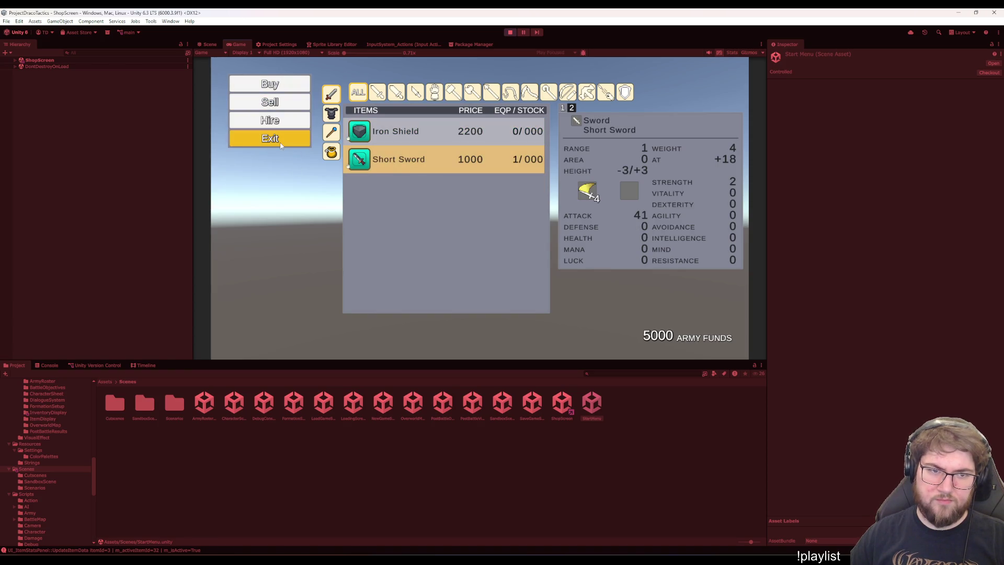
pyautogui.click(282, 122)
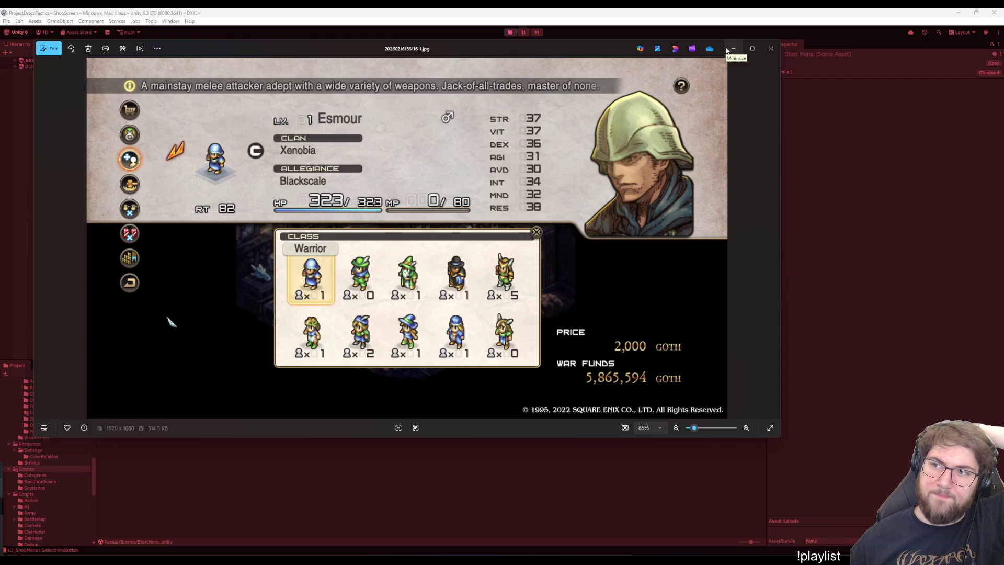
# Minimize the hire-screen reference screenshot to return to the running shop in Unity
pyautogui.click(733, 48)
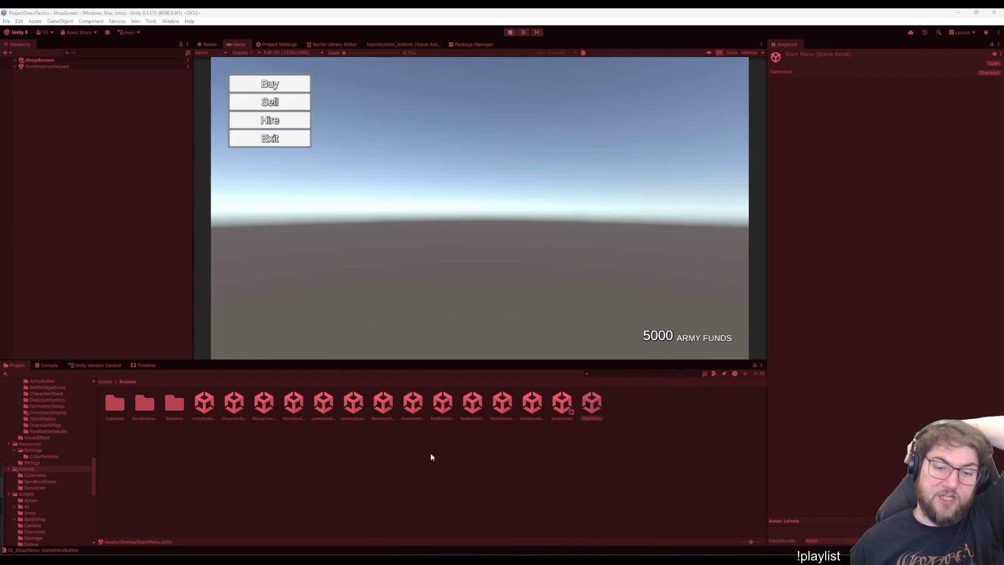
# Exit play mode and switch over to Visual Studio
pyautogui.click(510, 33)
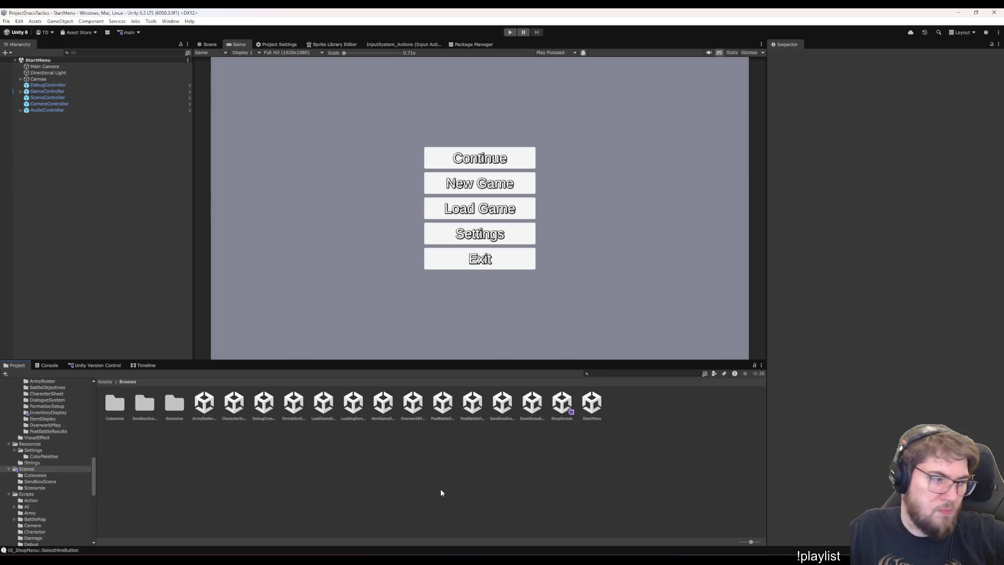
pyautogui.hotkey('alt', 'Tab')
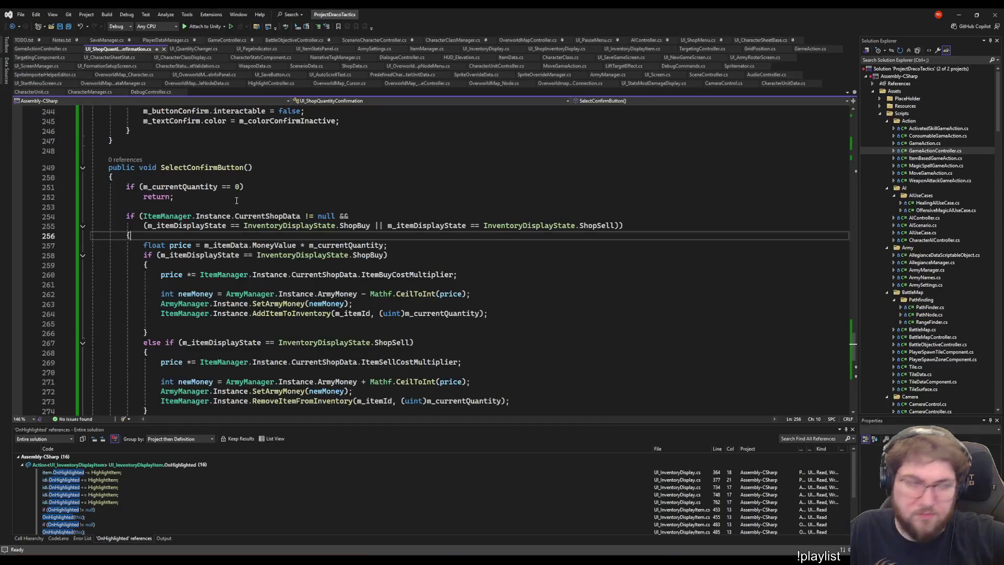
# In TODO.txt, delete the finished buy/sell quantities task and start a line under the Hire sub-menu task
pyautogui.click(25, 40)
pyautogui.click(472, 310)
pyautogui.scroll(-3, 472, 309)
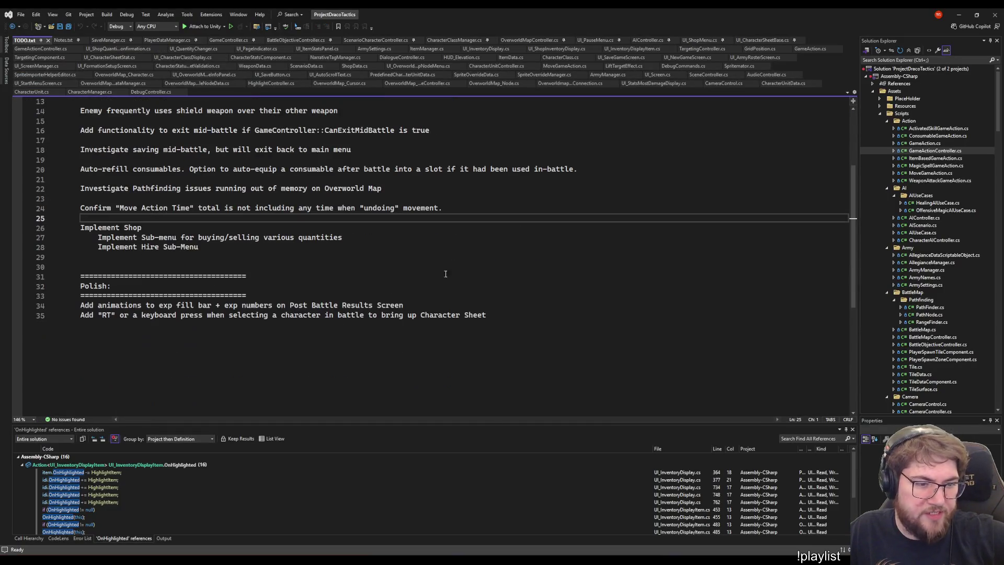
pyautogui.click(368, 266)
pyautogui.press('Up')
pyautogui.press('Up')
pyautogui.press('Up')
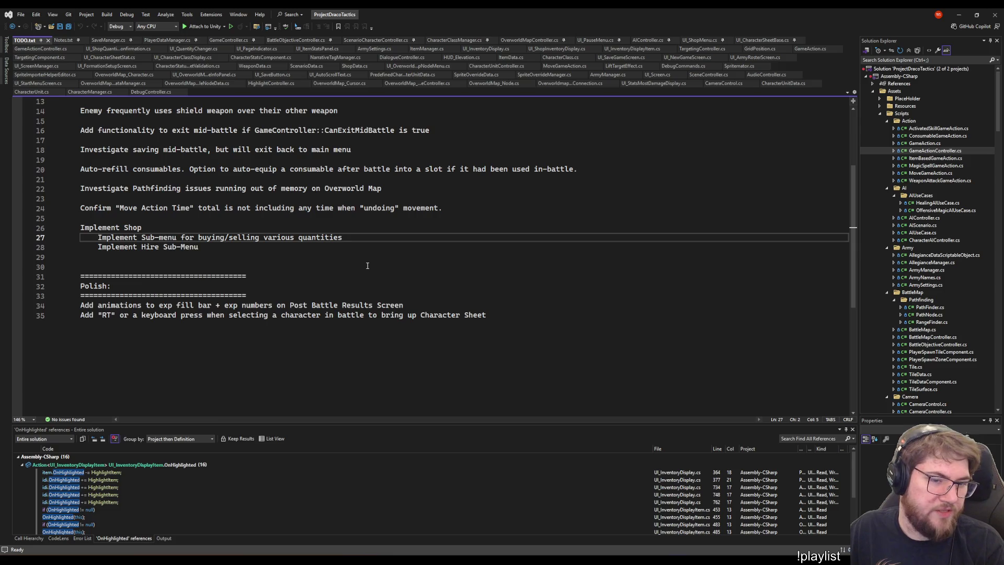
pyautogui.hotkey('ctrl', 'x')
pyautogui.press('End')
pyautogui.press('Return')
pyautogui.press('Return')
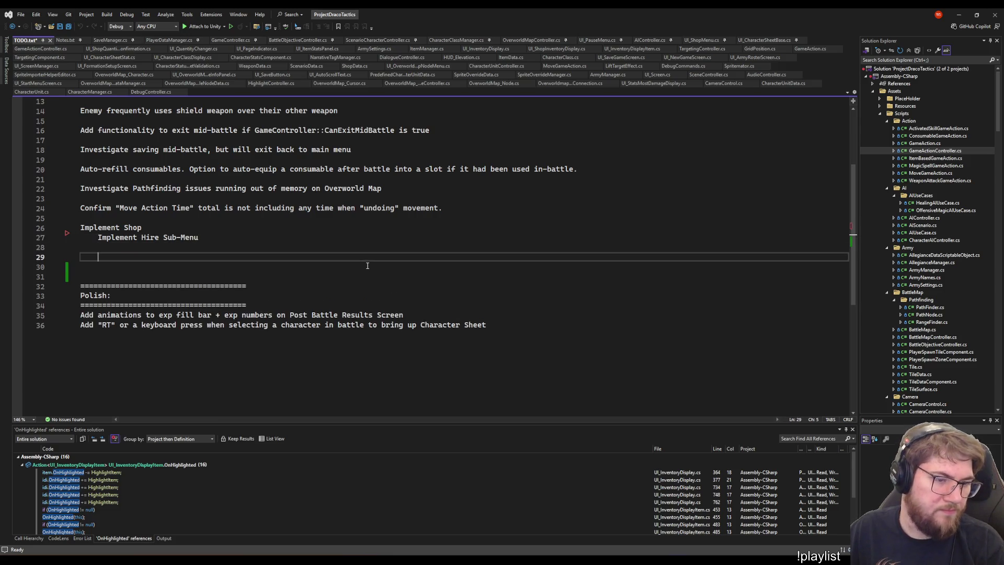
pyautogui.press('BackSpace')
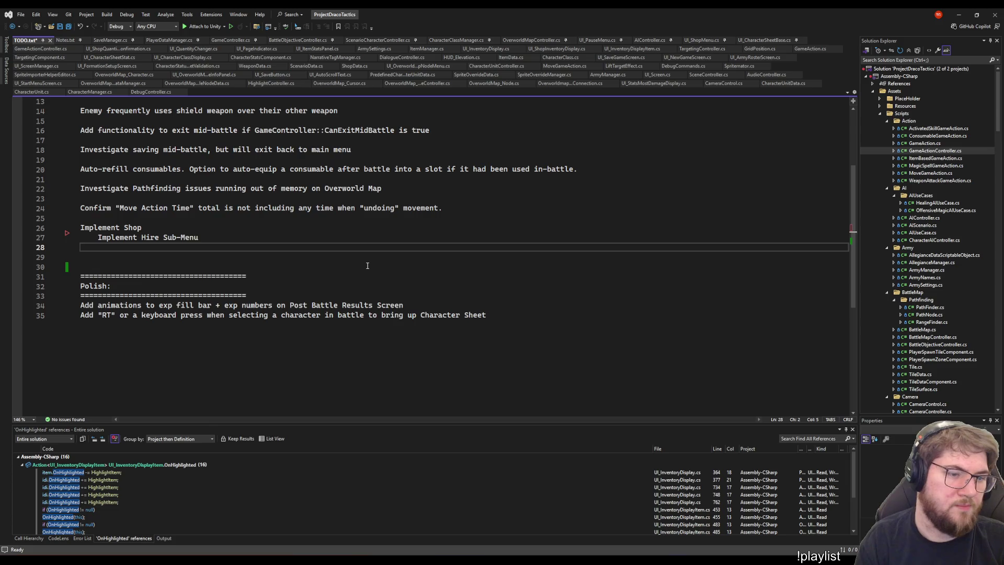
# Note that Character Class needs an "InShop" flag; only hireable characters of unlocked flagged classes show
pyautogui.write('Charac')
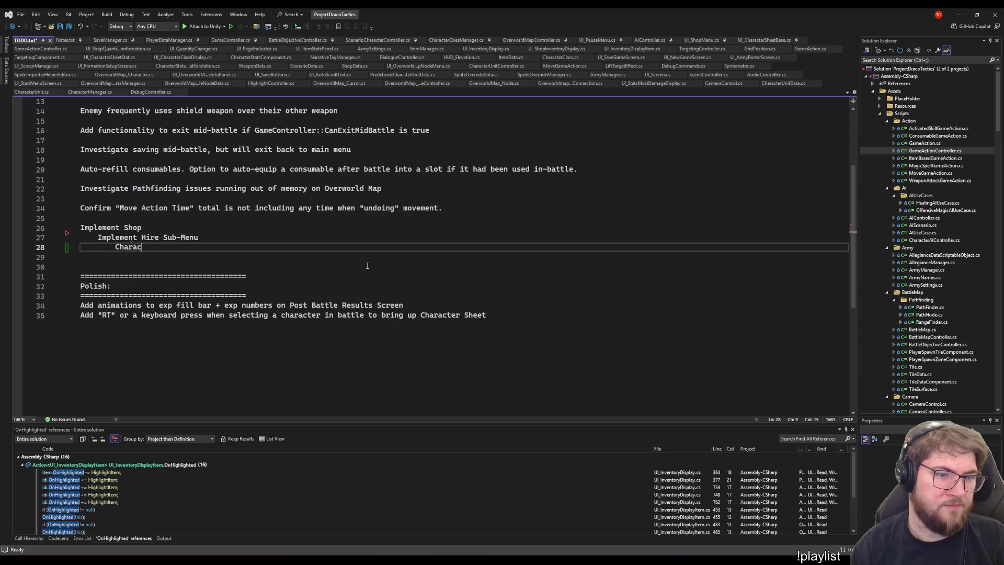
pyautogui.write('t')
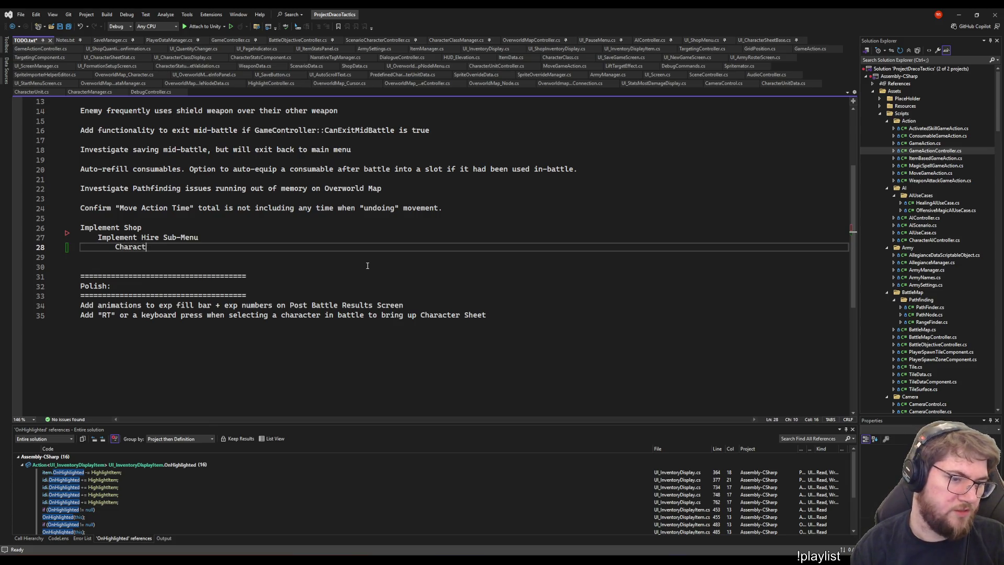
pyautogui.write('er Class')
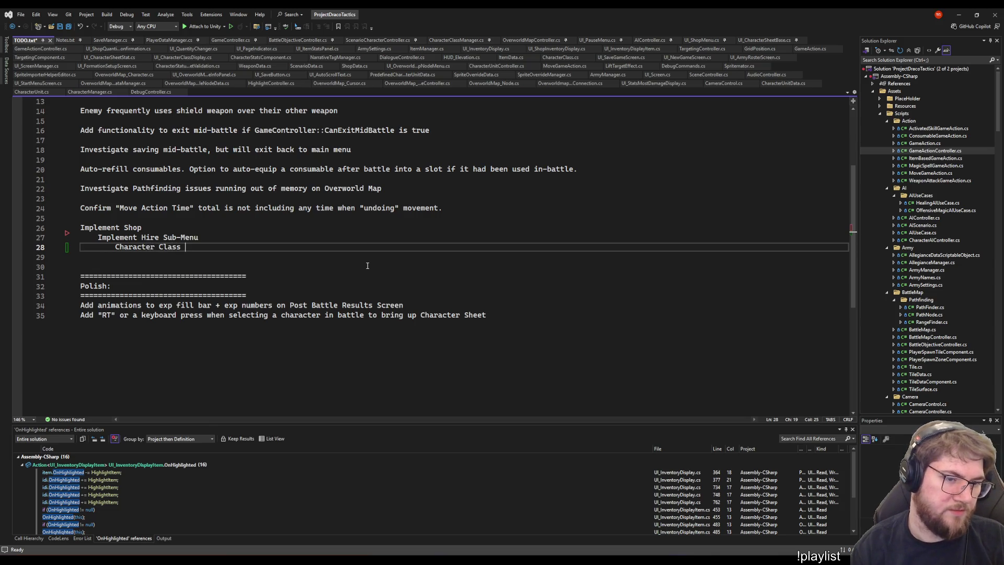
pyautogui.write('needs a n')
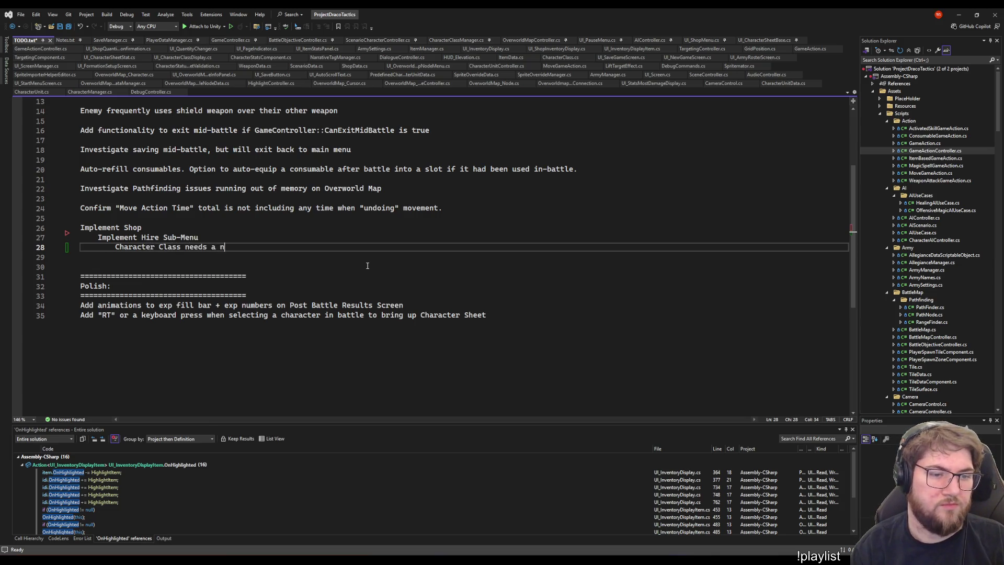
pyautogui.write('ew flag for whe')
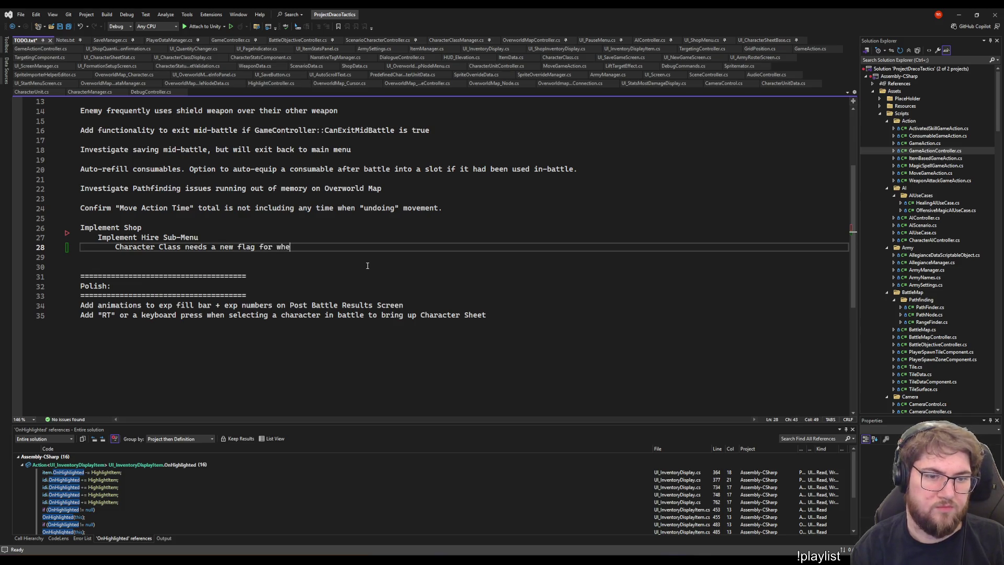
pyautogui.write('ther it shows up in ')
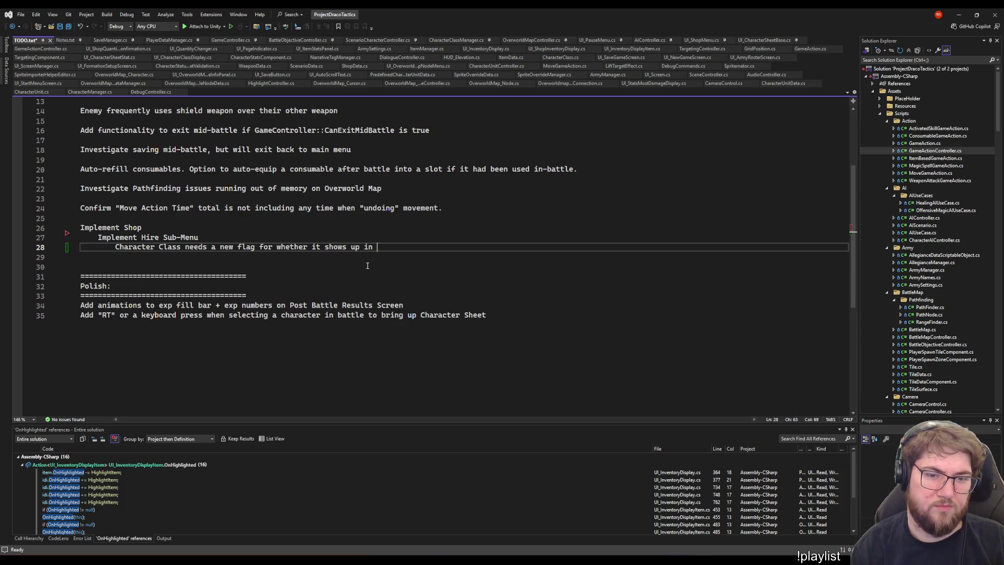
pyautogui.write('shopOnly show')
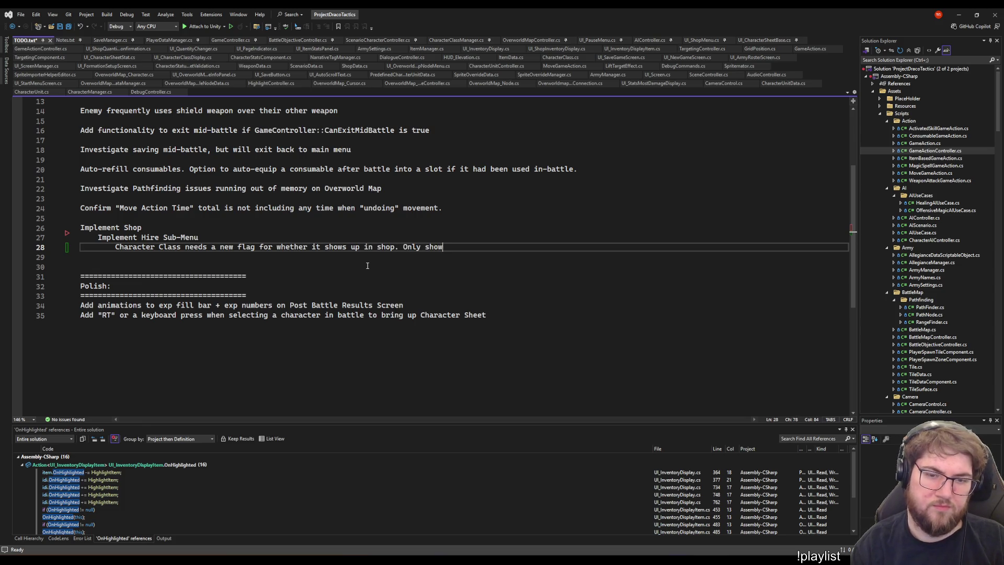
pyautogui.write('s gener')
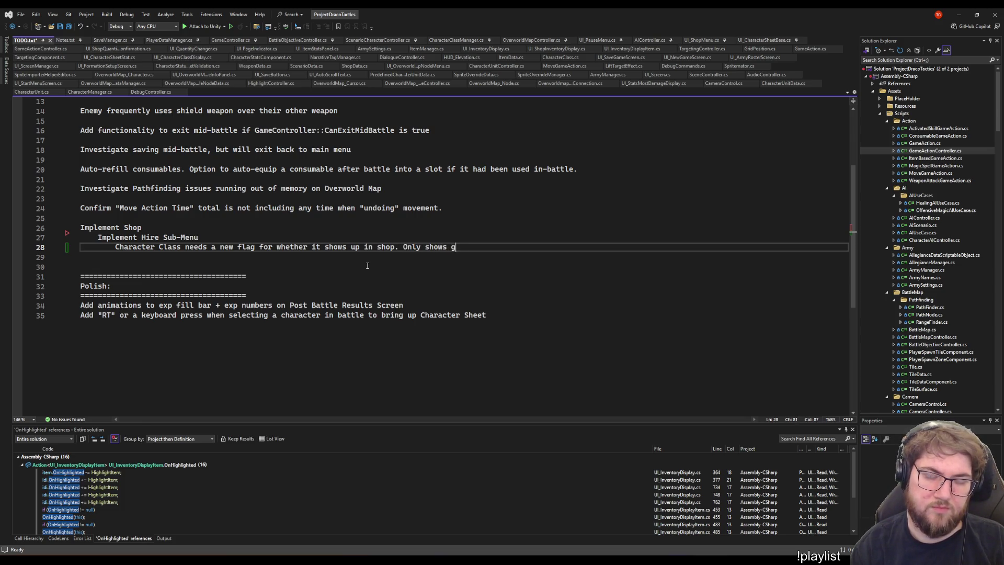
pyautogui.press('BackSpace')
pyautogui.press('BackSpace')
pyautogui.press('BackSpace')
pyautogui.press('BackSpace')
pyautogui.press('BackSpace')
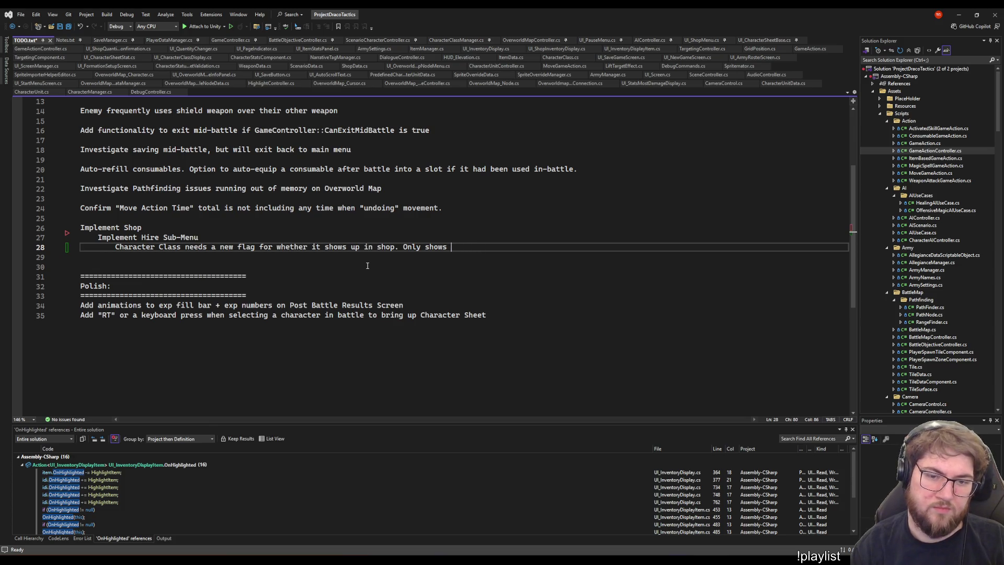
pyautogui.write('hirable')
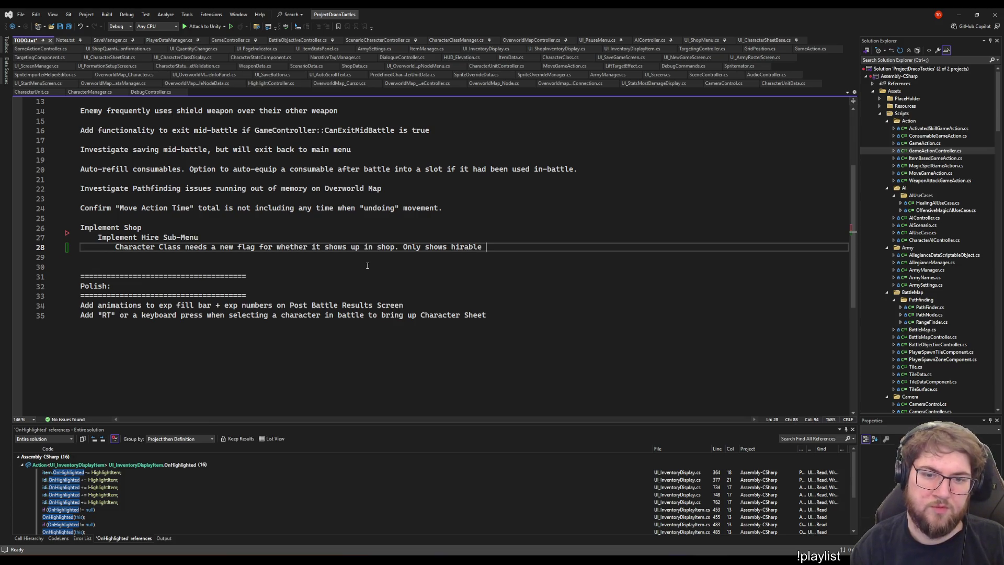
pyautogui.press('BackSpace')
pyautogui.press('BackSpace')
pyautogui.press('BackSpace')
pyautogui.write('eab')
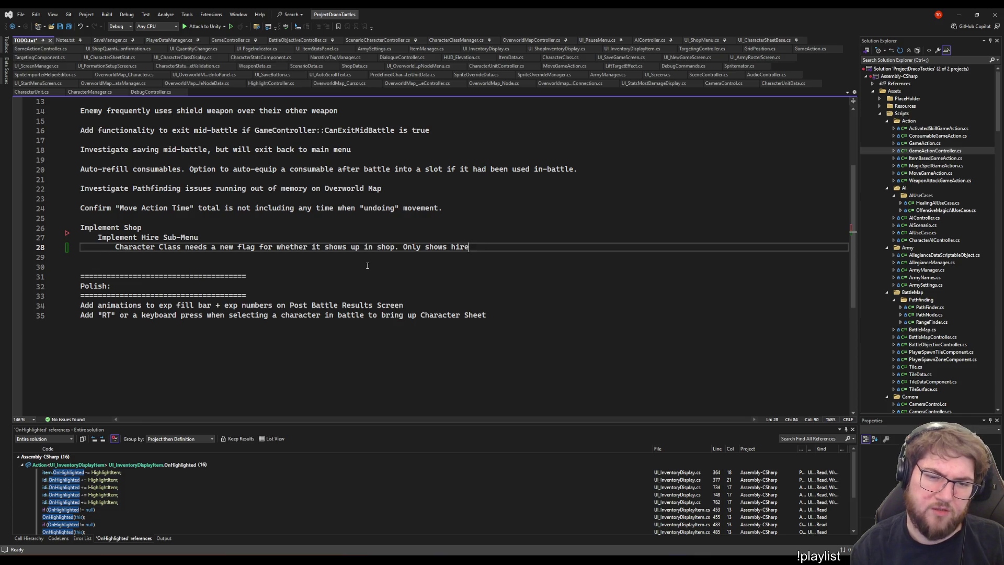
pyautogui.write('e')
pyautogui.press('BackSpace')
pyautogui.press('BackSpace')
pyautogui.press('BackSpace')
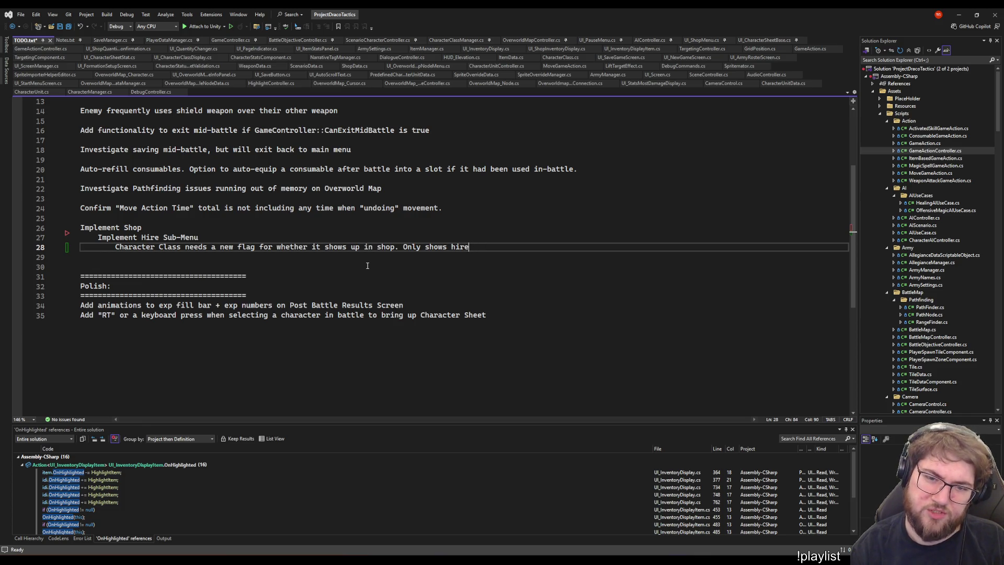
pyautogui.press('BackSpace')
pyautogui.write('eable')
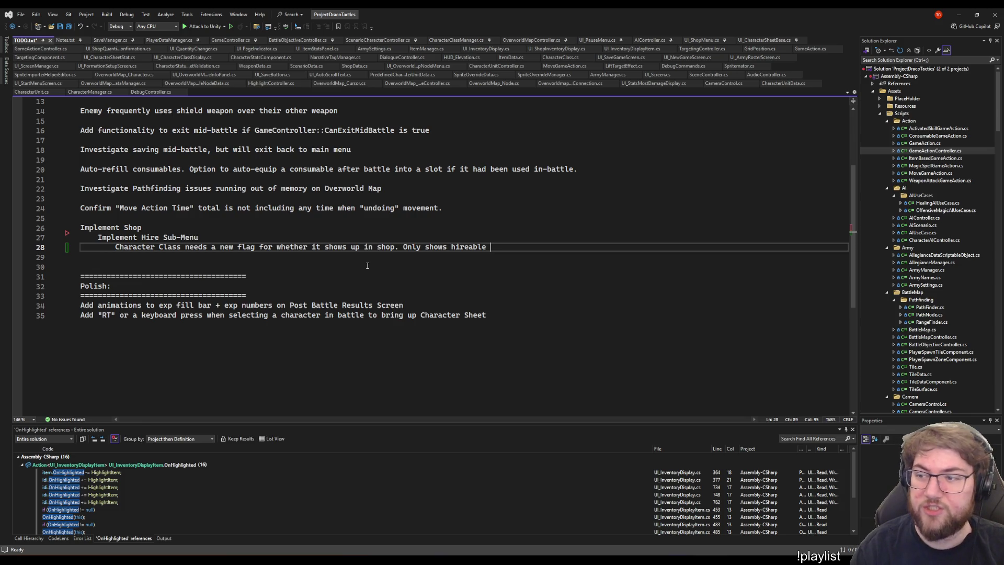
pyautogui.write(' characters of ')
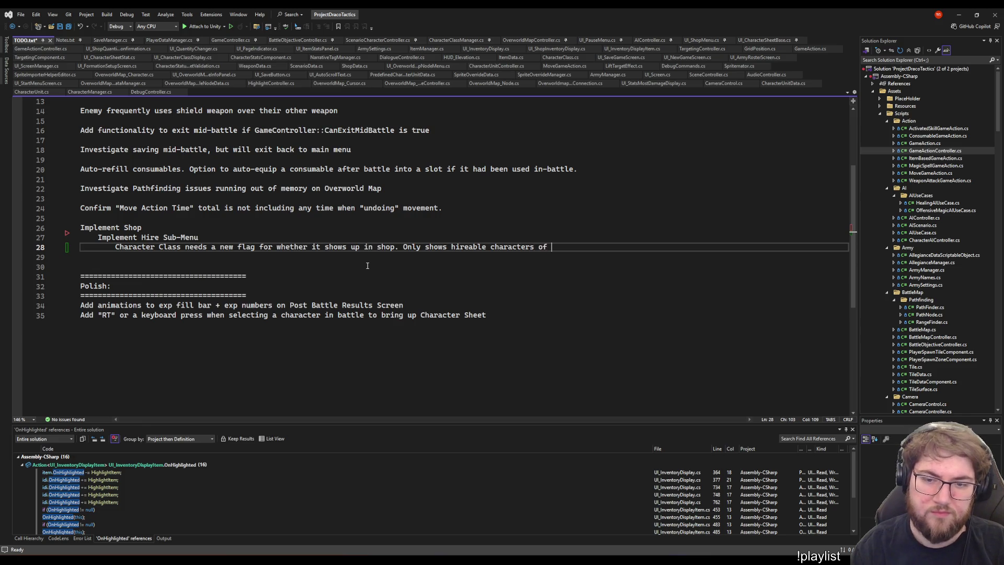
pyautogui.write('said class, if the class is ')
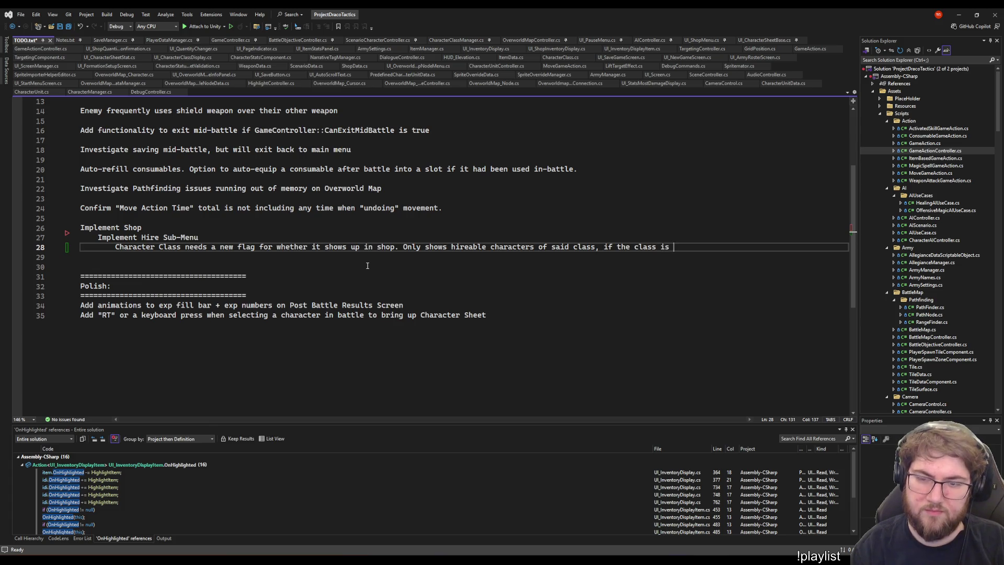
pyautogui.write('already unlocked and ')
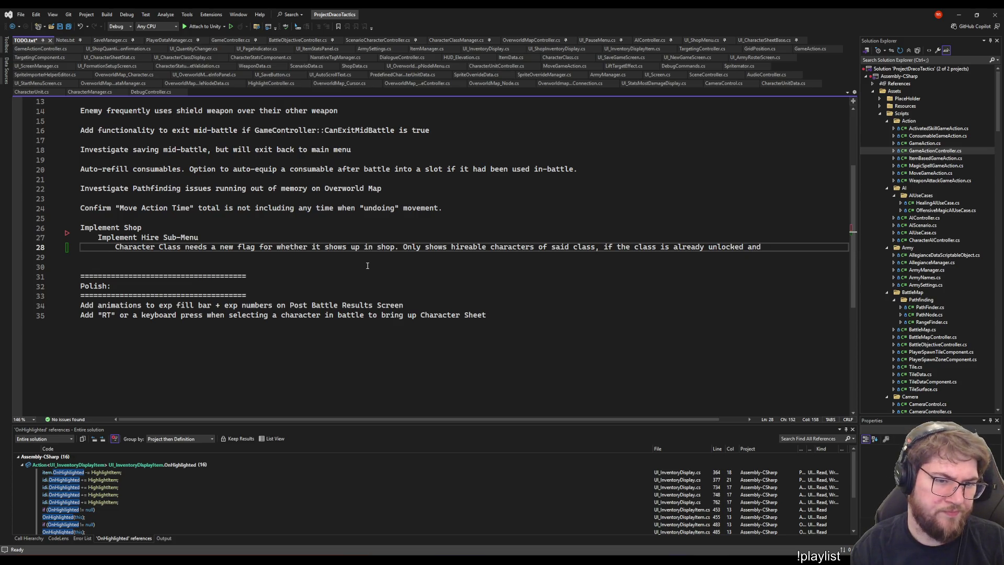
pyautogui.write('the ')
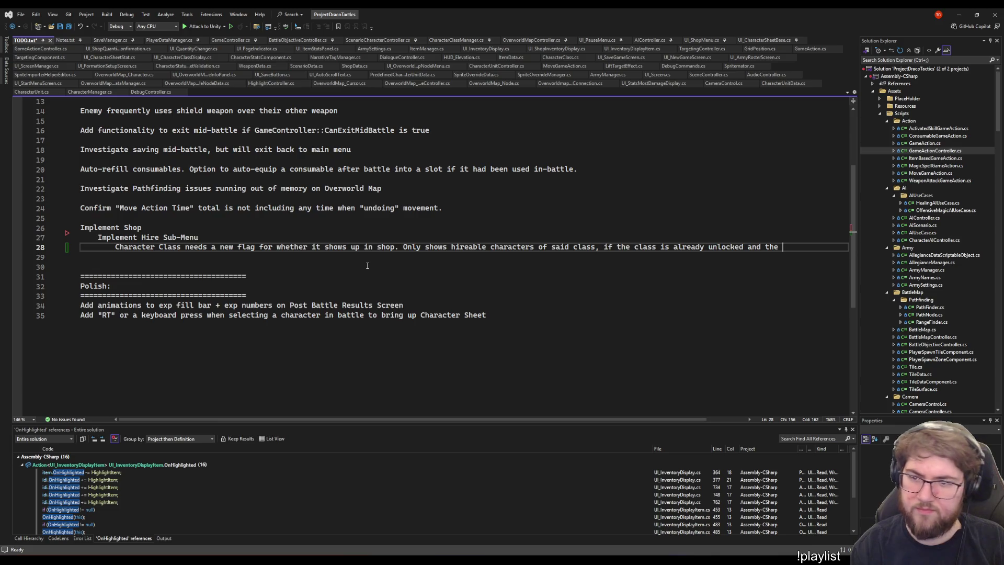
pyautogui.write('"InShop" flag')
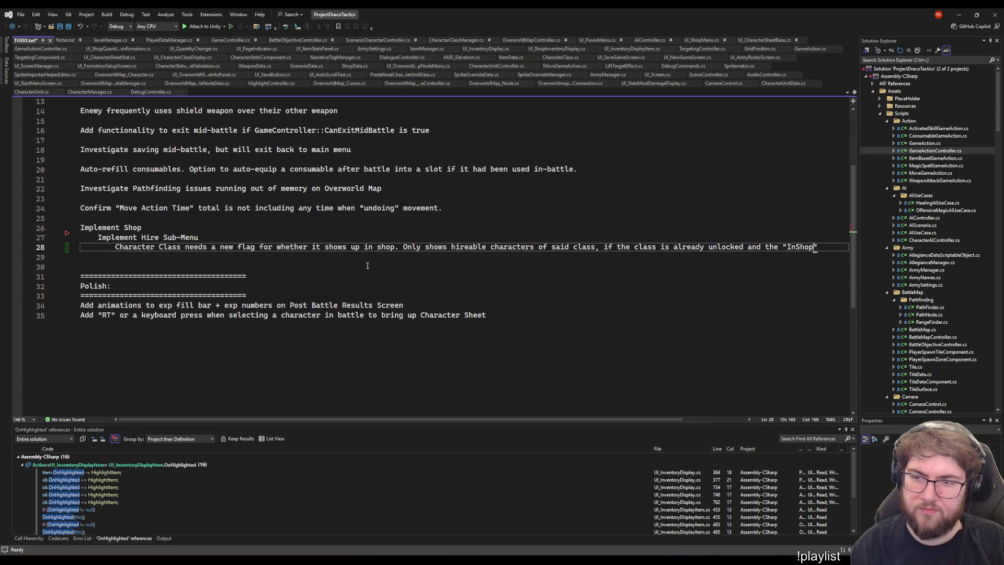
pyautogui.write(' is set')
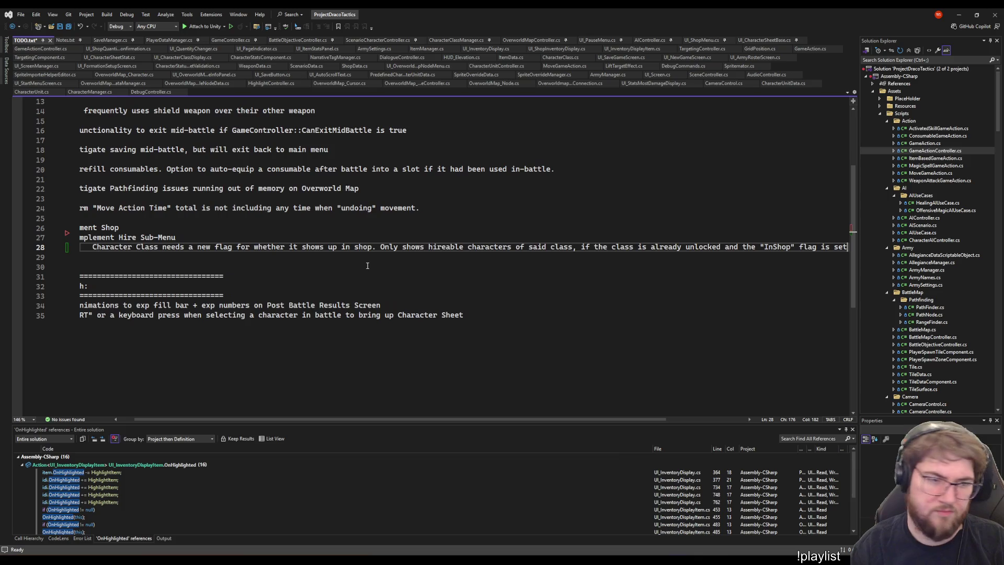
pyautogui.press('Home')
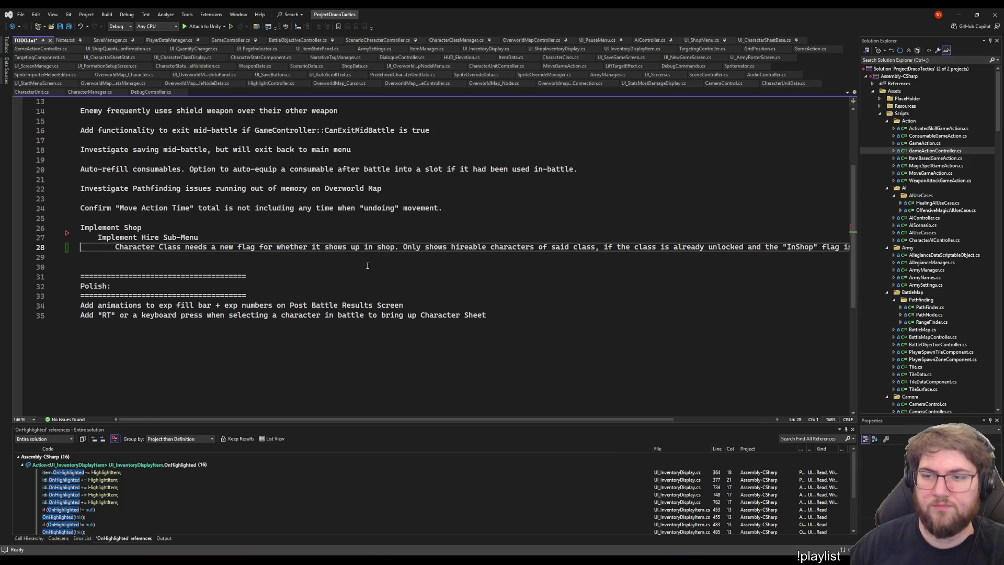
pyautogui.press('End')
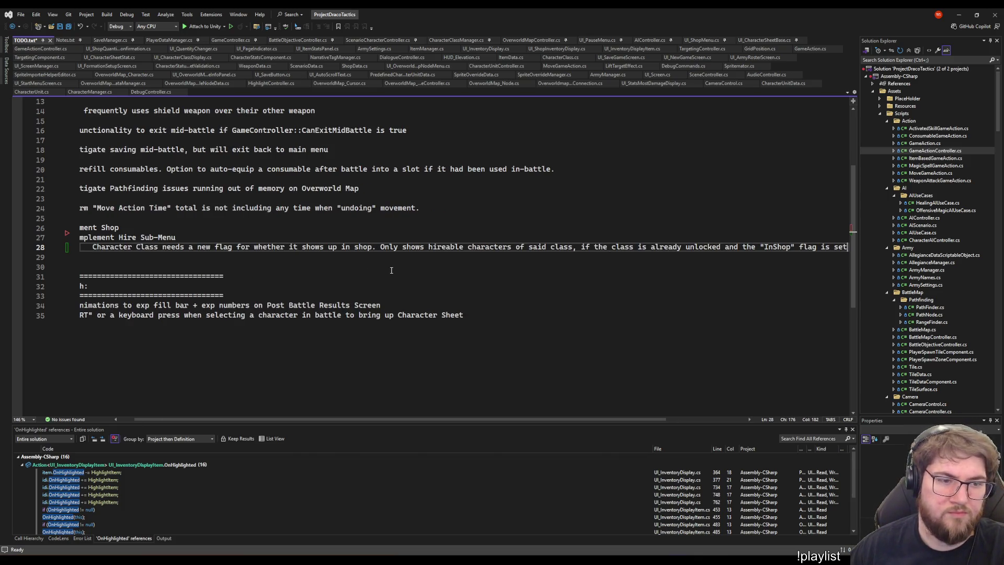
pyautogui.press('Return')
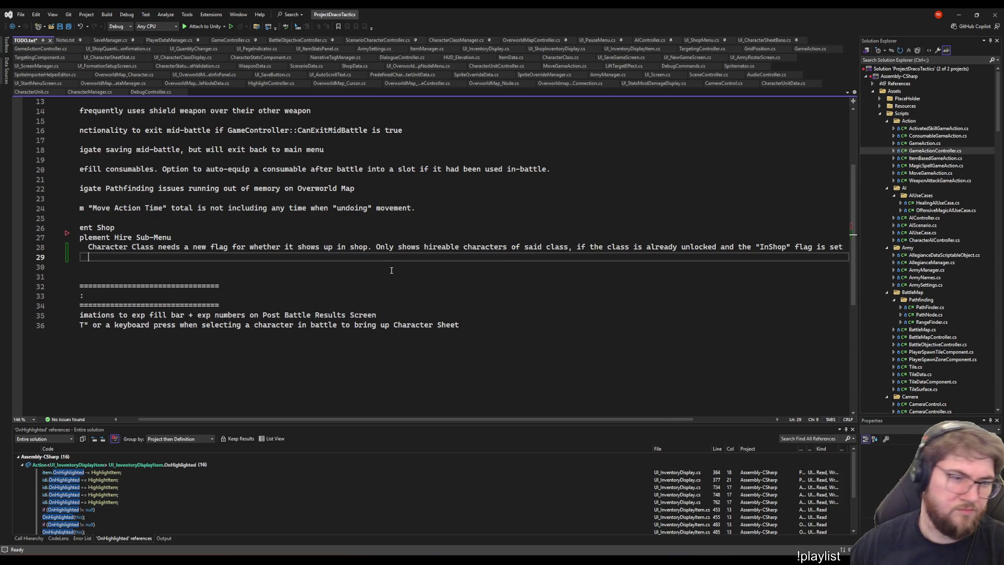
# Add the note 'Characters are generated of each class that meet the previous criteria', re-generated on opening "Hire" sub-menu, and save
pyautogui.write('Characters are generated of each class')
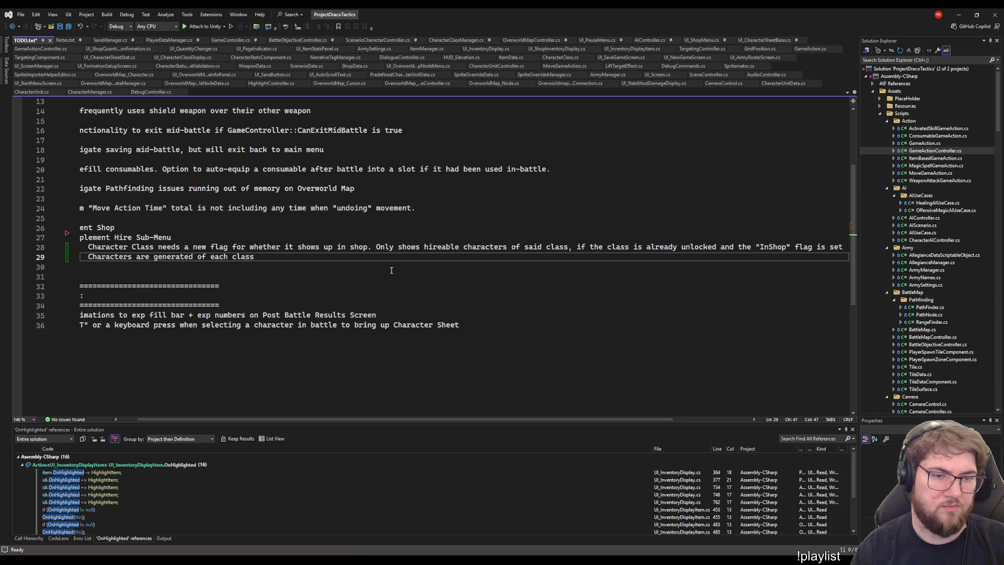
pyautogui.write(' that mee')
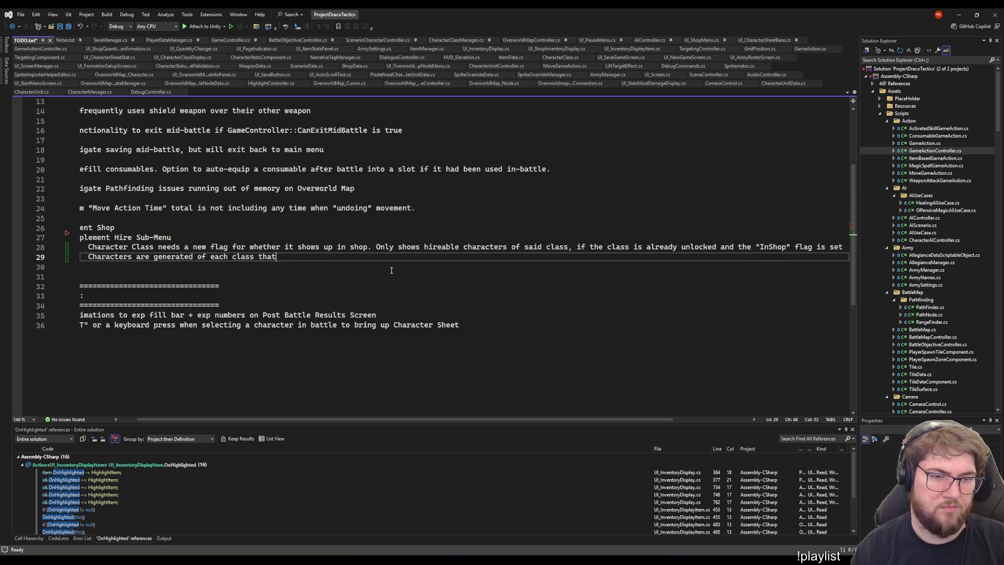
pyautogui.write('ts the ')
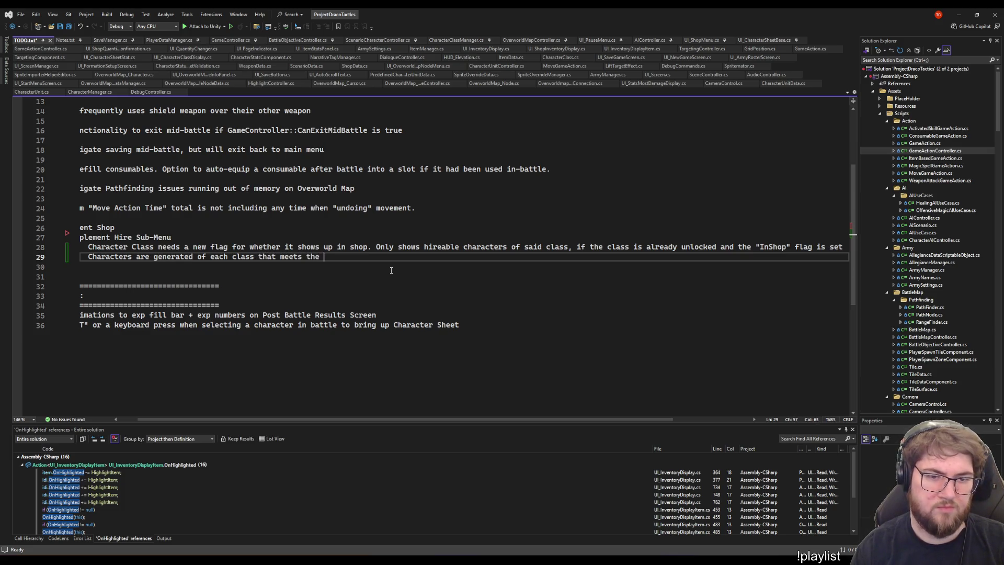
pyautogui.write('previous criteria')
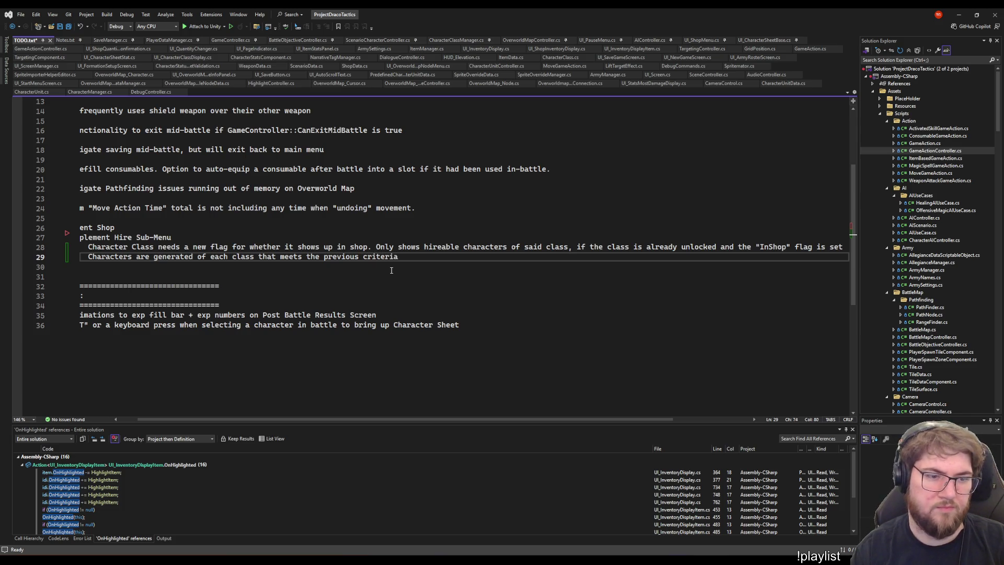
pyautogui.press('Home')
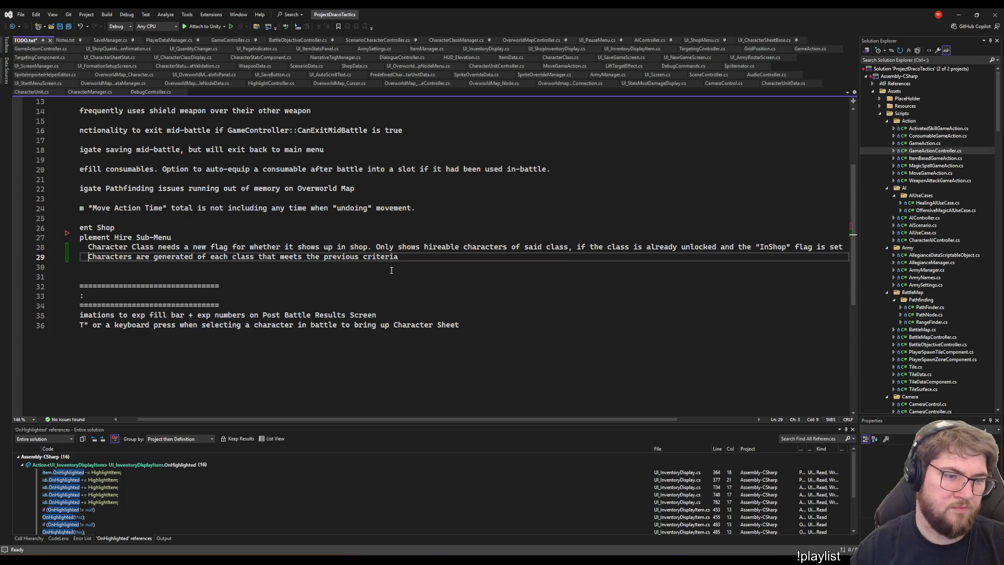
pyautogui.press('End')
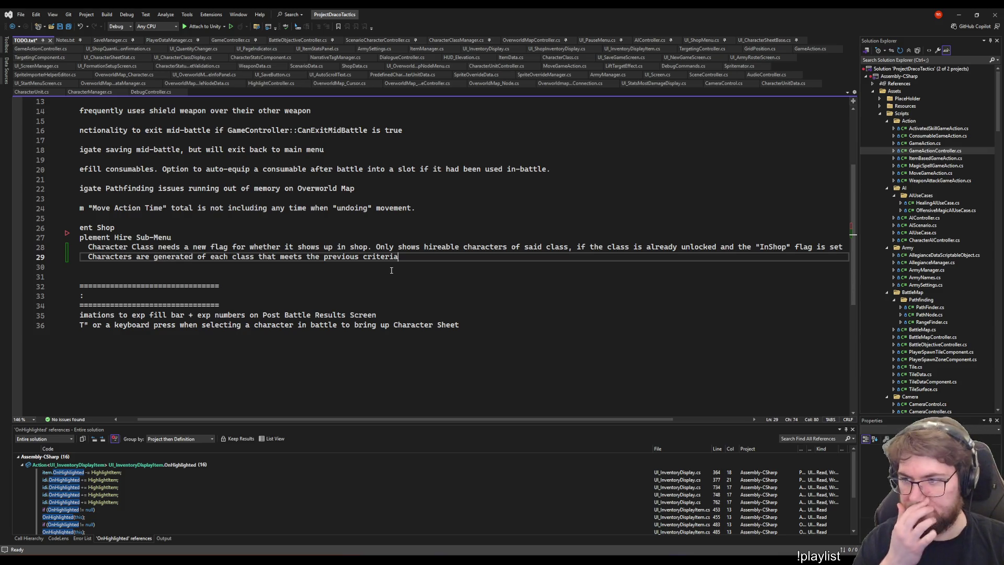
pyautogui.write('. And re-g')
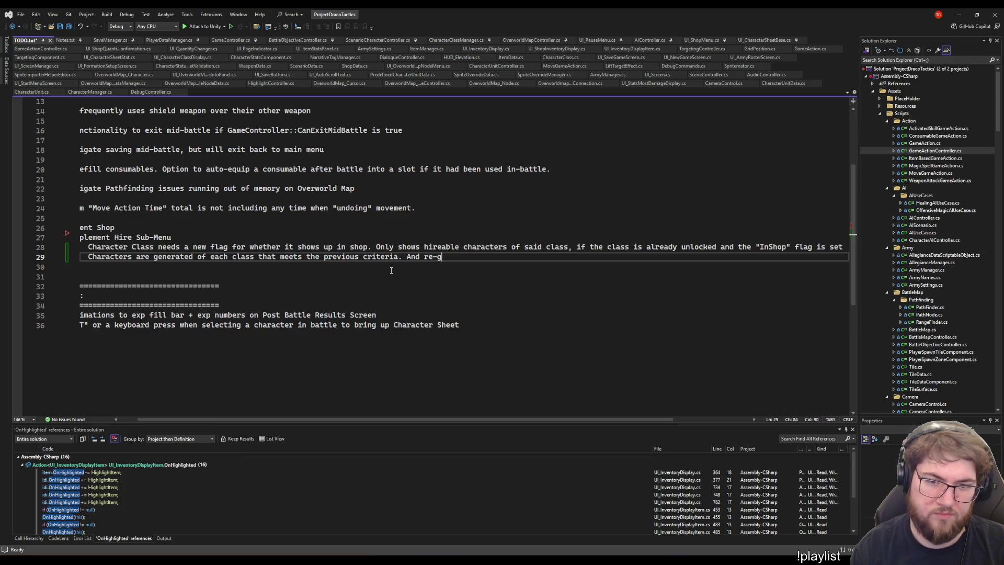
pyautogui.write('enerated ')
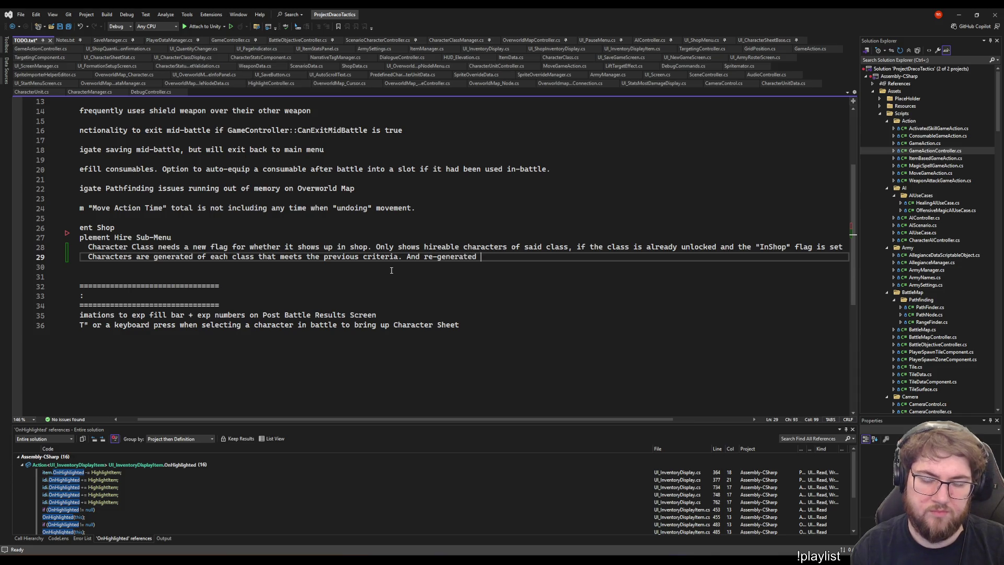
pyautogui.write('every ti')
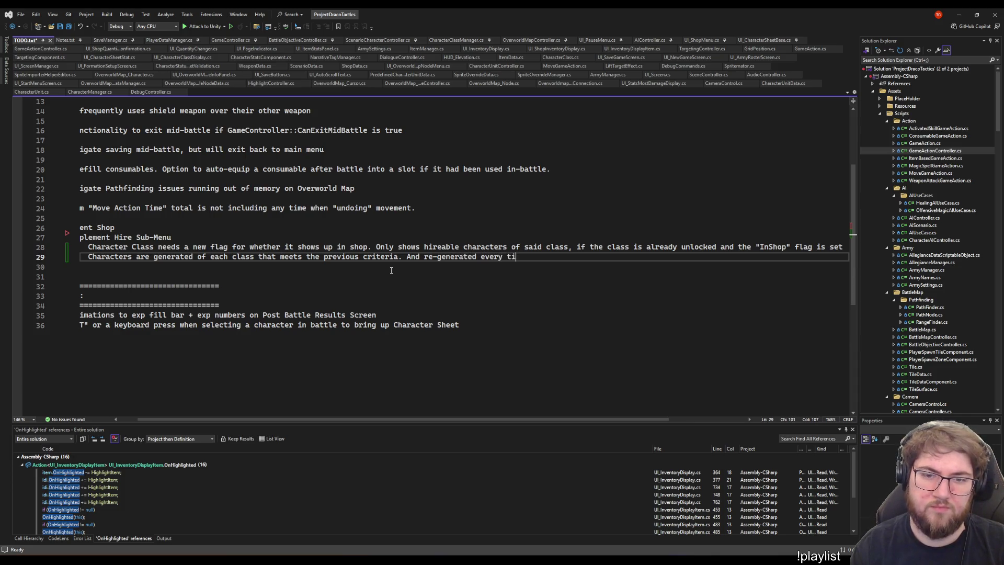
pyautogui.write('me you open the ')
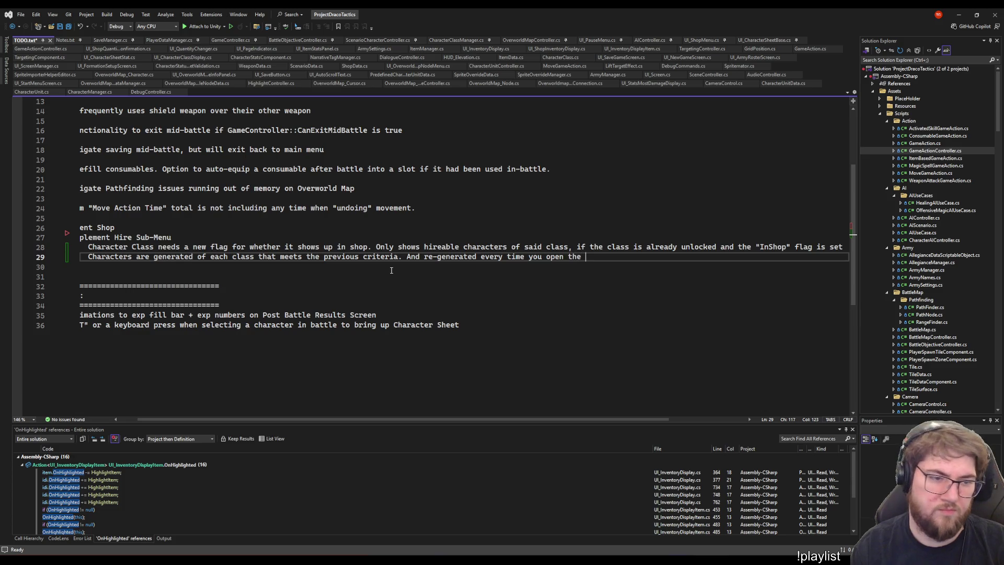
pyautogui.write('"Hire" menu.')
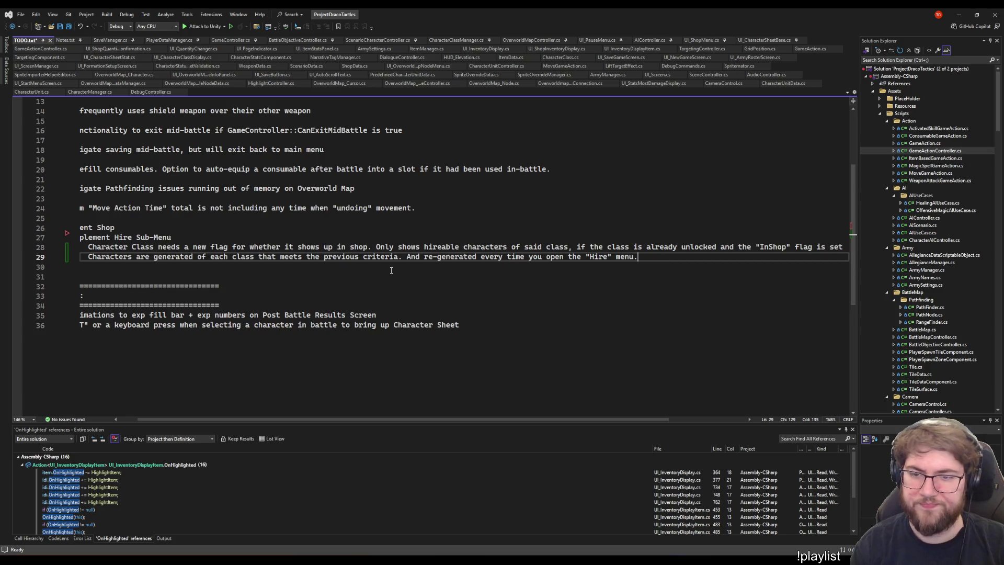
pyautogui.hscroll(-1, 392, 270)
pyautogui.press('Left')
pyautogui.press('Left')
pyautogui.press('Left')
pyautogui.write('sub-')
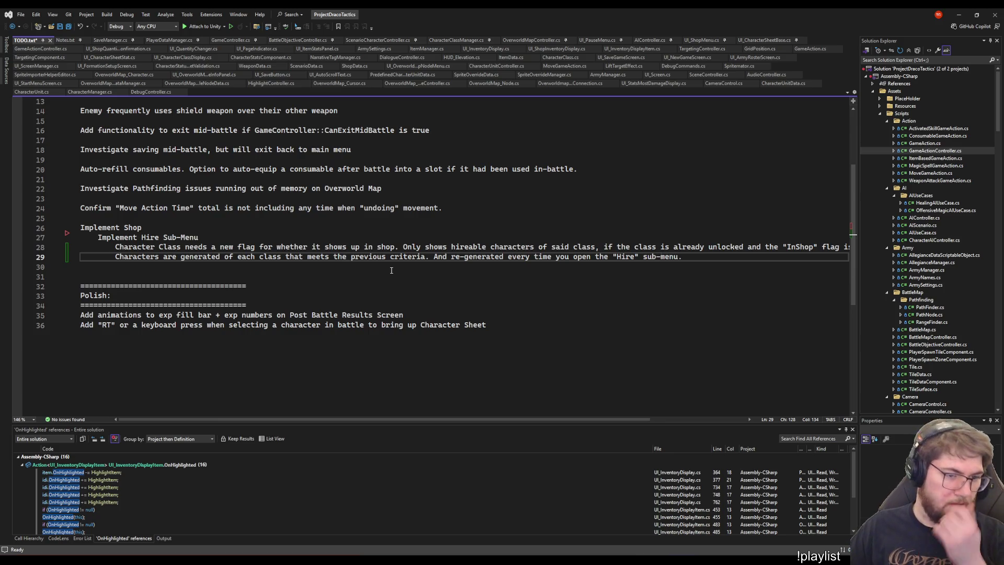
pyautogui.hotkey('ctrl', 's')
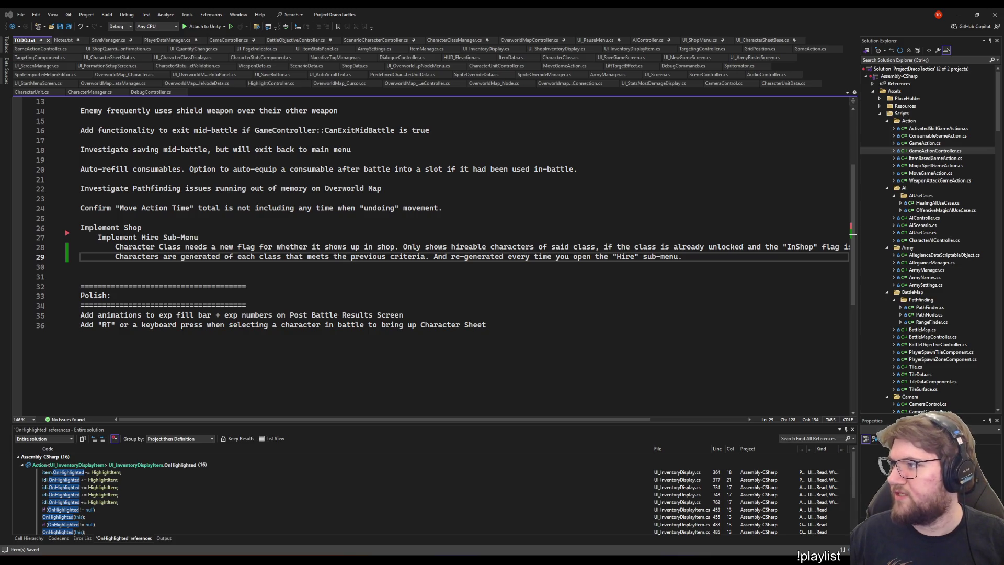
# Place the cursor in the line 28 Hire note
pyautogui.click(611, 251)
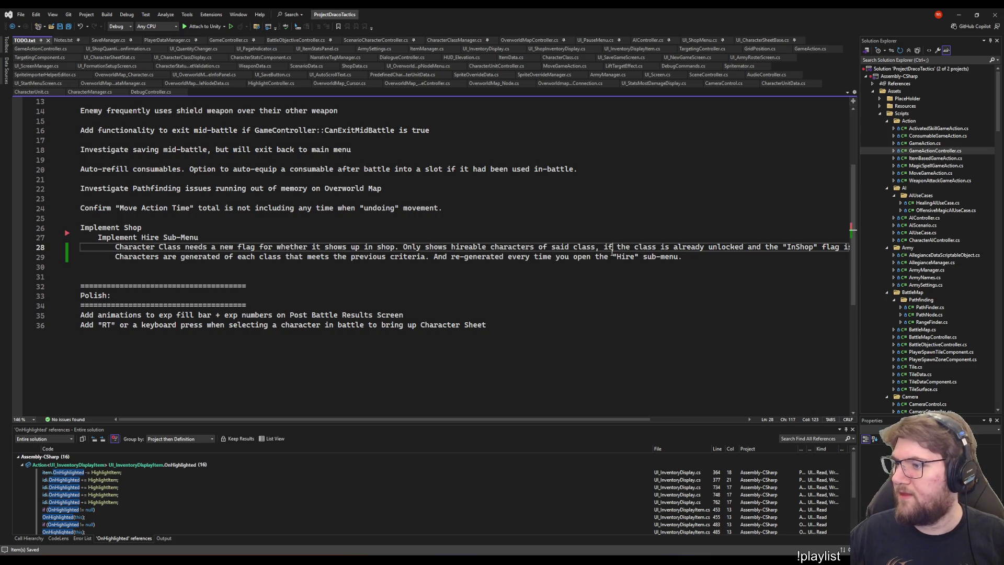
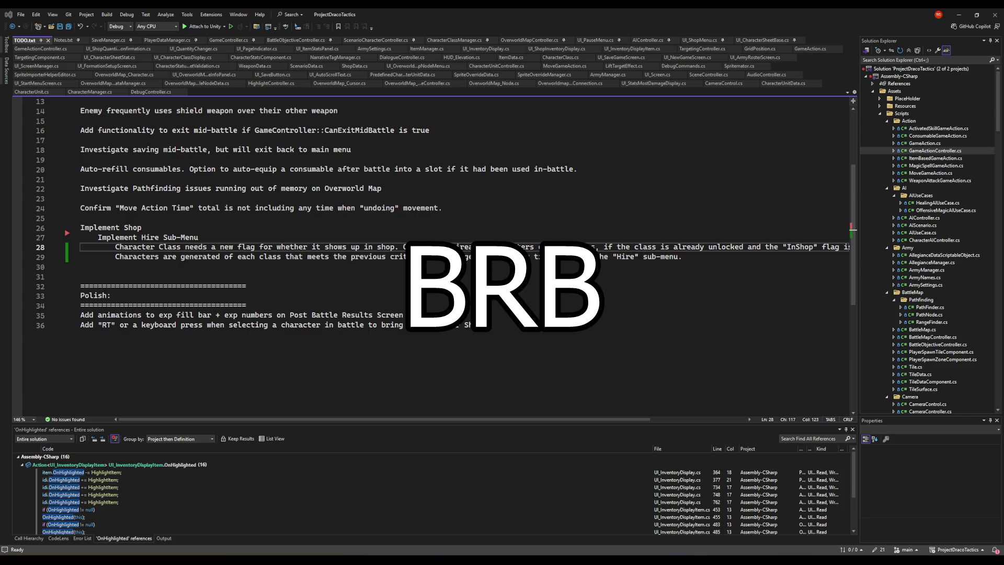
# In CharacterClass.cs, write the field 'public bool IsAvailableInShop;' after trying other names
pyautogui.click(427, 309)
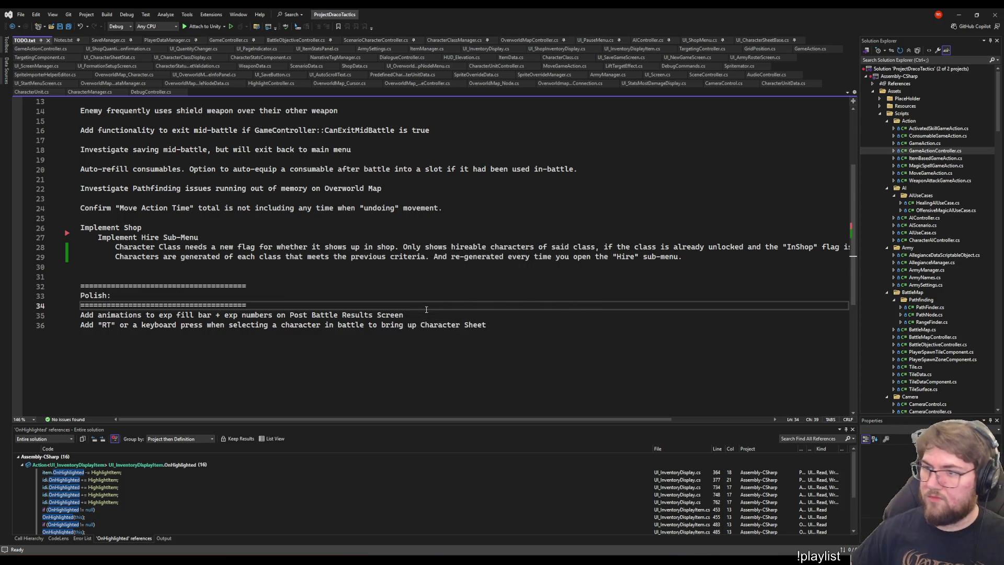
pyautogui.hotkey('ctrl', 'Tab')
pyautogui.write('Is')
pyautogui.write('U')
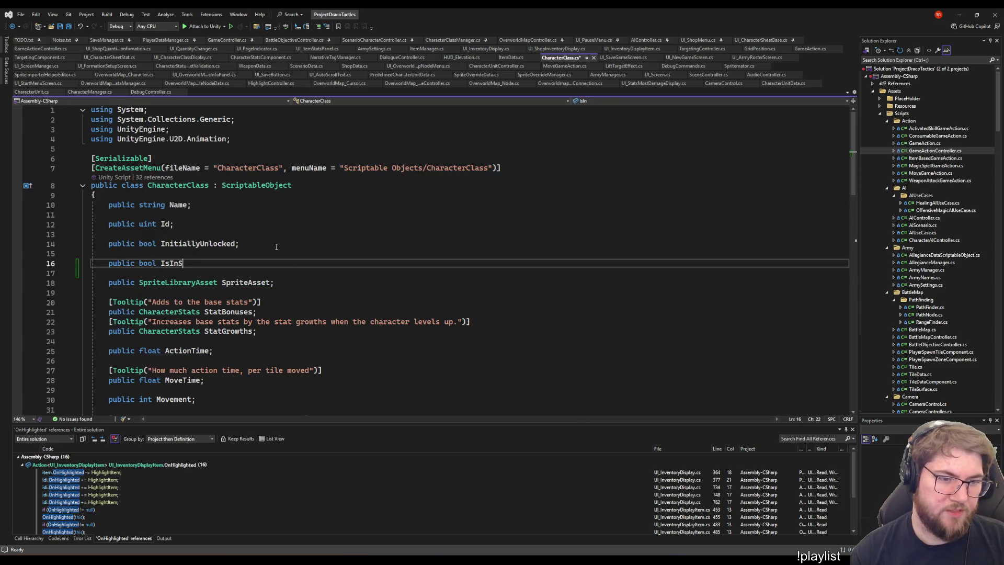
pyautogui.press('BackSpace')
pyautogui.write('I')
pyautogui.press('BackSpace')
pyautogui.write('Avail')
pyautogui.press('BackSpace')
pyautogui.press('BackSpace')
pyautogui.press('BackSpace')
pyautogui.write('Hirable')
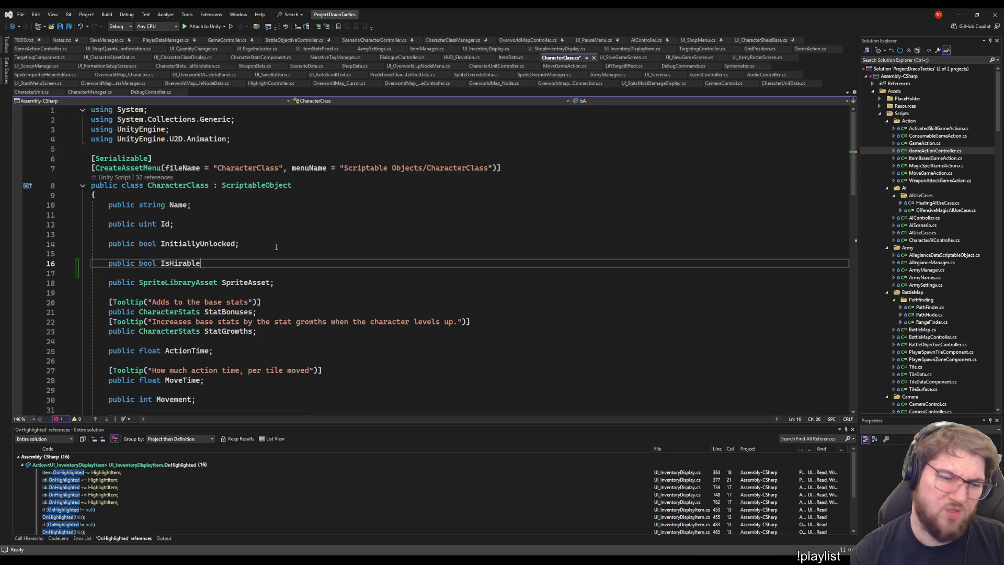
pyautogui.press('BackSpace')
pyautogui.press('BackSpace')
pyautogui.press('BackSpace')
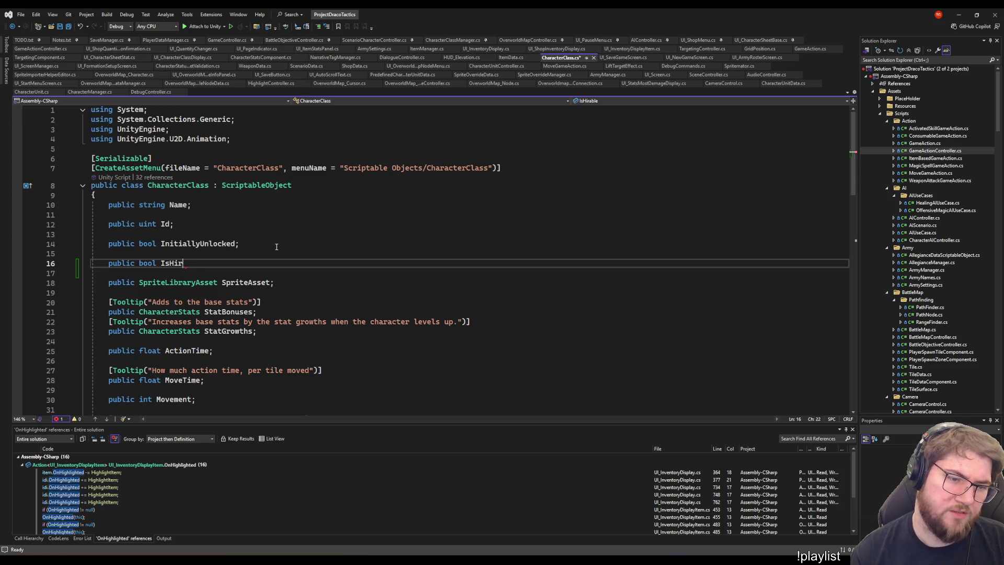
pyautogui.write('Availbe')
pyautogui.press('BackSpace')
pyautogui.press('BackSpace')
pyautogui.write('ableInShop;')
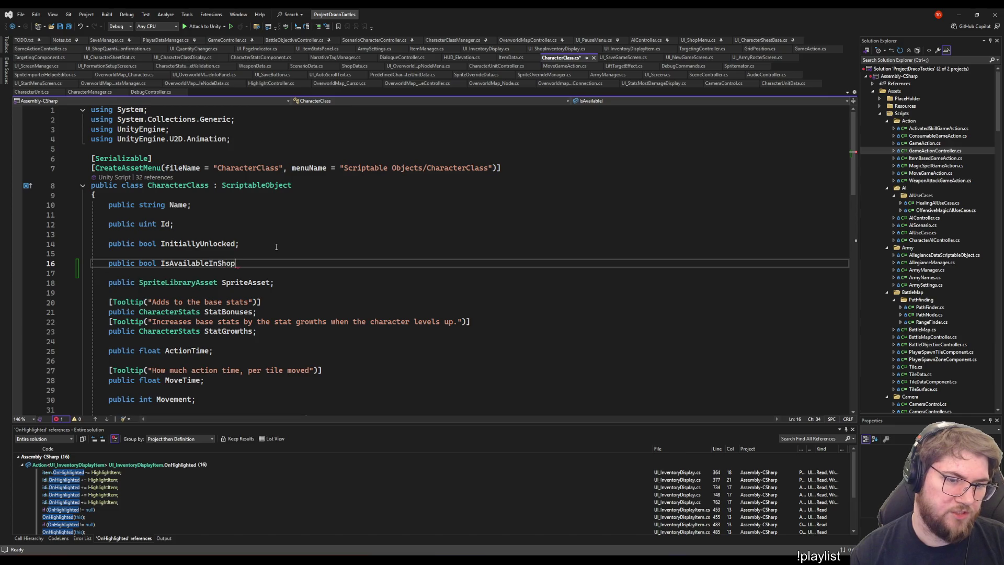
pyautogui.press('Return')
pyautogui.press('Return')
# Begin a 'public int' declaration on the next line and locate the ItemData script
pyautogui.write('public boo')
pyautogui.press('BackSpace')
pyautogui.press('BackSpace')
pyautogui.press('BackSpace')
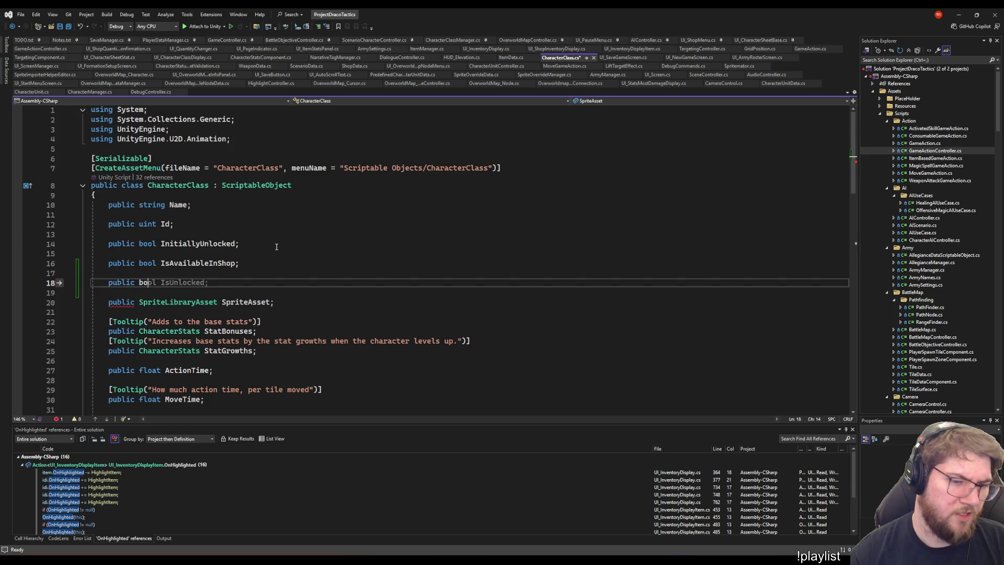
pyautogui.write('int')
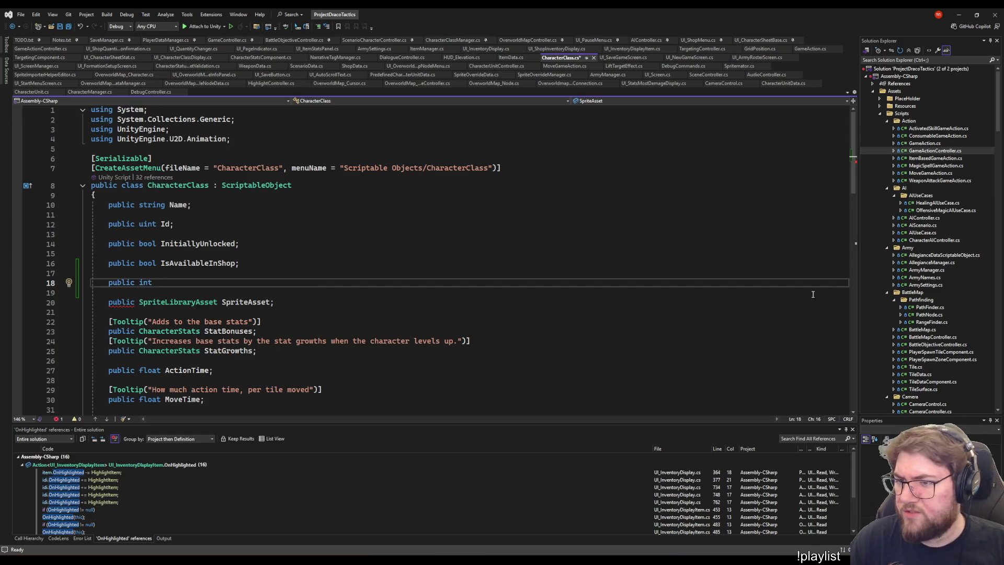
pyautogui.scroll(-5, 893, 316)
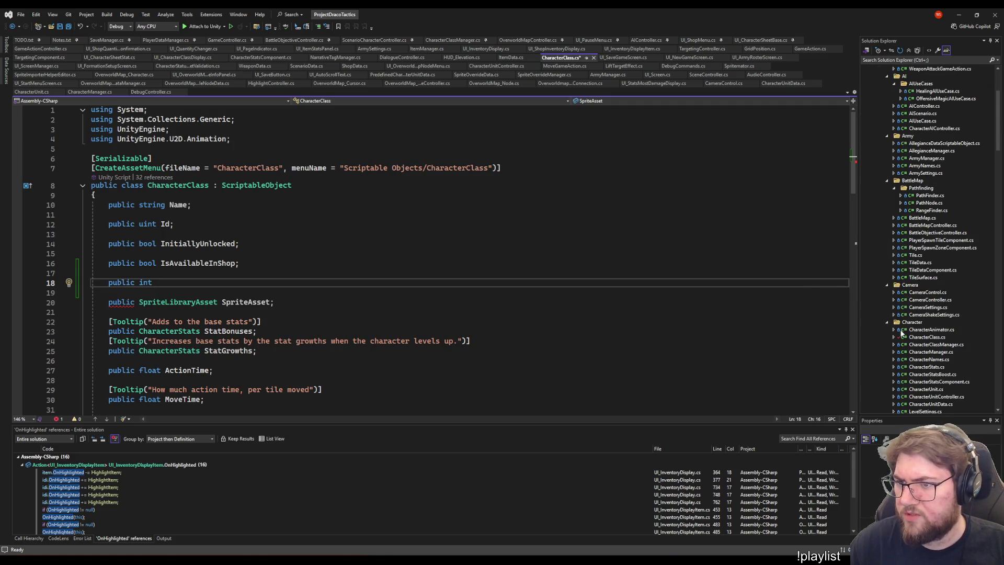
pyautogui.scroll(-15, 919, 327)
pyautogui.scroll(-3, 921, 330)
pyautogui.click(922, 292)
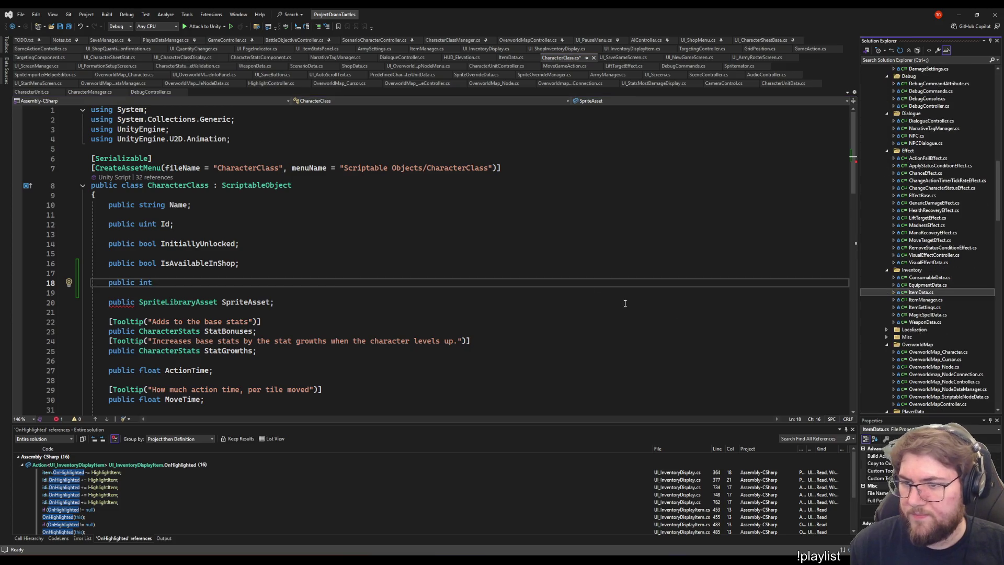
# Open ItemData.cs and highlight the MoneyValue declaration for reference
pyautogui.press('Return')
pyautogui.scroll(10, 243, 318)
pyautogui.scroll(-3, 243, 317)
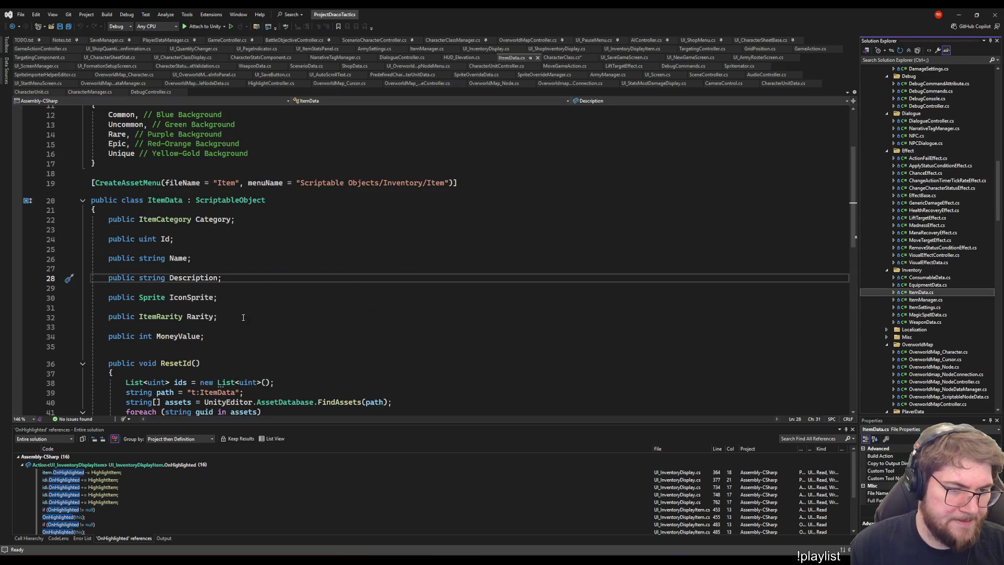
pyautogui.moveTo(233, 335); pyautogui.dragTo(108, 336)
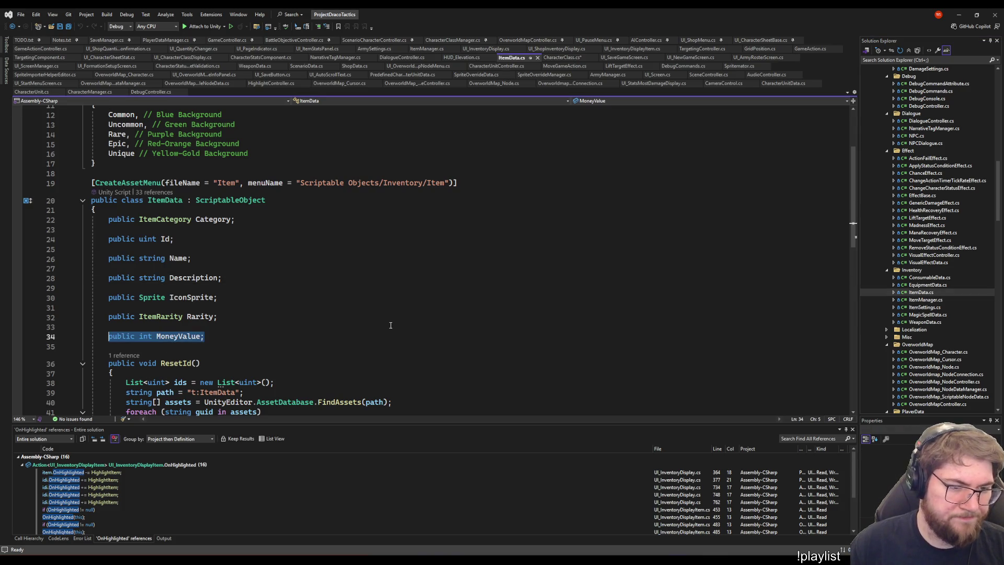
# Complete 'public int HireCost;' in CharacterClass.cs, save it, and switch to Unity
pyautogui.hotkey('ctrl', 'Tab')
pyautogui.write('H')
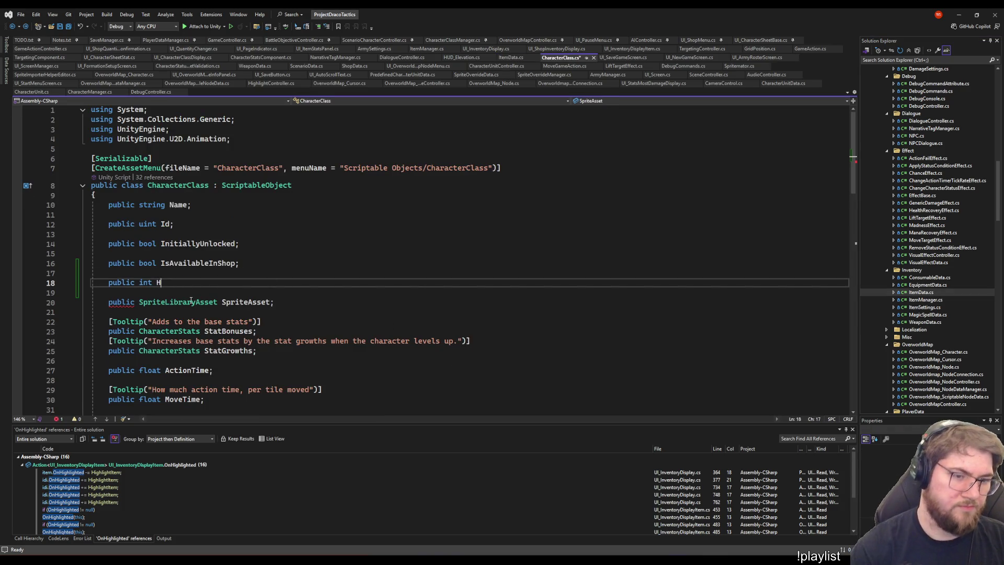
pyautogui.write('ireCost;')
pyautogui.hotkey('ctrl', 's')
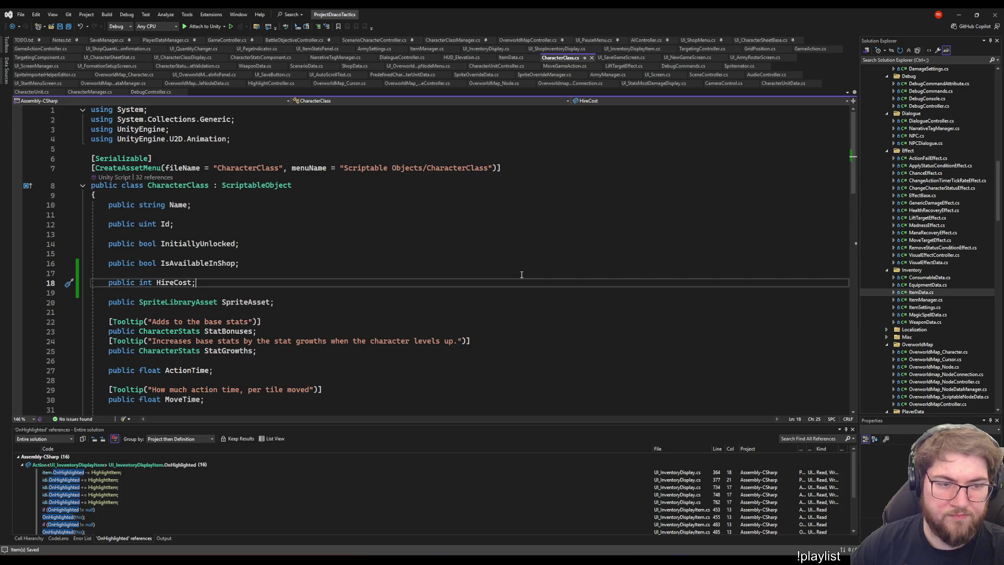
pyautogui.click(522, 274)
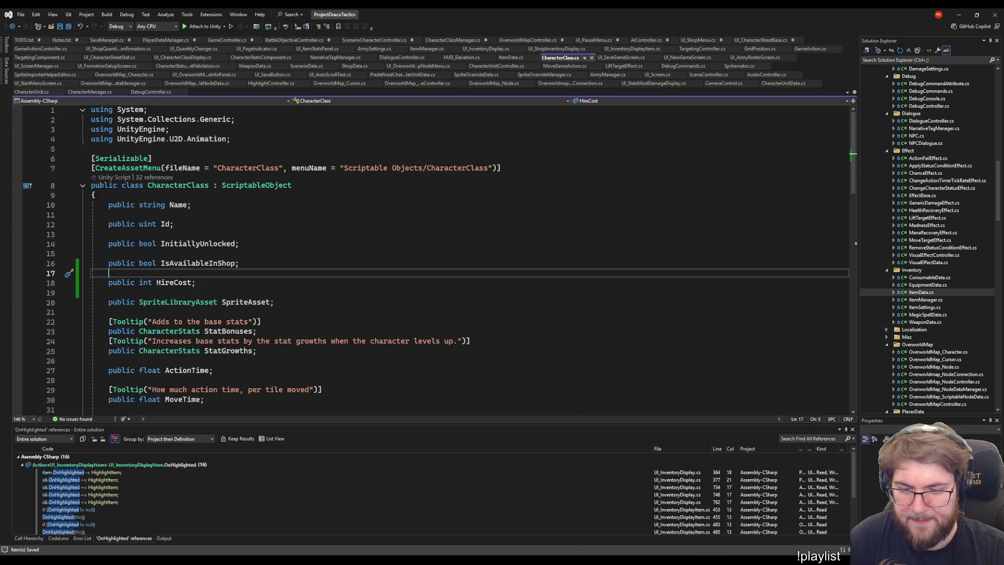
pyautogui.click(509, 545)
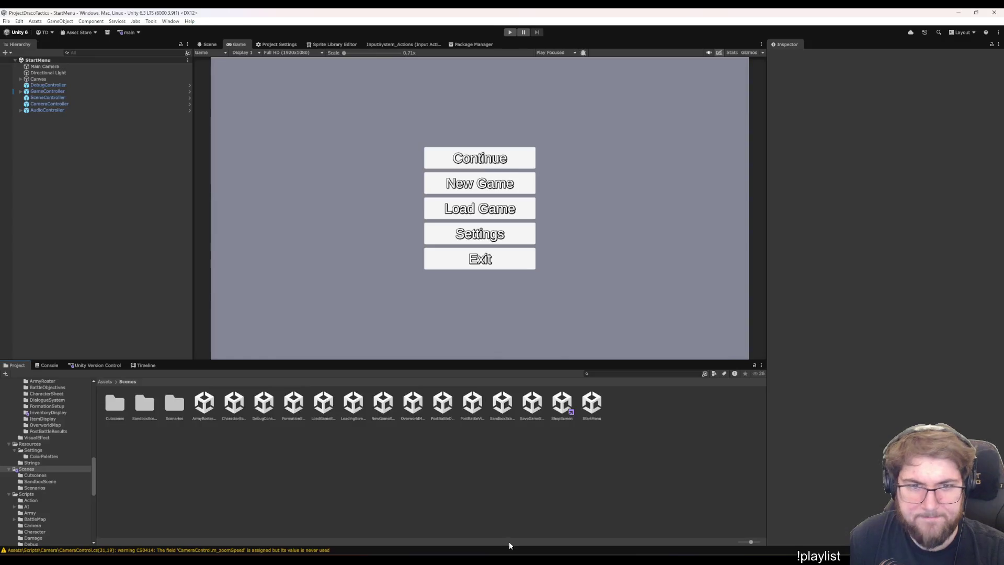
# Open the ShopScreen scene and add an empty UI_HiringMenu object under Canvas
pyautogui.doubleClick(564, 408)
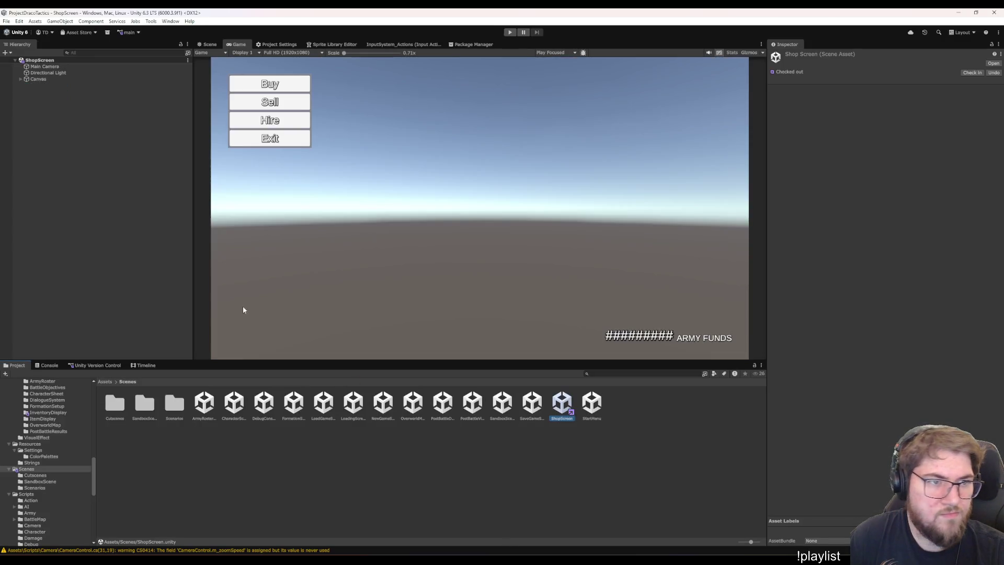
pyautogui.click(42, 79)
pyautogui.press('Right')
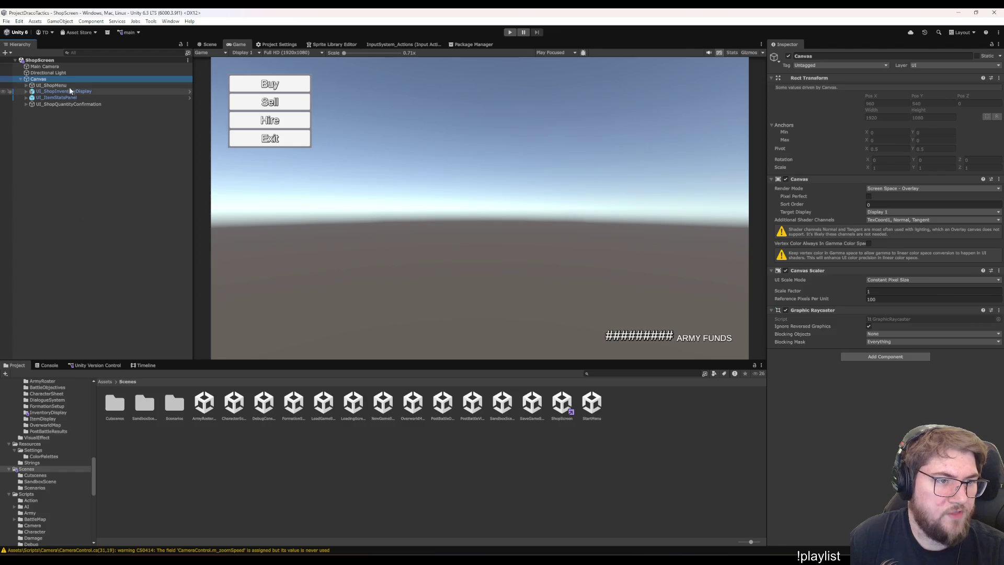
pyautogui.rightClick(52, 80)
pyautogui.click(26, 164)
pyautogui.rightClick(52, 80)
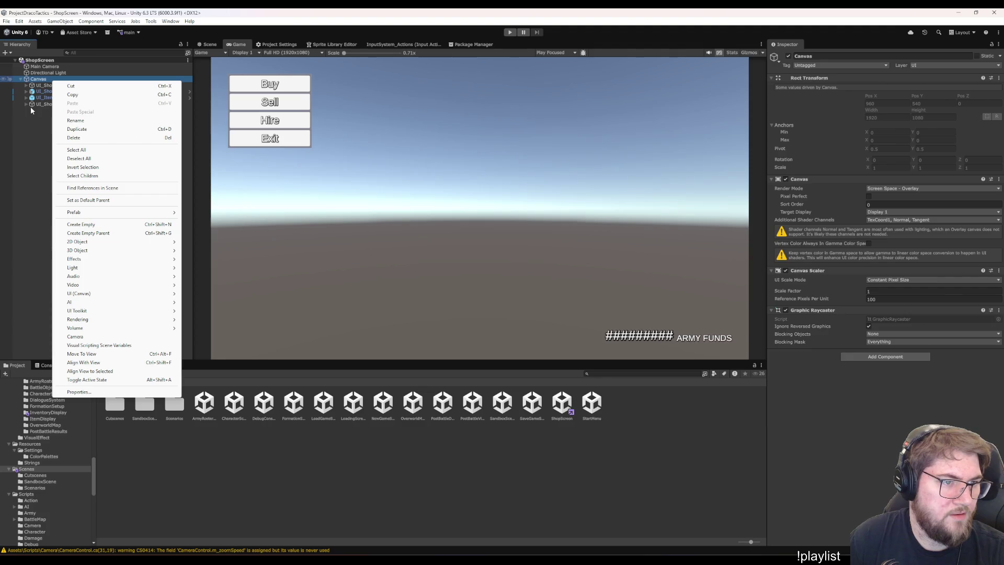
pyautogui.click(84, 225)
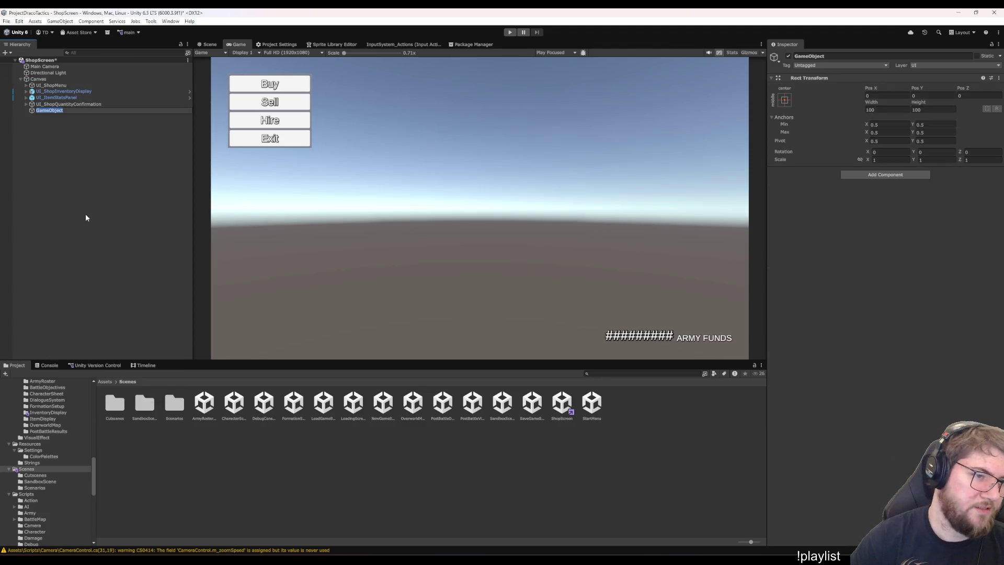
pyautogui.write('UI_')
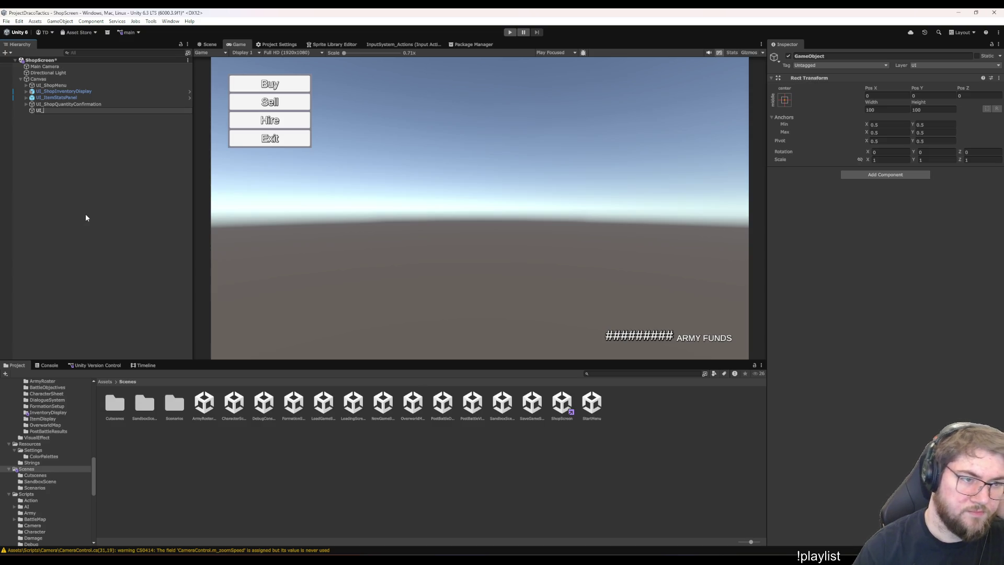
pyautogui.write('Hi')
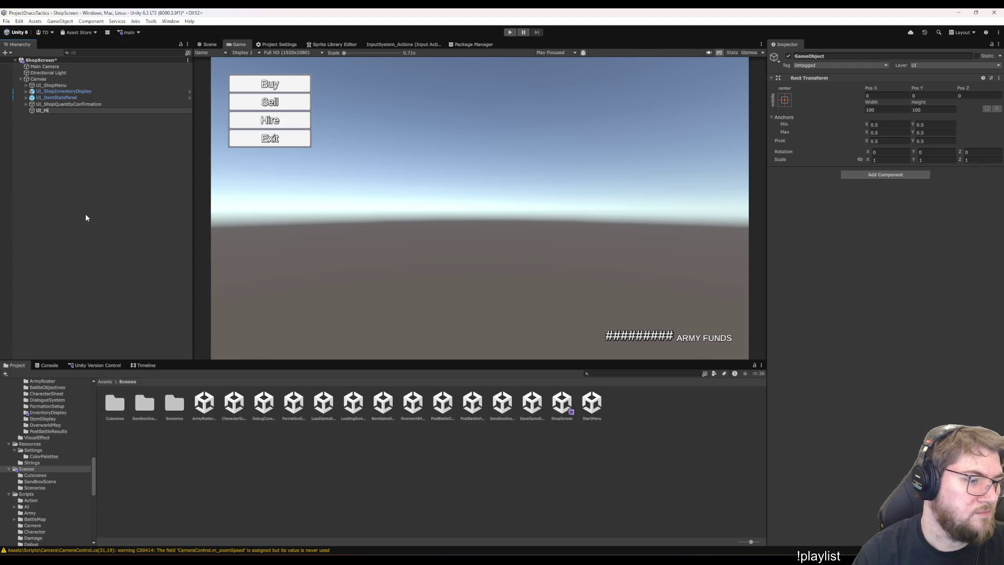
pyautogui.write('ringMenu')
pyautogui.press('Return')
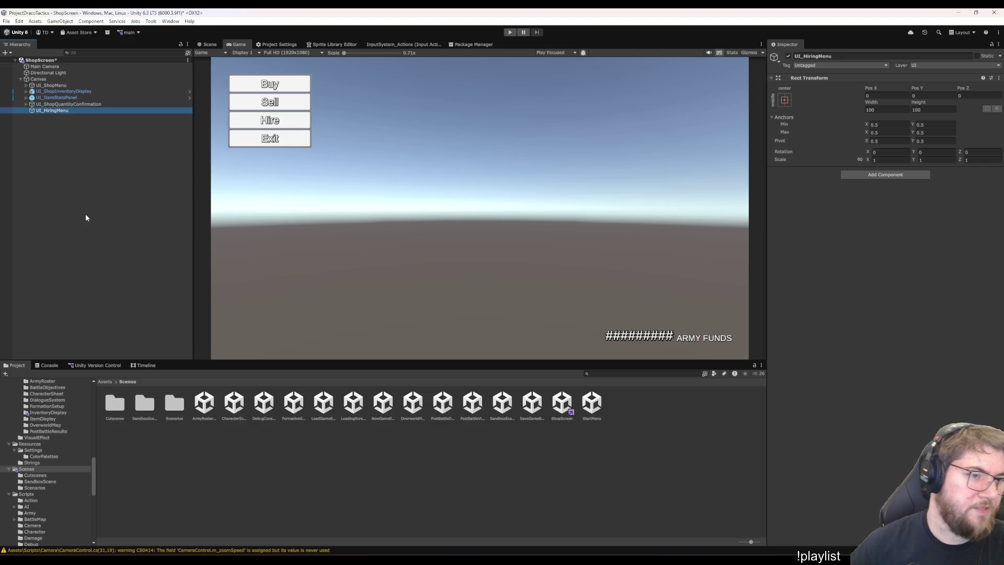
# Inspect the Panel - ShopQuantityConfirmation settings, then reselect UI_HiringMenu
pyautogui.rightClick(61, 109)
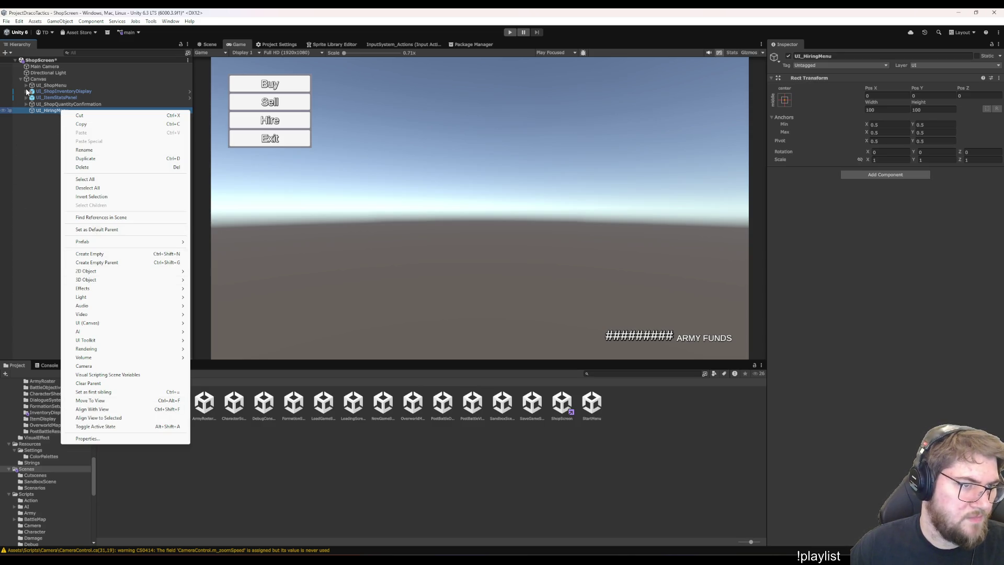
pyautogui.click(23, 94)
pyautogui.click(26, 104)
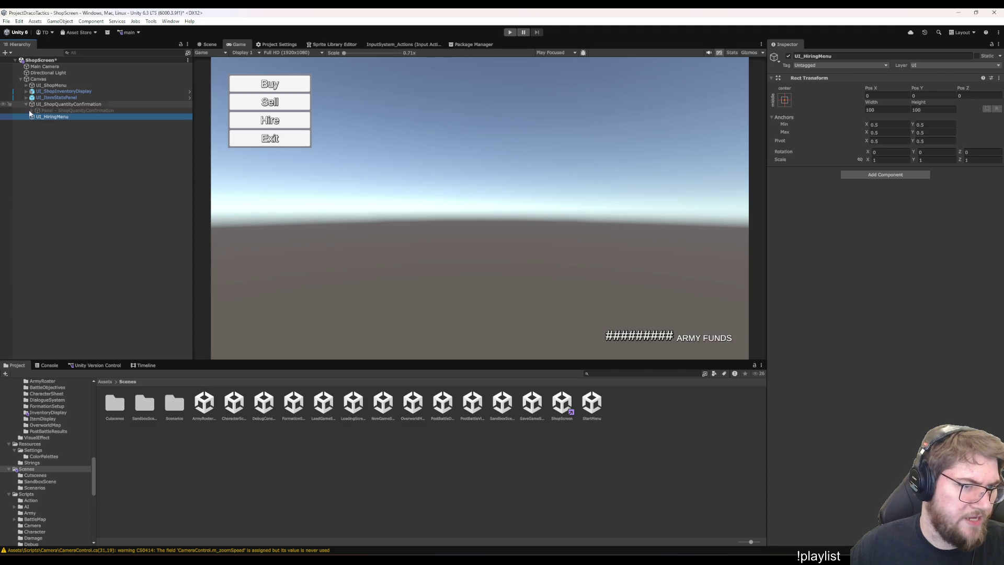
pyautogui.click(62, 110)
pyautogui.click(55, 117)
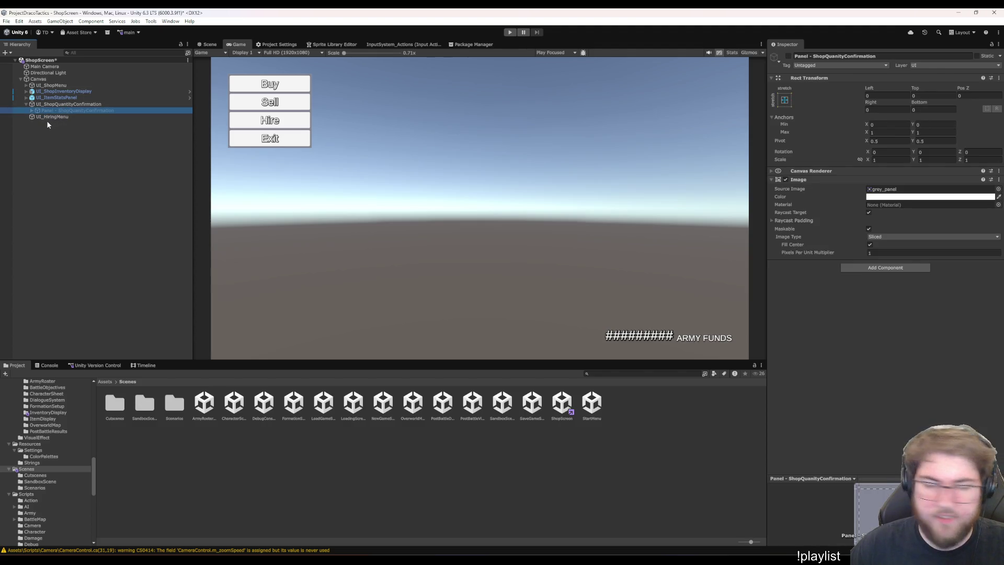
# Add a panel named 'Panel - HiringMenu' inside UI_HiringMenu
pyautogui.rightClick(51, 118)
pyautogui.moveTo(102, 333)
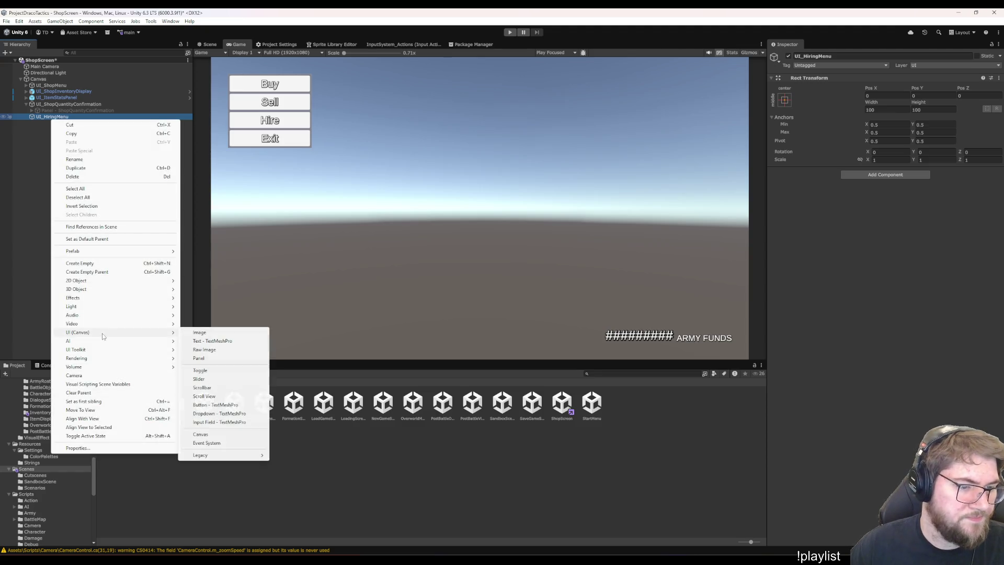
pyautogui.click(214, 360)
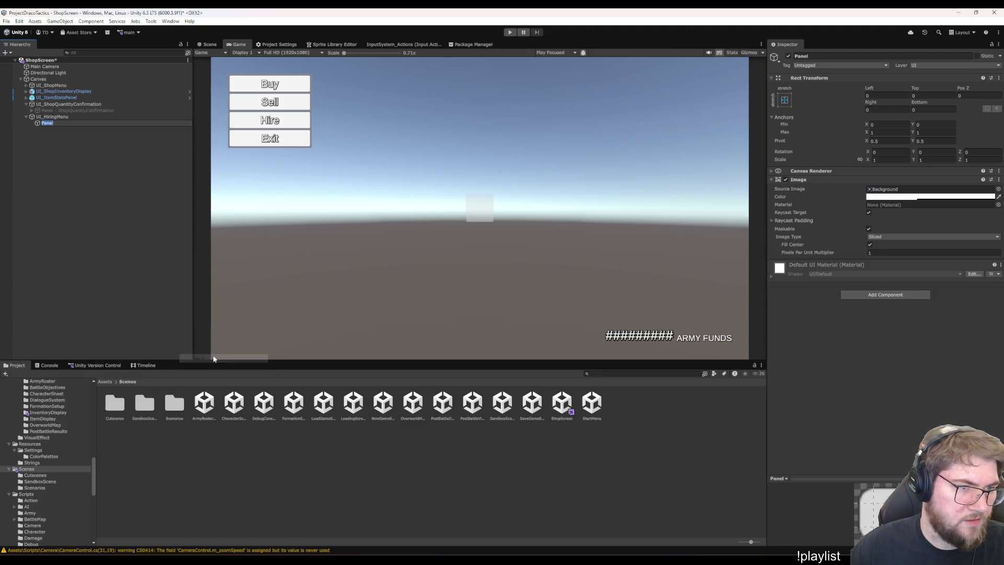
pyautogui.write(' -')
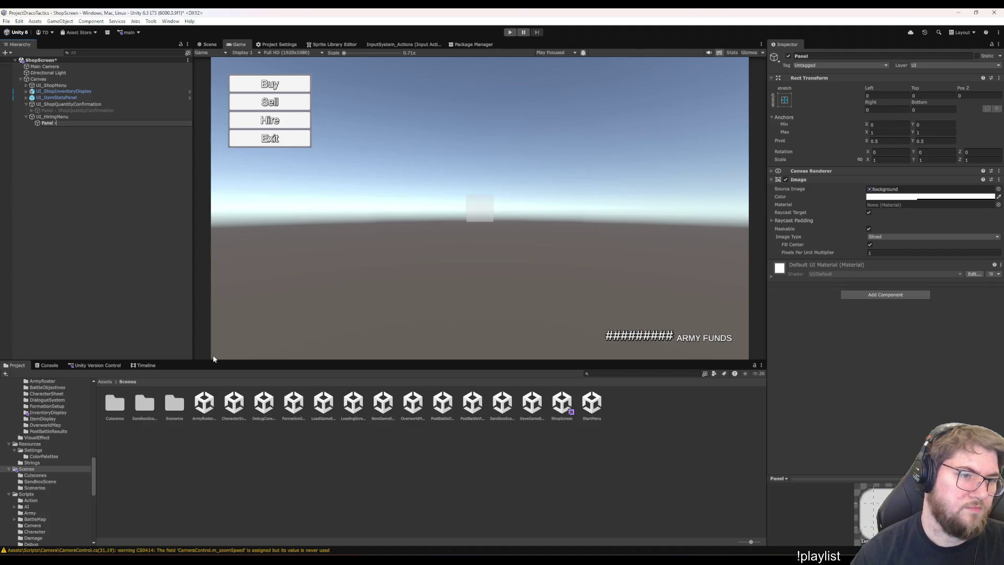
pyautogui.write(' HiringMenu')
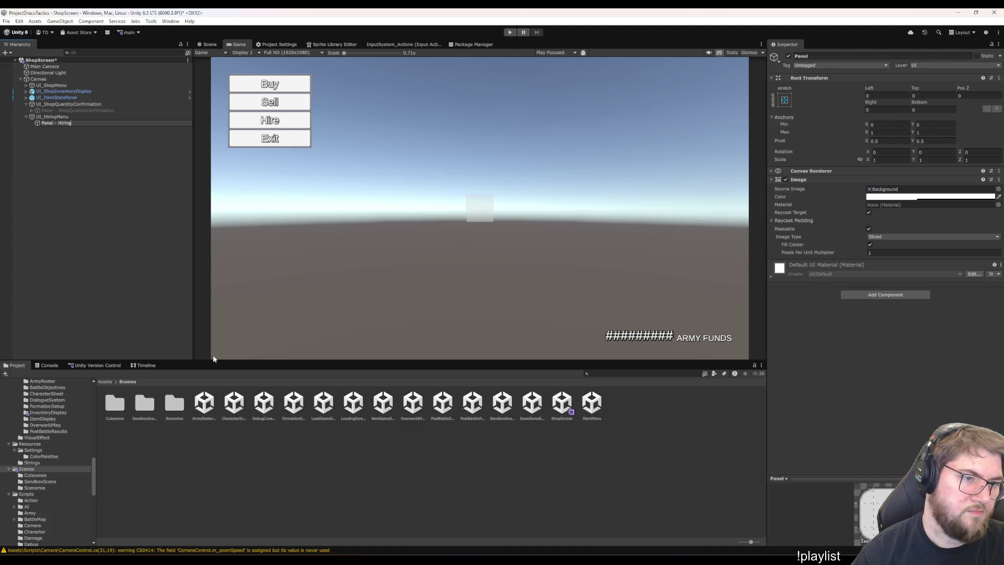
pyautogui.press('Return')
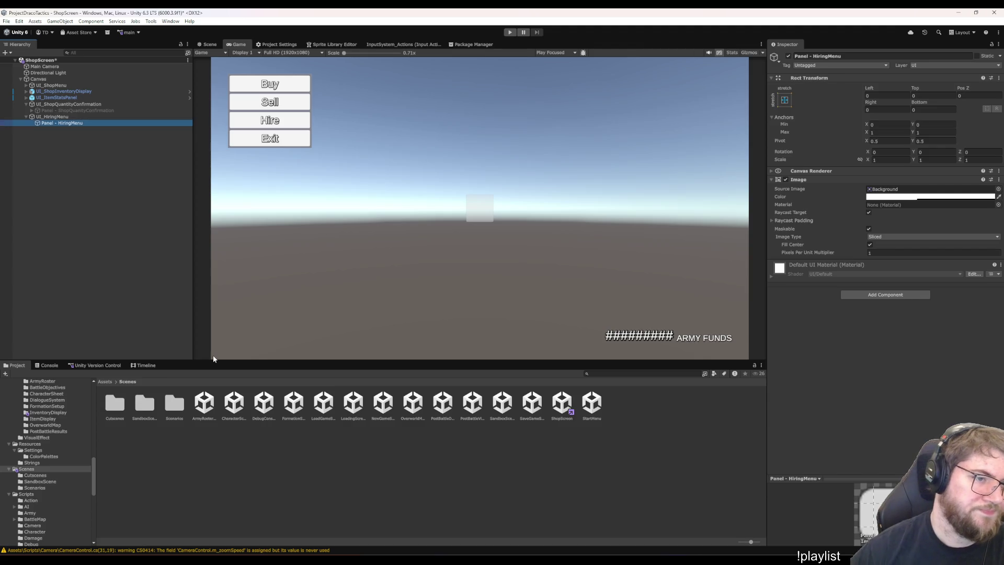
# Give the panel the grey_panel source image and full 255 alpha
pyautogui.click(999, 189)
pyautogui.scroll(10, 825, 267)
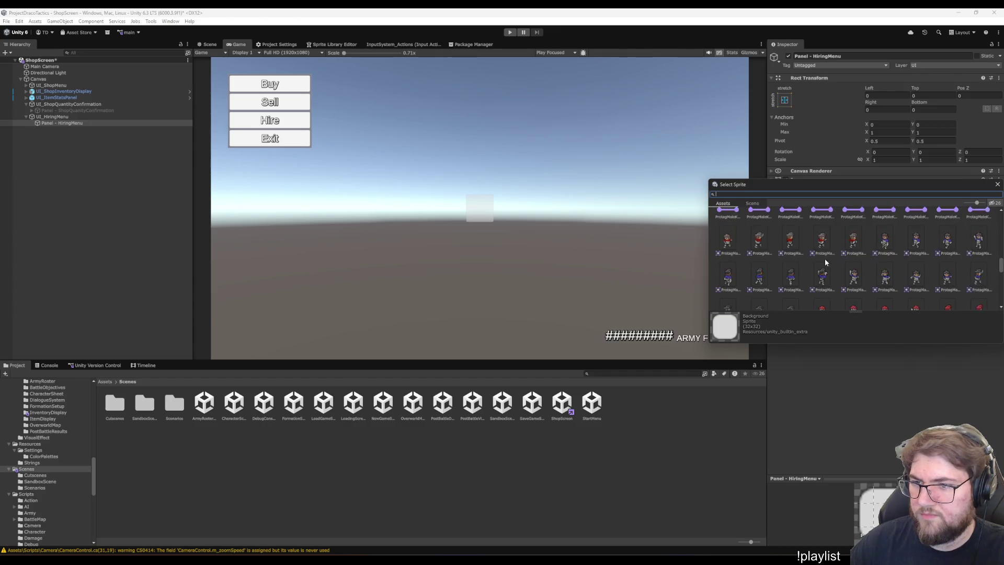
pyautogui.scroll(-3, 842, 258)
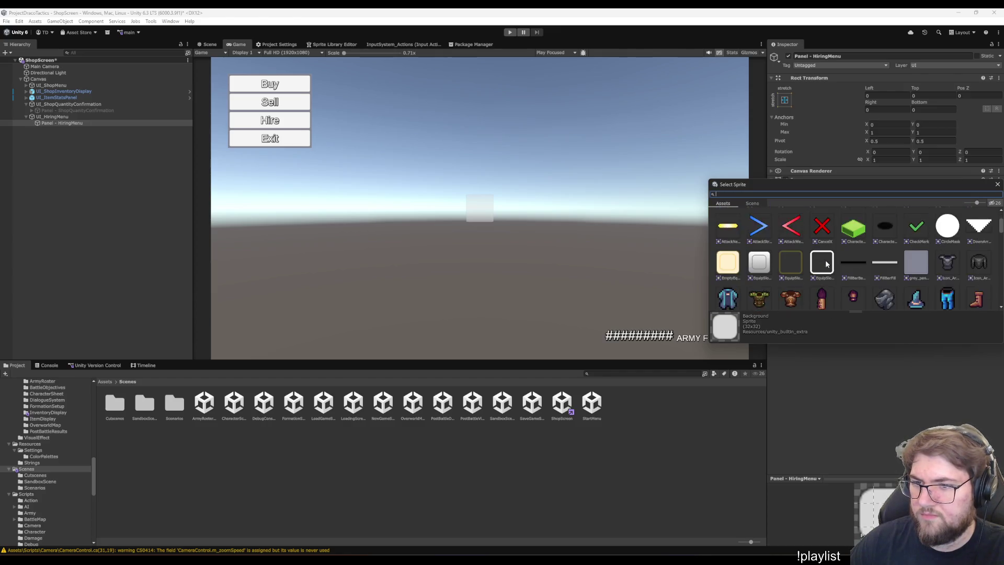
pyautogui.doubleClick(916, 260)
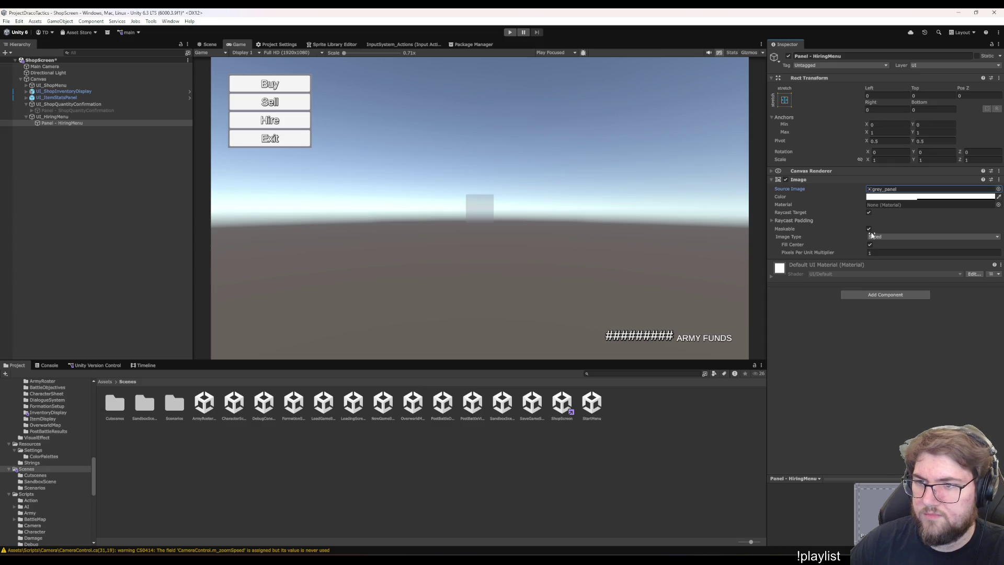
pyautogui.click(893, 197)
pyautogui.click(965, 352)
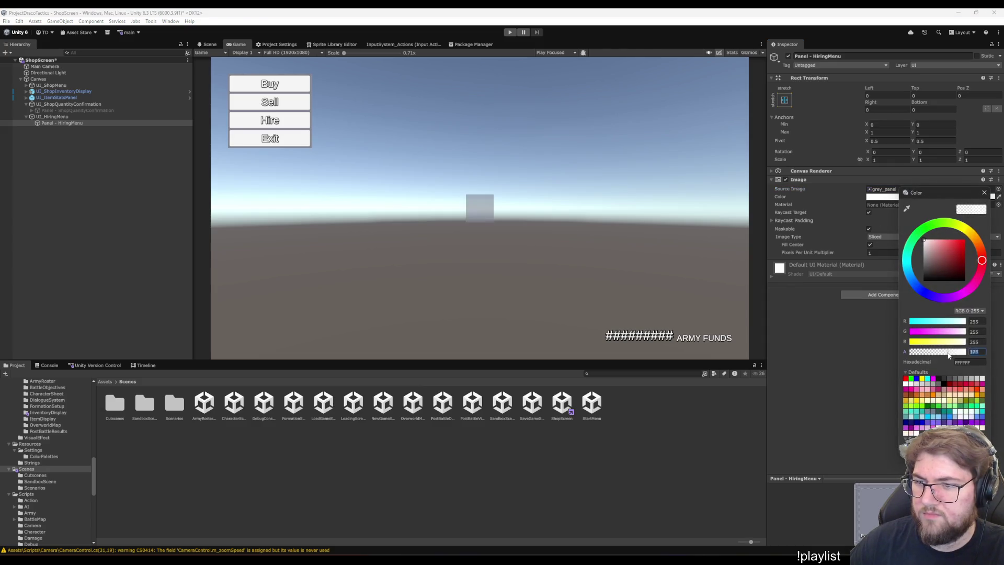
pyautogui.click(849, 346)
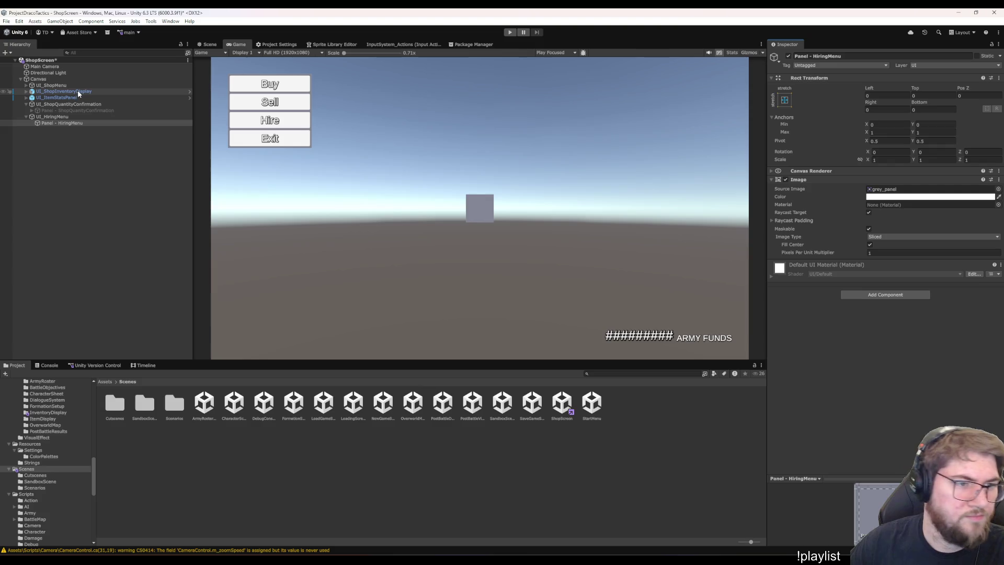
# Review UI_HiringMenu and its panel, then bring up the reference screenshot
pyautogui.click(80, 117)
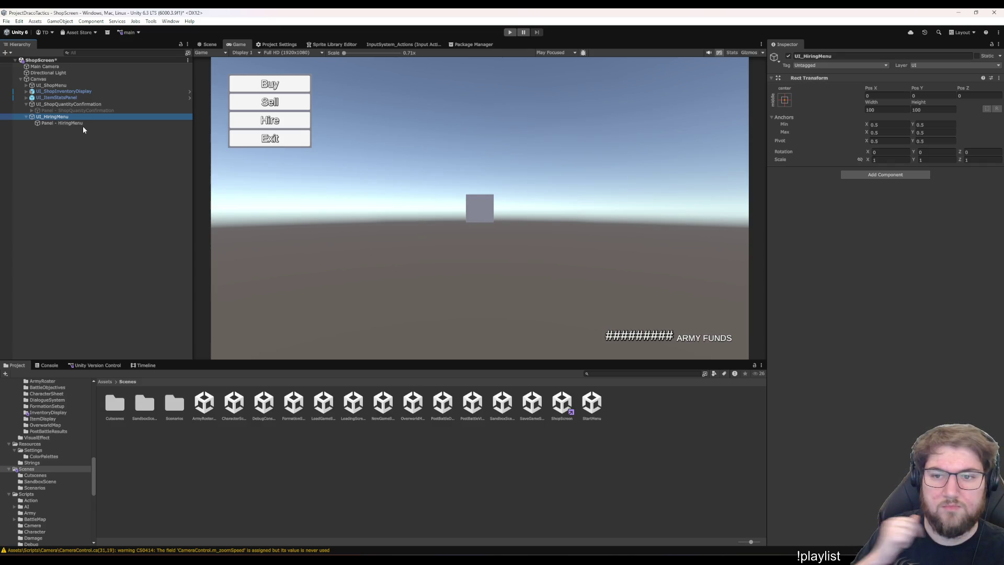
pyautogui.click(82, 125)
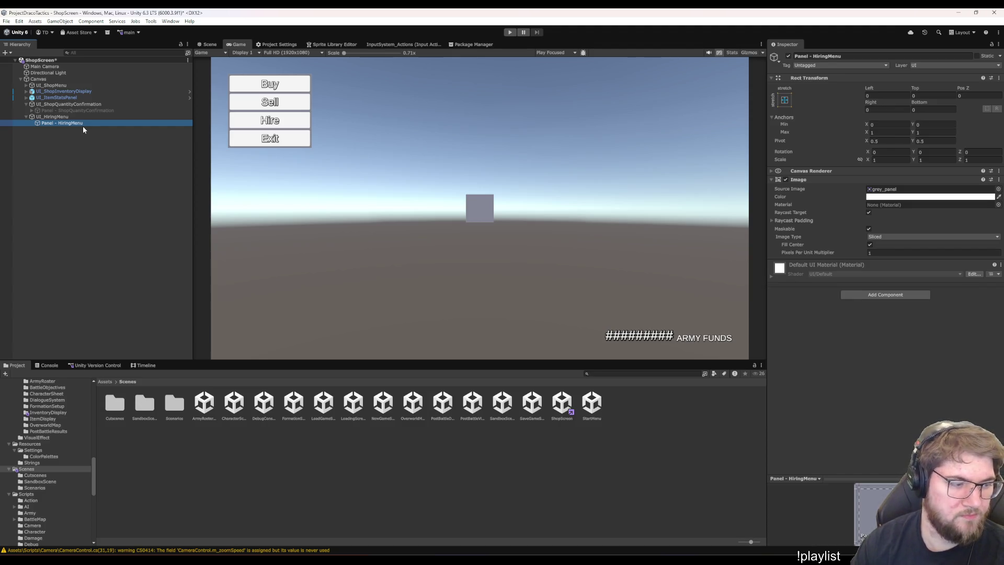
pyautogui.hotkey('alt', 'Tab')
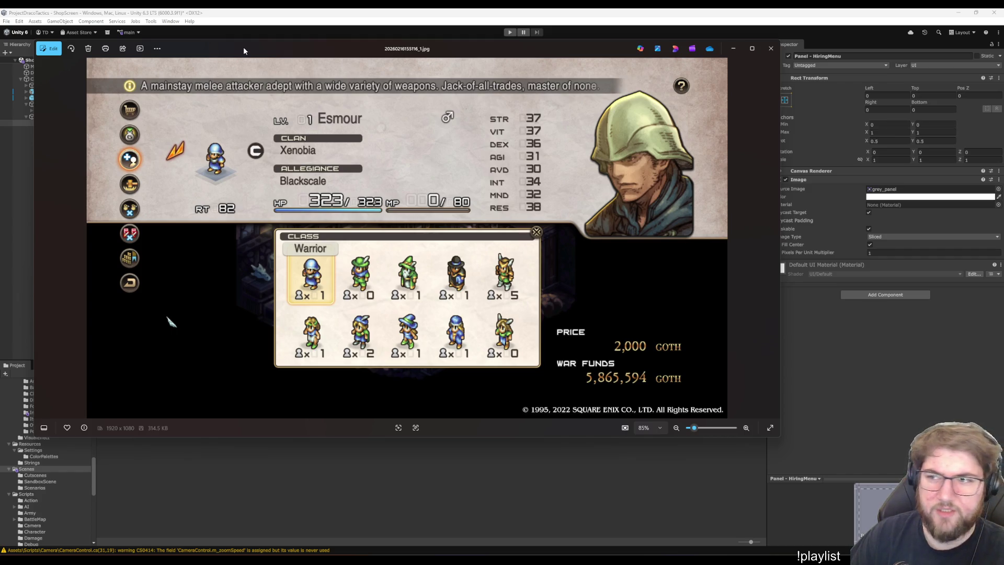
# Study the Tactics Ogre reference screenshot, moving its window aside before closing it
pyautogui.hotkey('alt', 'Tab')
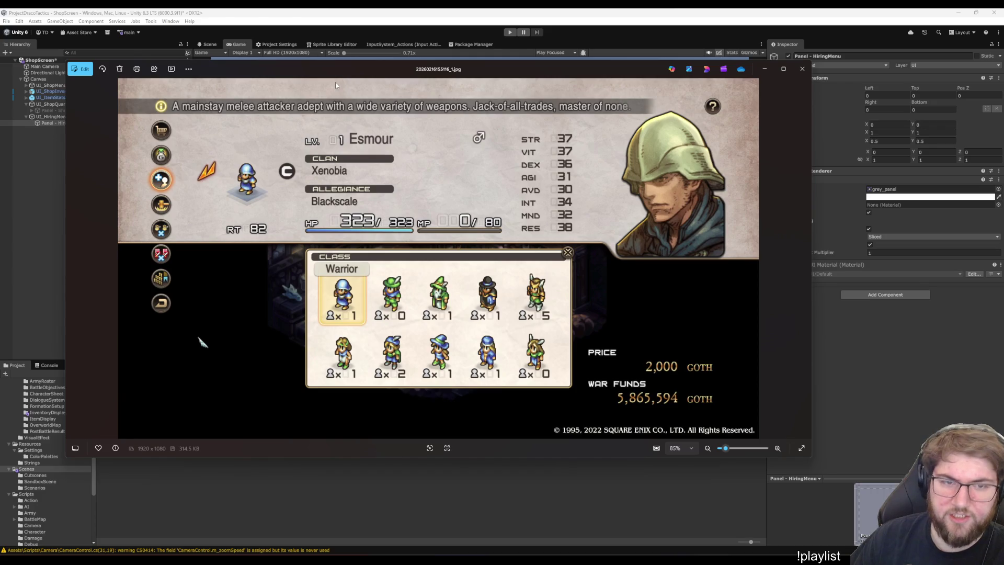
pyautogui.moveTo(309, 64); pyautogui.dragTo(1003, 167)
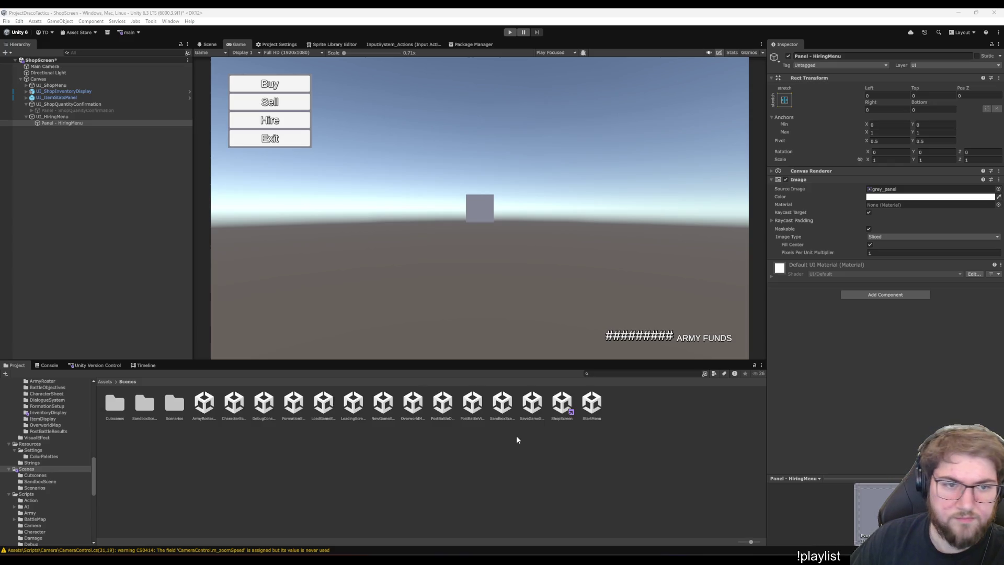
# Anchor UI_HiringMenu to stretch both ways with Left, Top, Right and Bottom all 0
pyautogui.click(71, 124)
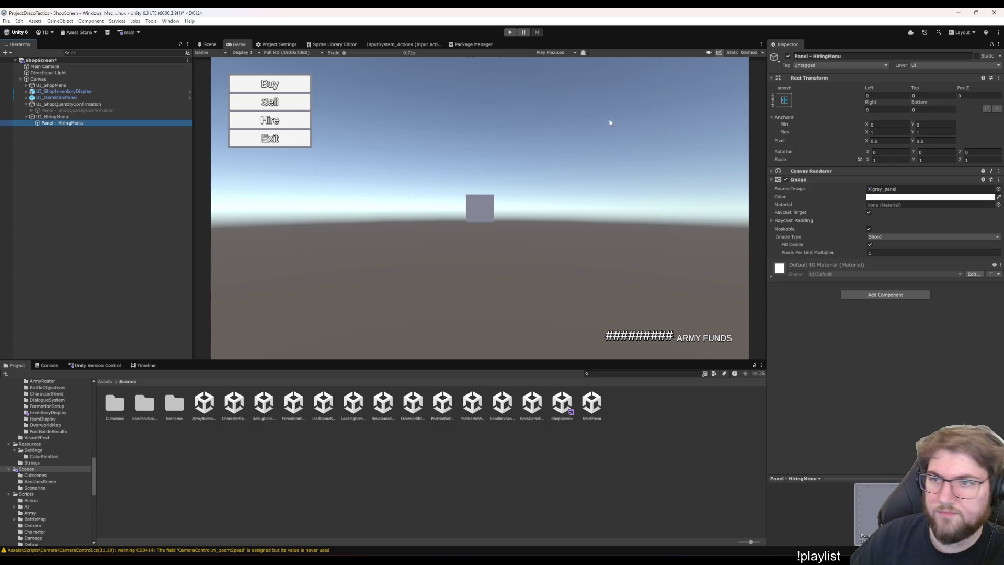
pyautogui.click(58, 119)
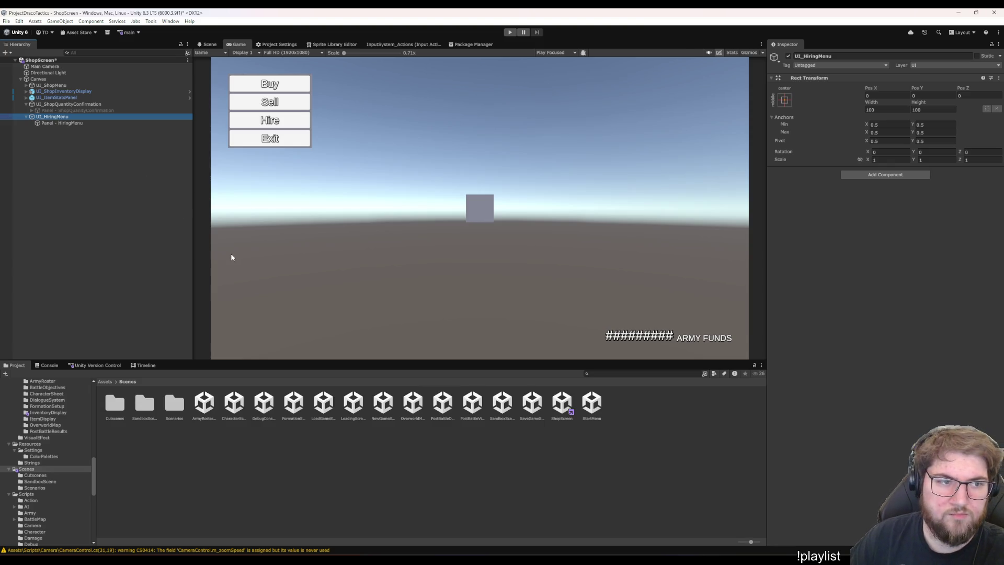
pyautogui.click(905, 111)
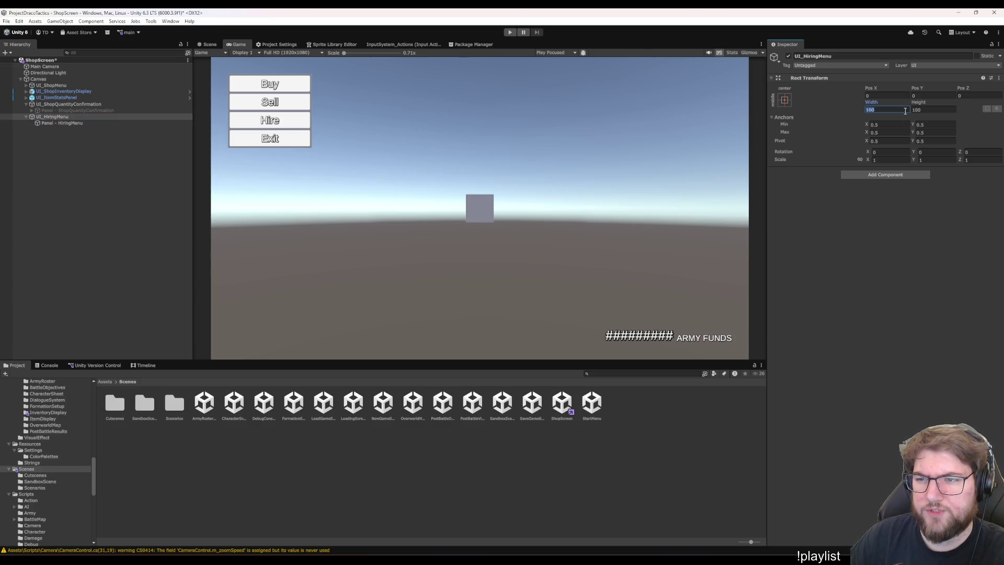
pyautogui.click(782, 105)
pyautogui.click(868, 219)
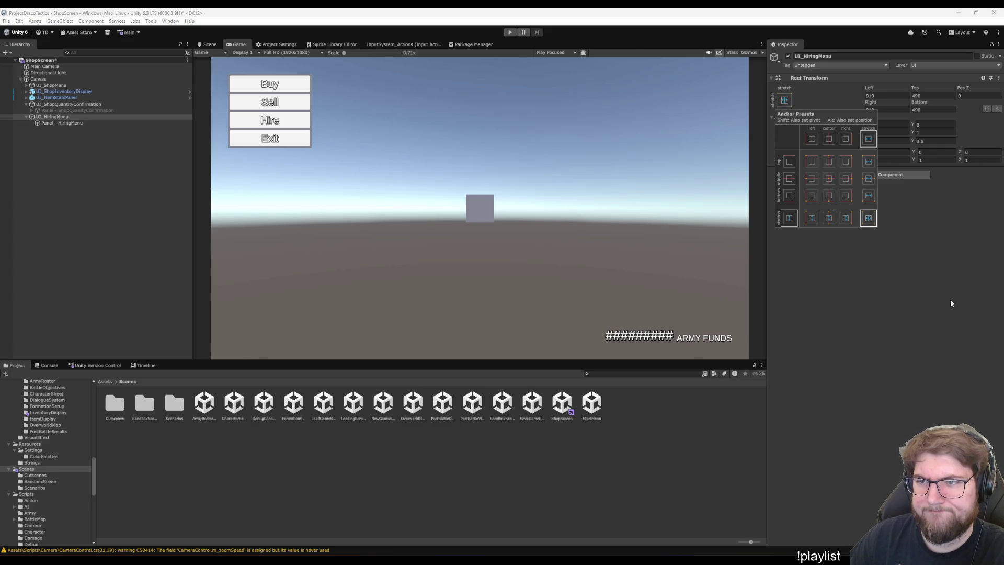
pyautogui.click(889, 109)
pyautogui.write('0')
pyautogui.click(934, 110)
pyautogui.write('0')
pyautogui.click(888, 96)
pyautogui.write('0')
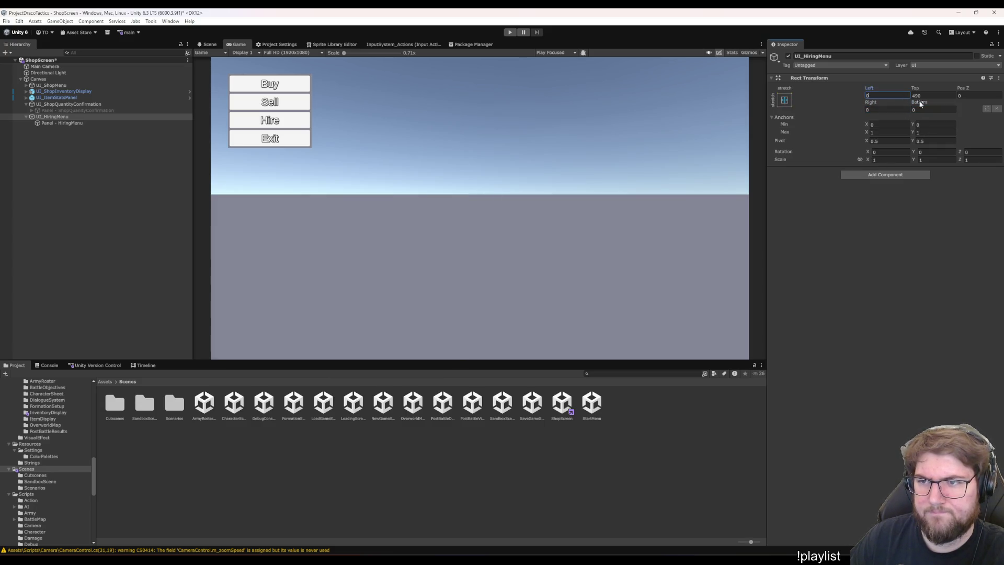
pyautogui.click(928, 96)
pyautogui.write('0')
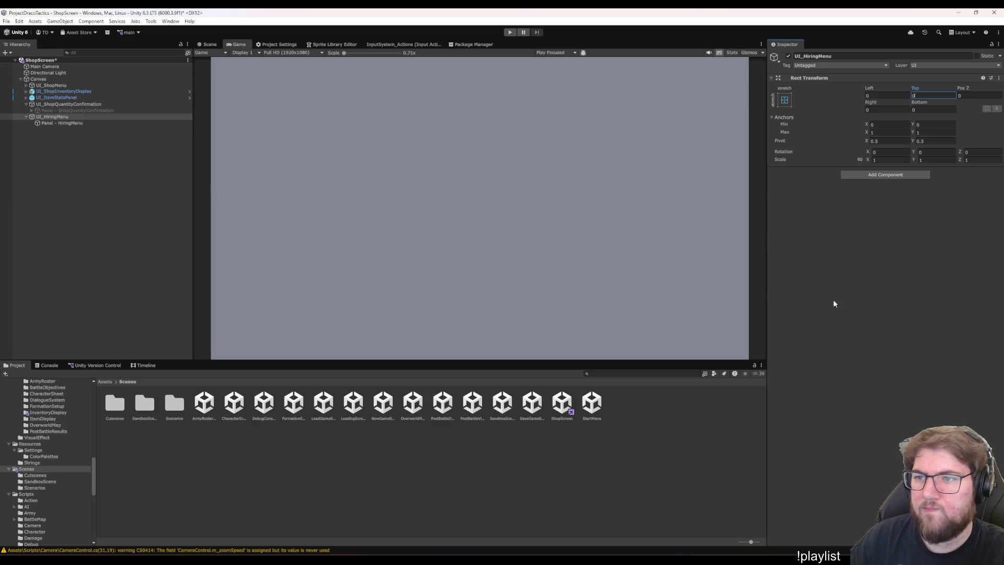
# Move UI_HiringMenu to be the first child of Canvas
pyautogui.moveTo(53, 116); pyautogui.dragTo(56, 85)
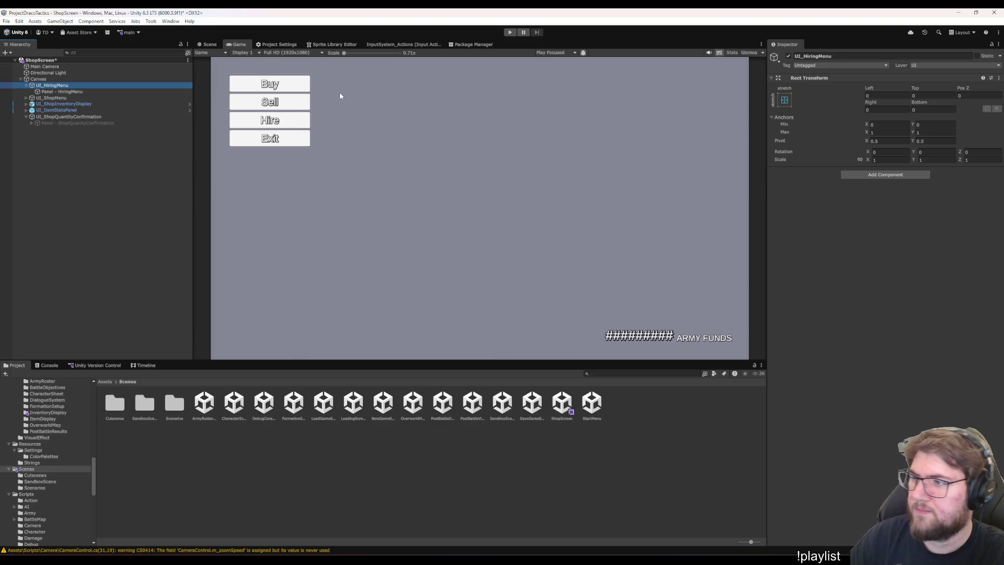
pyautogui.click(57, 92)
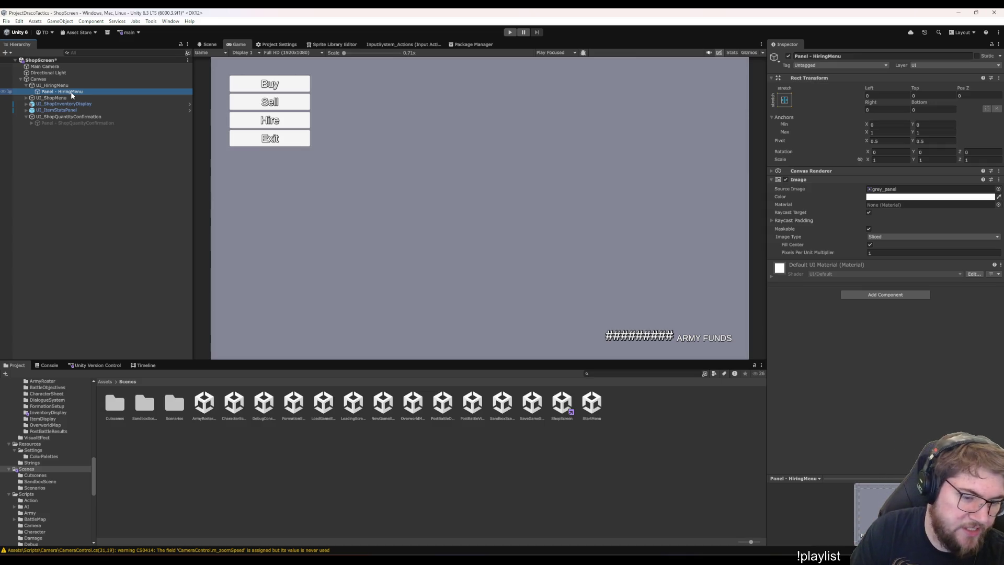
pyautogui.click(97, 283)
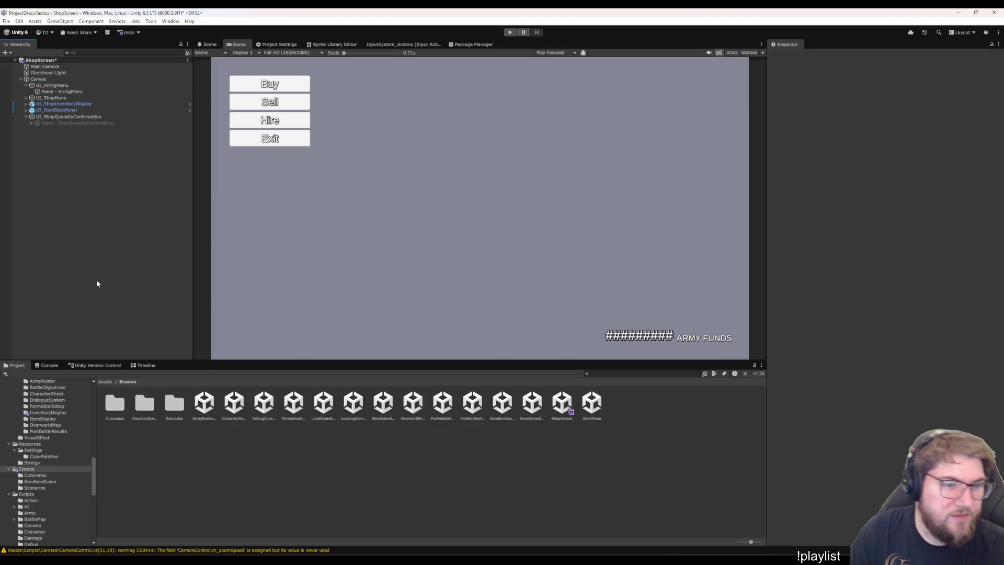
# Save ShopScreen, then expand UI_CharacterSheet in the CharacterScreen scene to view its elements
pyautogui.hotkey('ctrl', 's')
pyautogui.doubleClick(234, 413)
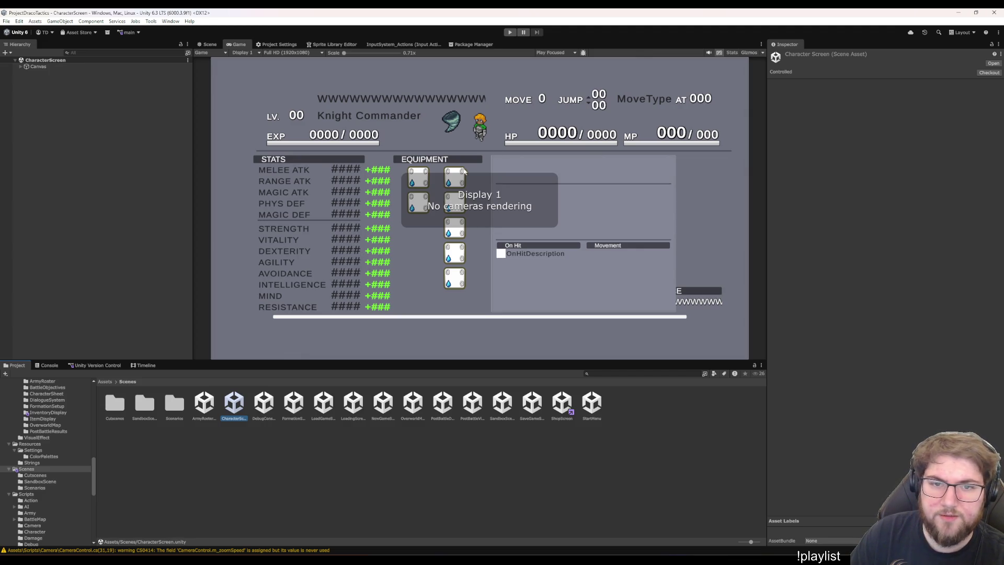
pyautogui.click(108, 66)
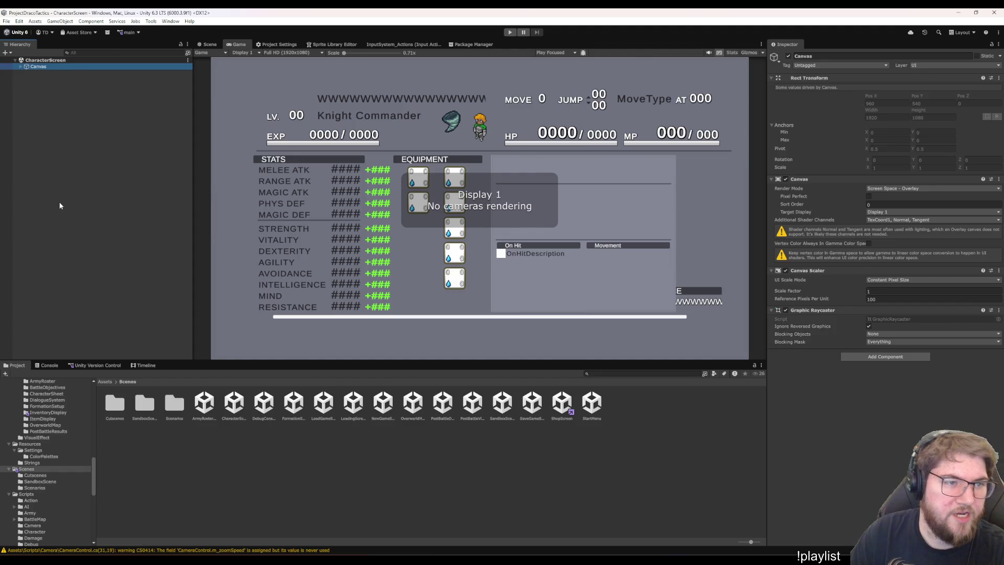
pyautogui.press('Right')
pyautogui.press('Down')
pyautogui.press('Right')
pyautogui.press('Down')
pyautogui.press('Down')
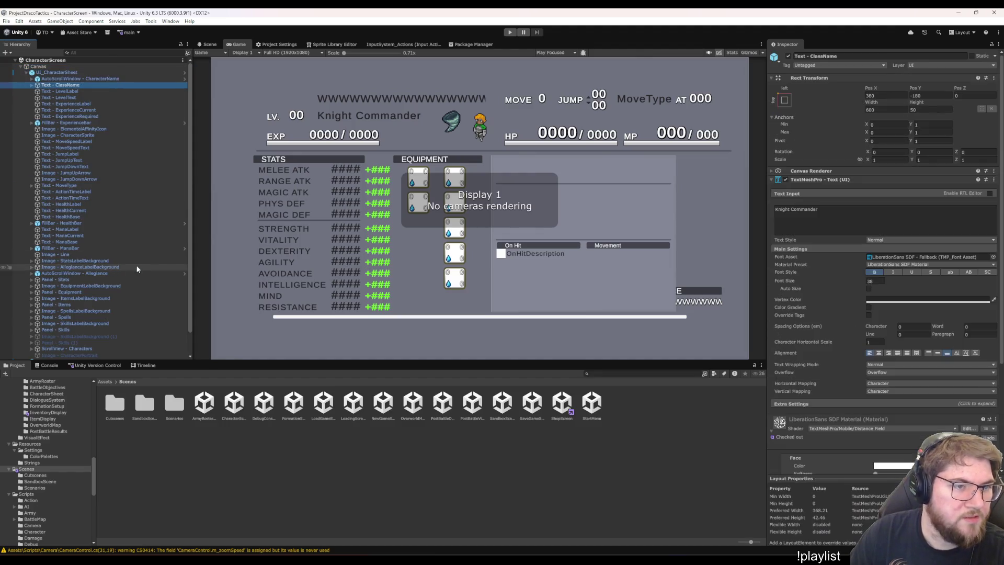
# Review UI_CharacterSheet once more, then reopen ShopScreen and select its Canvas
pyautogui.press('Up')
pyautogui.press('Up')
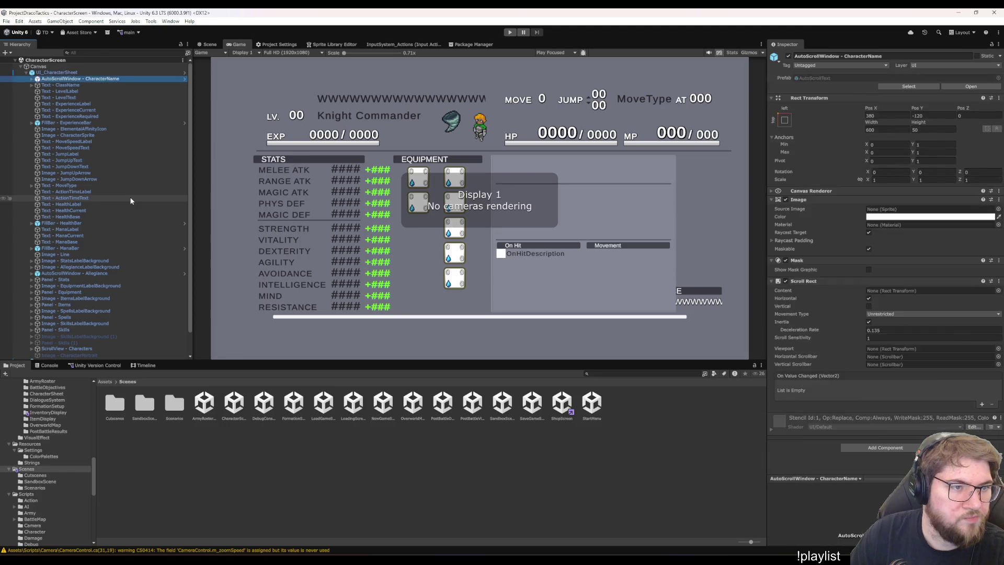
pyautogui.click(258, 465)
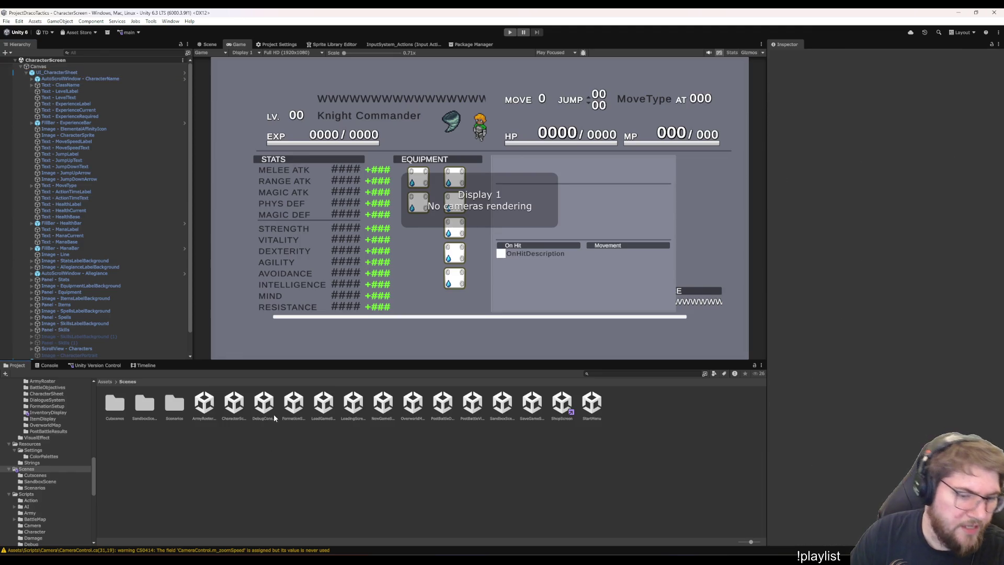
pyautogui.click(57, 72)
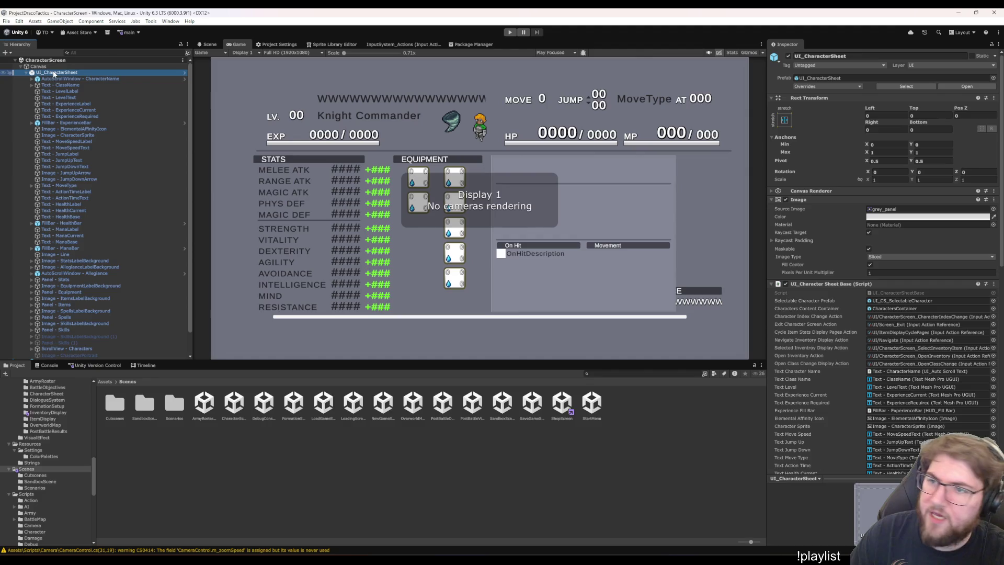
pyautogui.click(261, 495)
pyautogui.doubleClick(561, 402)
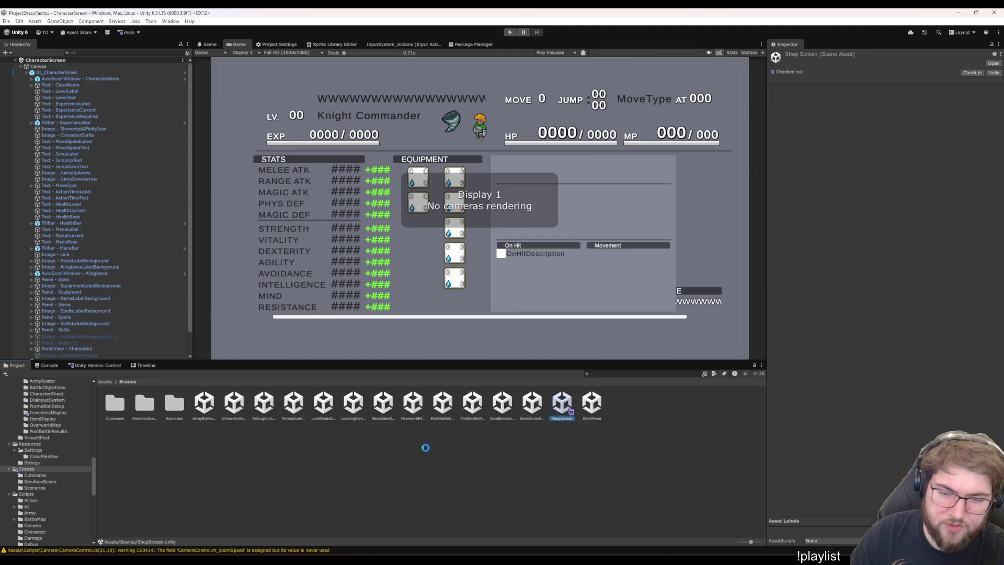
pyautogui.click(53, 82)
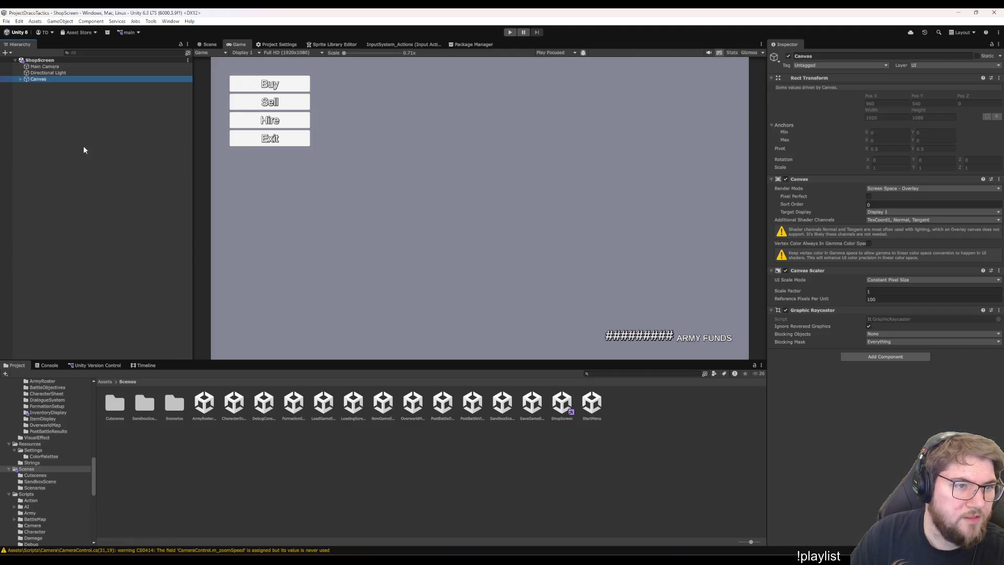
# Expand the shop Canvas hierarchy down to Panel - HiringMenu
pyautogui.press('Right')
pyautogui.press('Down')
pyautogui.press('Right')
pyautogui.press('Down')
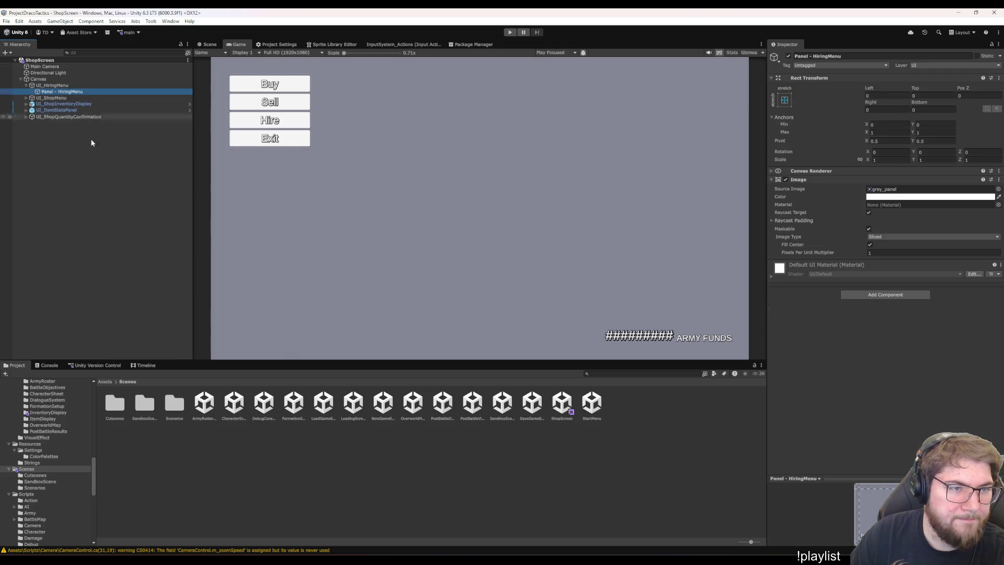
pyautogui.scroll(3, 68, 468)
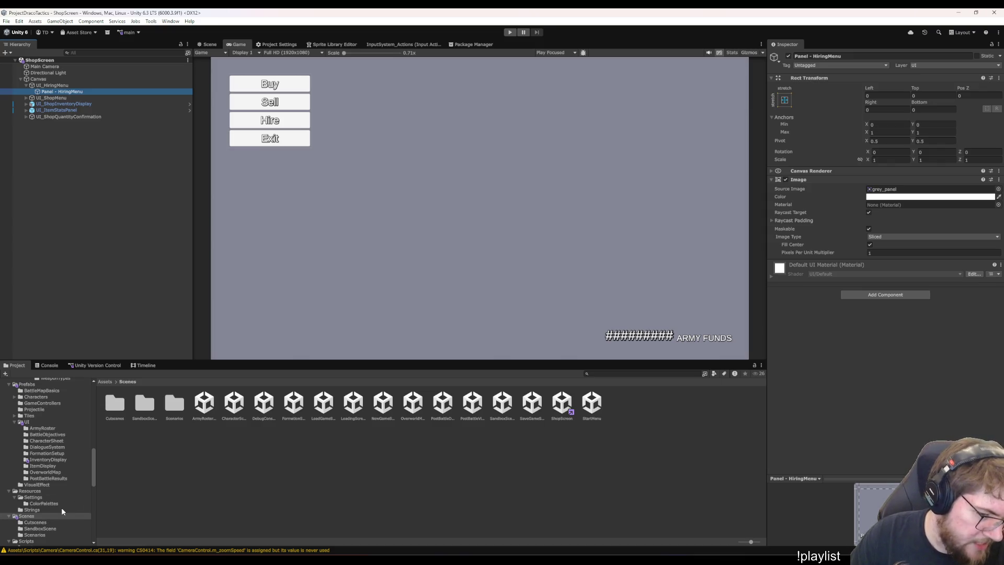
# Drag the UI_CharacterSheet prefab from Prefabs/UI/CharacterSheet onto Panel - HiringMenu
pyautogui.click(54, 441)
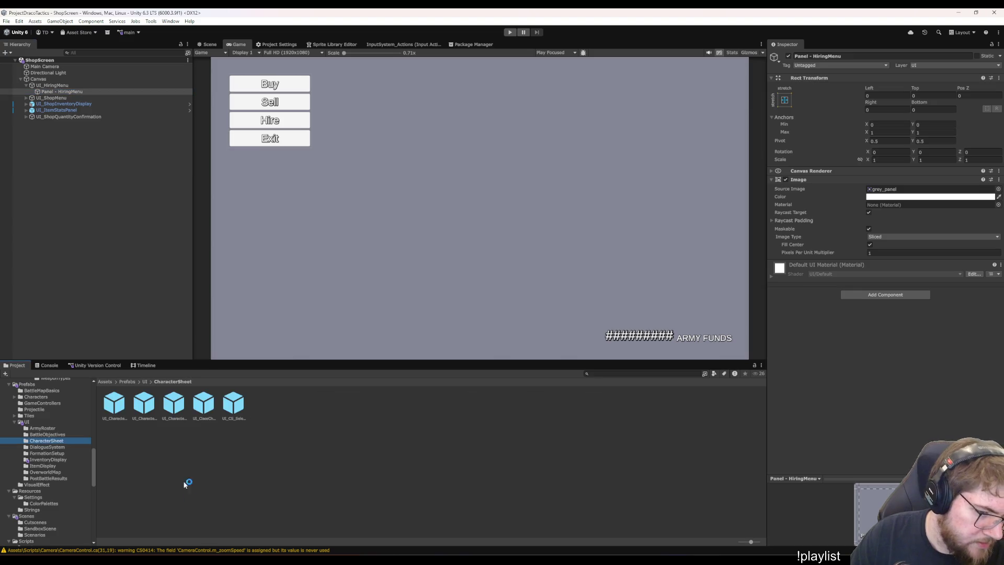
pyautogui.click(212, 403)
pyautogui.press('Left')
pyautogui.press('Left')
pyautogui.press('Left')
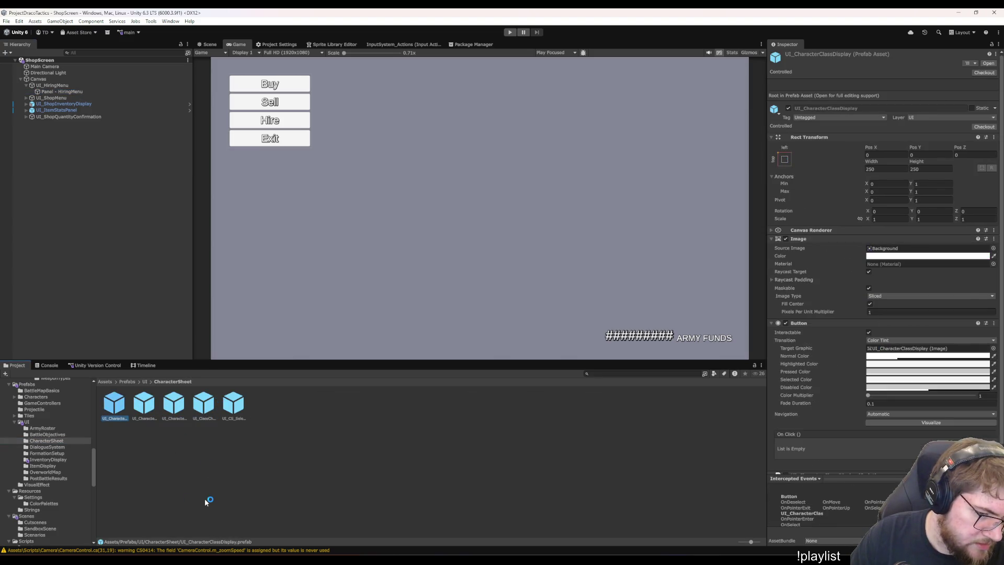
pyautogui.press('Right')
pyautogui.press('Right')
pyautogui.press('Right')
pyautogui.press('Left')
pyautogui.press('Left')
pyautogui.press('Left')
pyautogui.moveTo(148, 413); pyautogui.dragTo(56, 94)
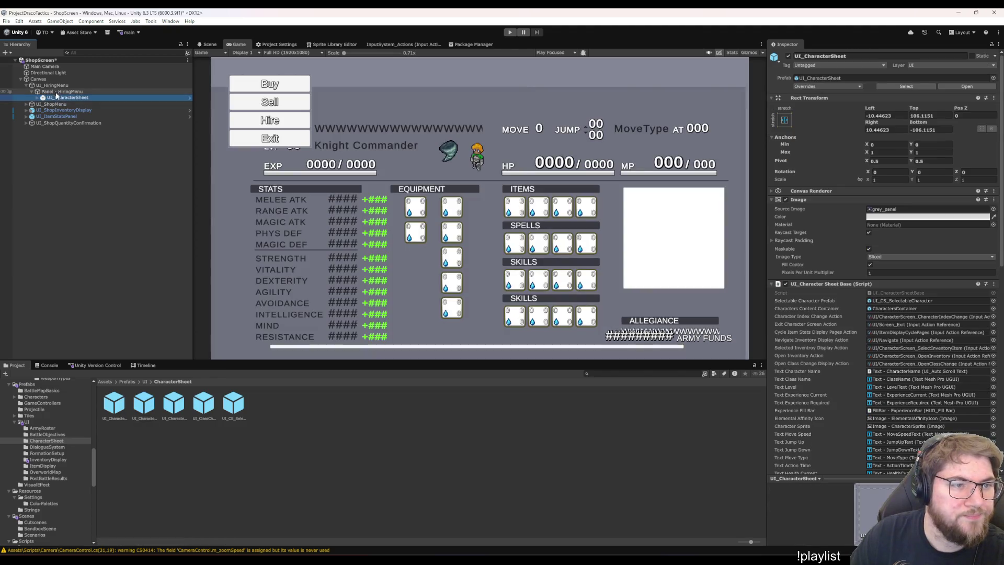
# Unpack the UI_CharacterSheet prefab instance and expand its children
pyautogui.rightClick(68, 97)
pyautogui.moveTo(120, 230)
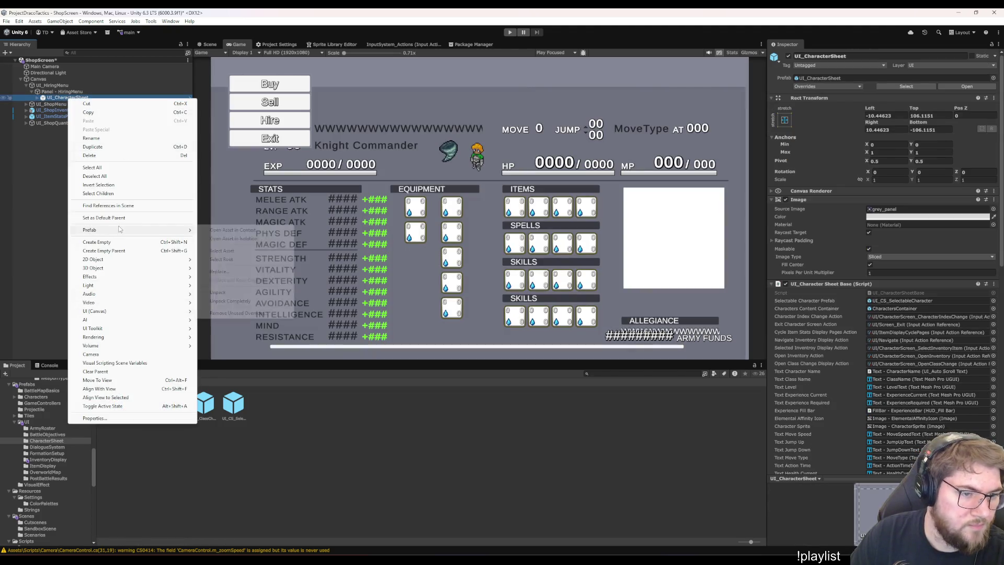
pyautogui.click(223, 292)
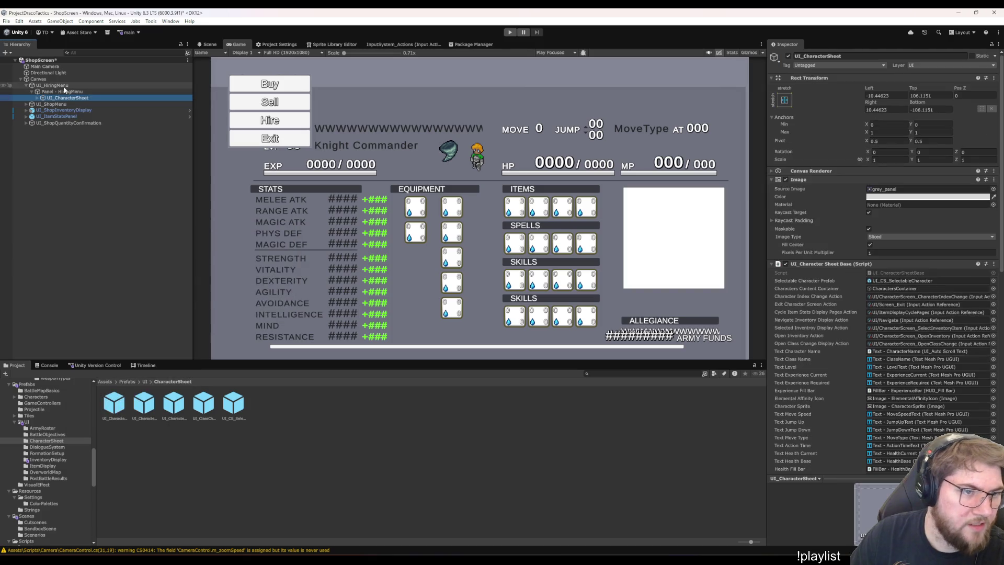
pyautogui.press('Right')
pyautogui.press('Down')
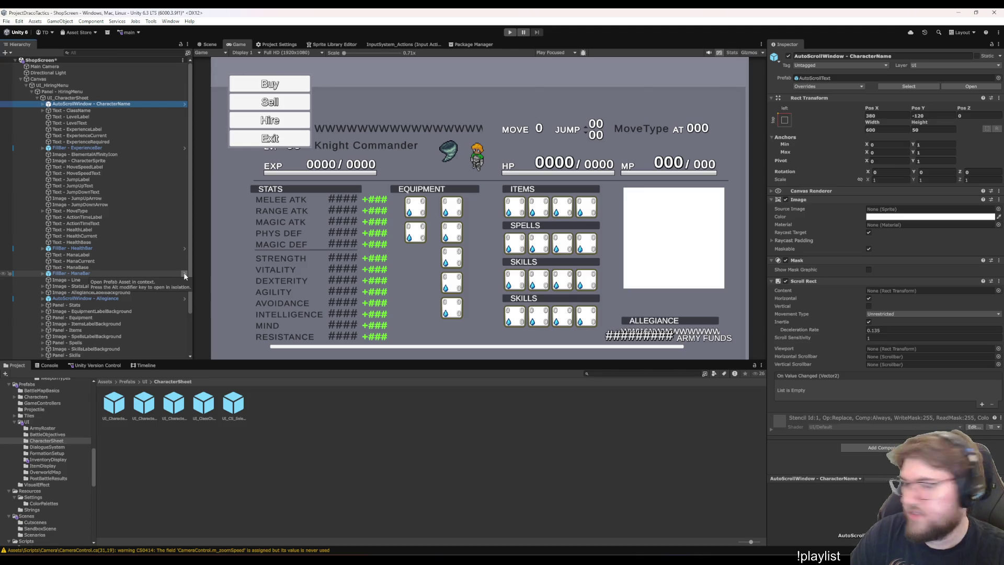
# Move CharacterName and ClassName above the sheet and select LevelLabel with LevelText
pyautogui.moveTo(78, 104); pyautogui.dragTo(79, 97)
pyautogui.click(96, 110)
pyautogui.moveTo(88, 112)
pyautogui.mouseDown()
pyautogui.moveTo(86, 101)
pyautogui.moveTo(76, 108)
pyautogui.mouseUp()
pyautogui.click(88, 117)
pyautogui.keyDown('ctrl'); pyautogui.click(84, 122); pyautogui.keyUp('ctrl')
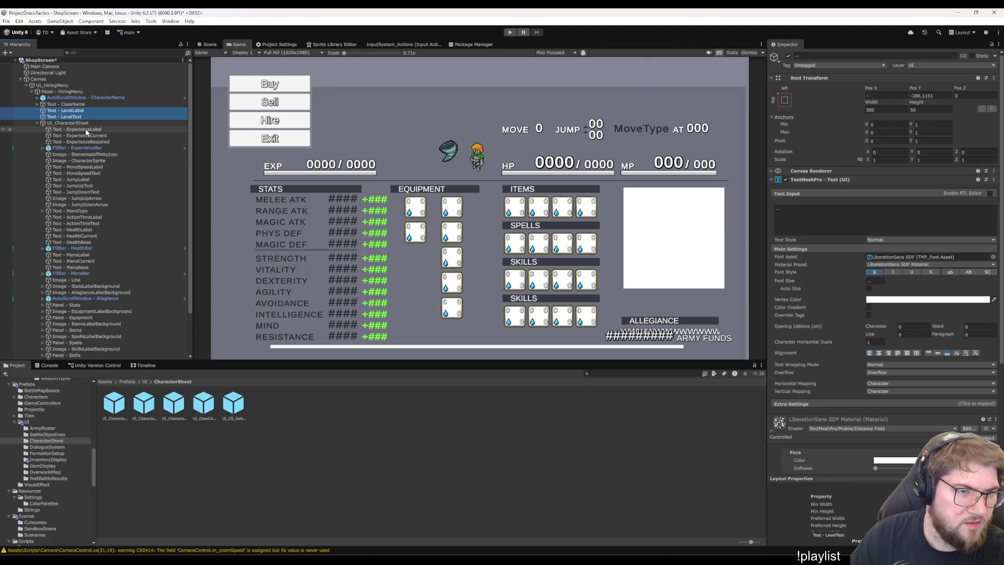
# Delete the experience labels, values and bar, and move ElementalAffinityIcon above the sheet
pyautogui.click(86, 129)
pyautogui.keyDown('shift'); pyautogui.click(85, 135); pyautogui.keyUp('shift')
pyautogui.press('Delete')
pyautogui.click(83, 130)
pyautogui.keyDown('shift'); pyautogui.click(84, 136); pyautogui.keyUp('shift')
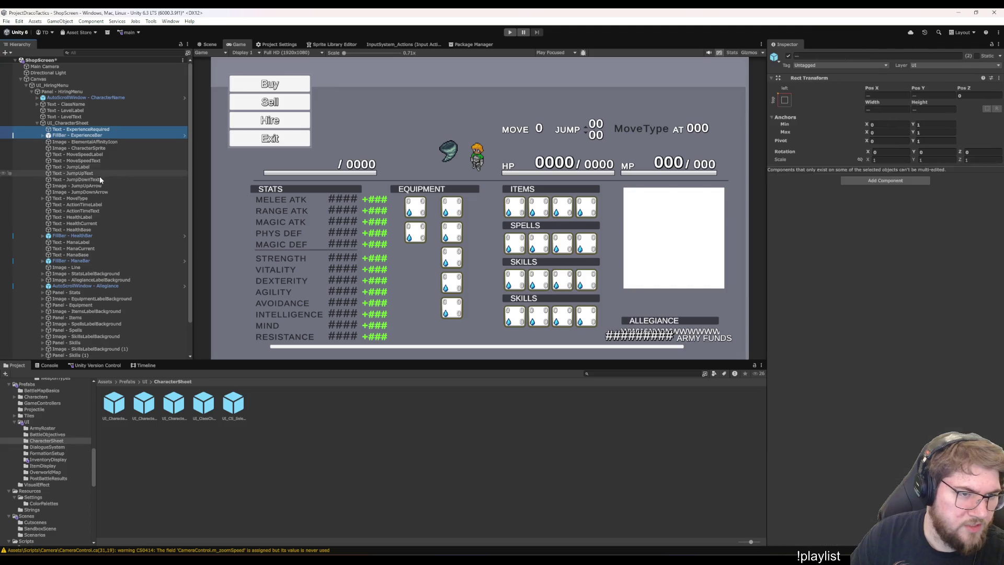
pyautogui.press('Delete')
pyautogui.click(72, 129)
pyautogui.moveTo(72, 129); pyautogui.dragTo(81, 127)
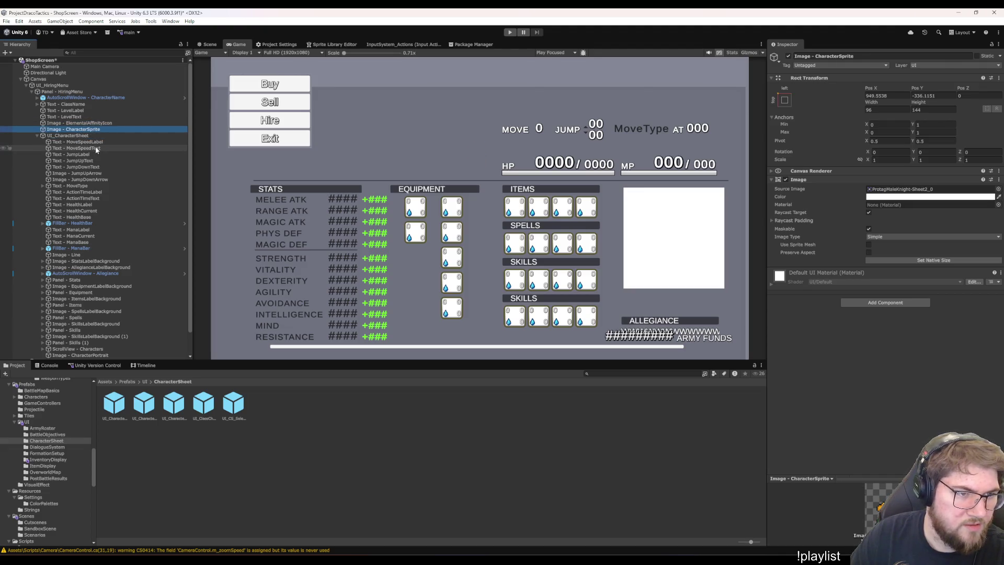
# Delete the move speed, jump and move type objects
pyautogui.click(93, 142)
pyautogui.keyDown('shift'); pyautogui.click(93, 148); pyautogui.keyUp('shift')
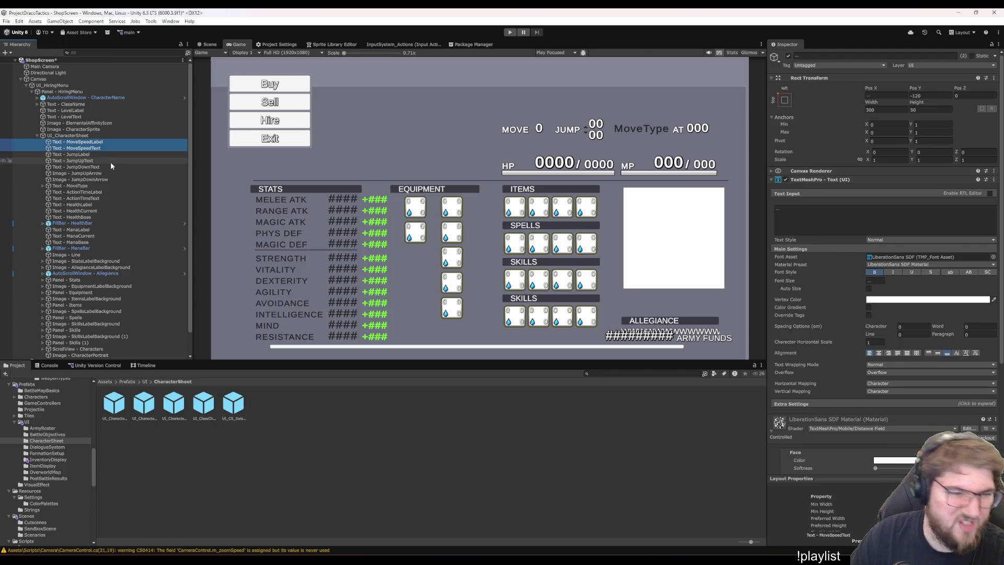
pyautogui.keyDown('shift'); pyautogui.click(95, 174); pyautogui.keyUp('shift')
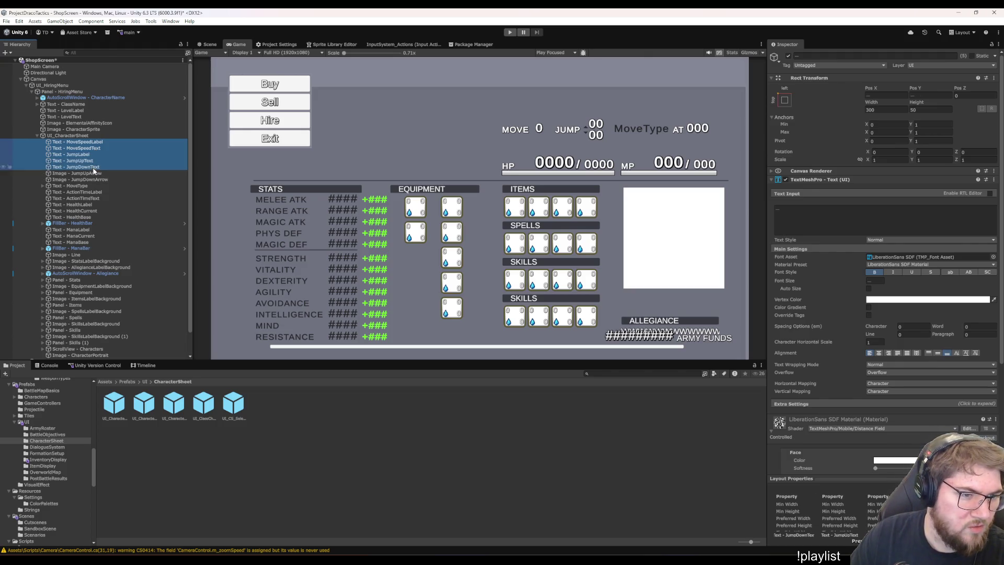
pyautogui.keyDown('shift'); pyautogui.click(97, 179); pyautogui.keyUp('shift')
pyautogui.keyDown('shift'); pyautogui.click(97, 185); pyautogui.keyUp('shift')
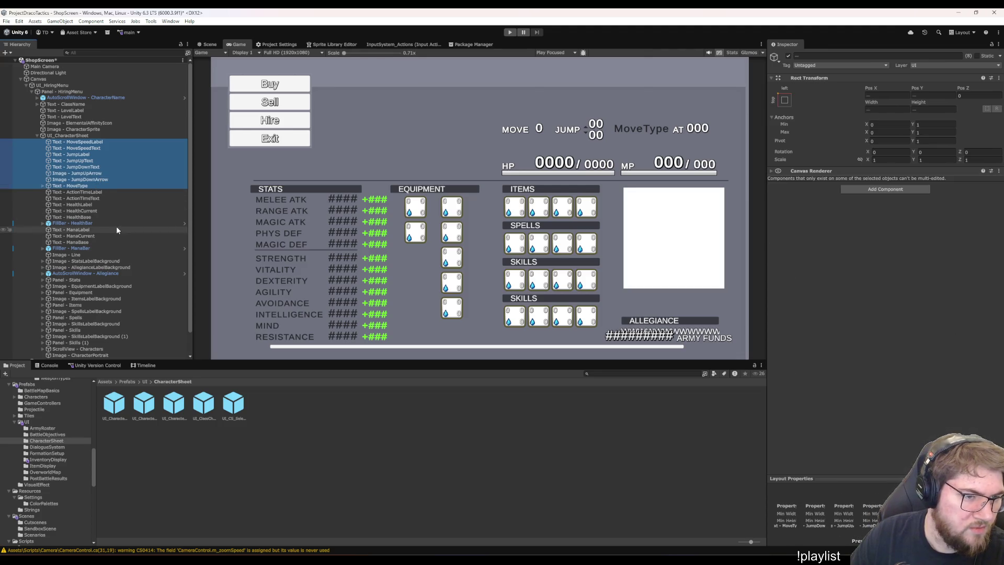
pyautogui.press('Delete')
# Move the action time texts and the health and mana rows above UI_CharacterSheet
pyautogui.click(85, 143)
pyautogui.keyDown('shift'); pyautogui.click(85, 148); pyautogui.keyUp('shift')
pyautogui.moveTo(85, 148); pyautogui.dragTo(78, 135)
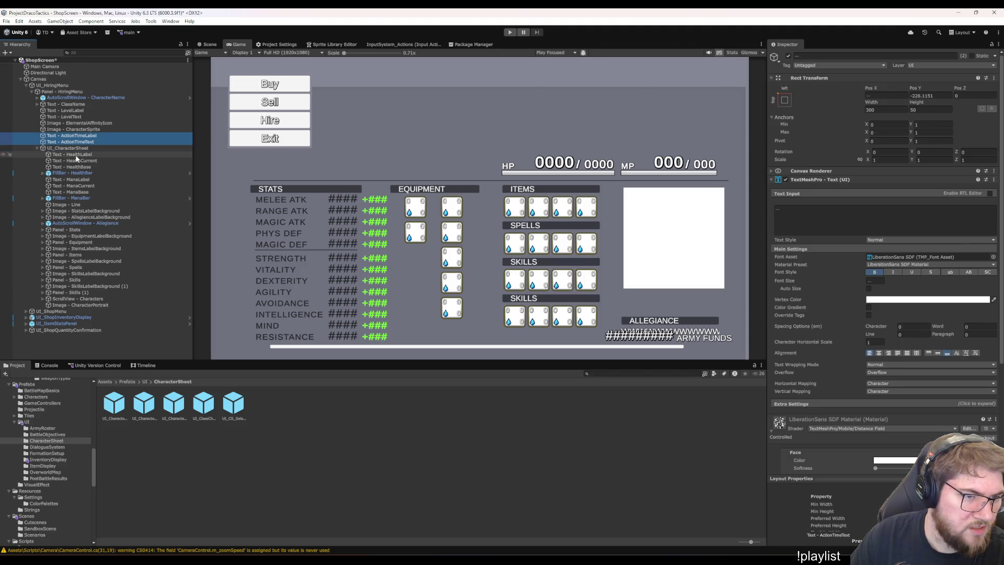
pyautogui.click(83, 155)
pyautogui.keyDown('shift'); pyautogui.click(88, 167); pyautogui.keyUp('shift')
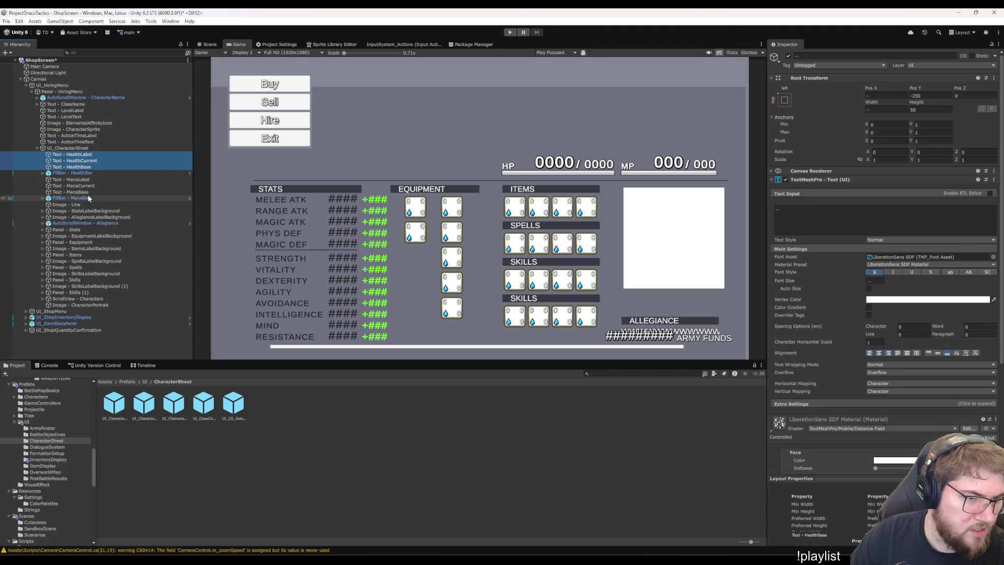
pyautogui.keyDown('shift'); pyautogui.click(82, 198); pyautogui.keyUp('shift')
pyautogui.moveTo(84, 201); pyautogui.dragTo(85, 145)
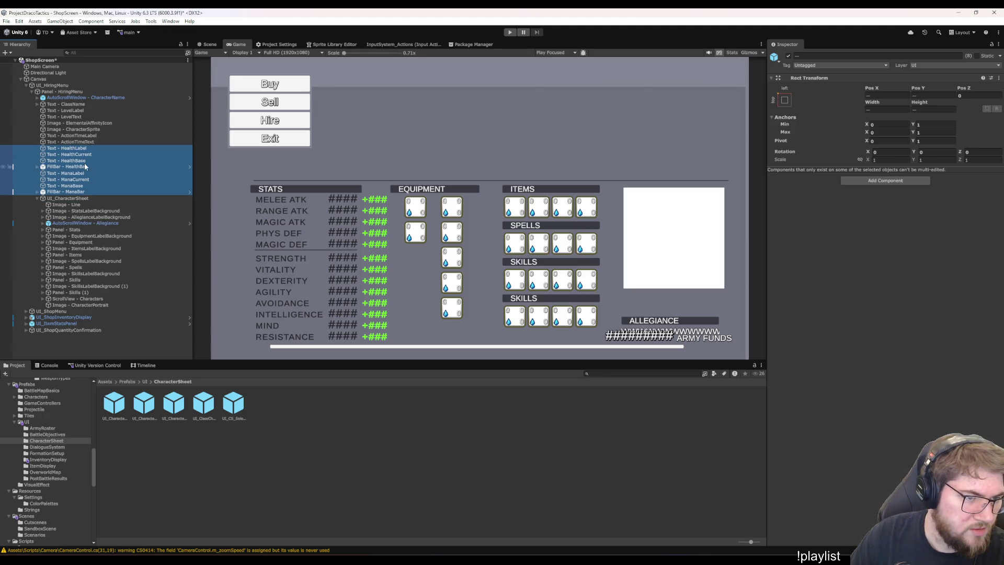
pyautogui.click(81, 204)
# After checking StatsLabelBackground, move Panel - Stats above UI_CharacterSheet in the Hierarchy
pyautogui.click(84, 211)
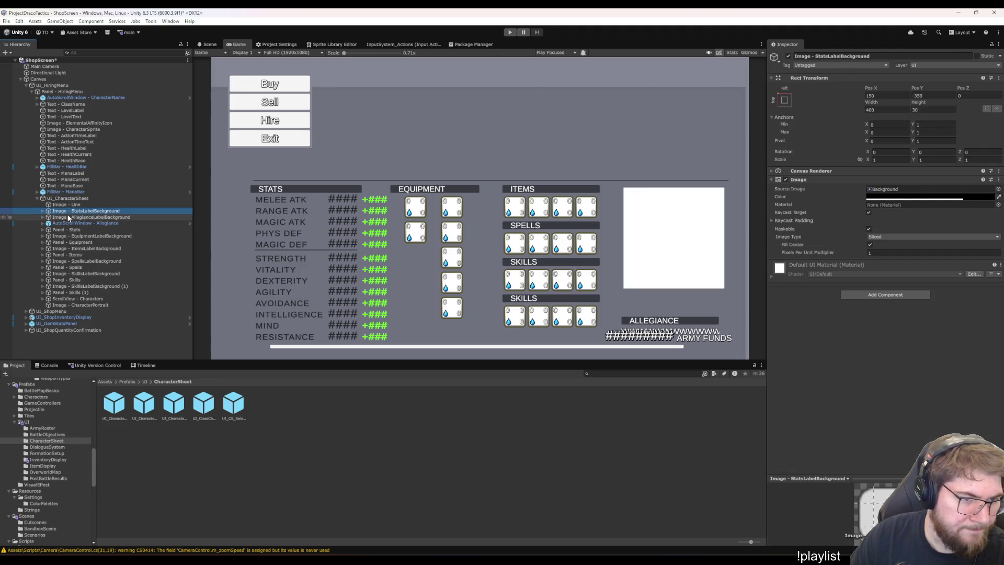
pyautogui.press('Right')
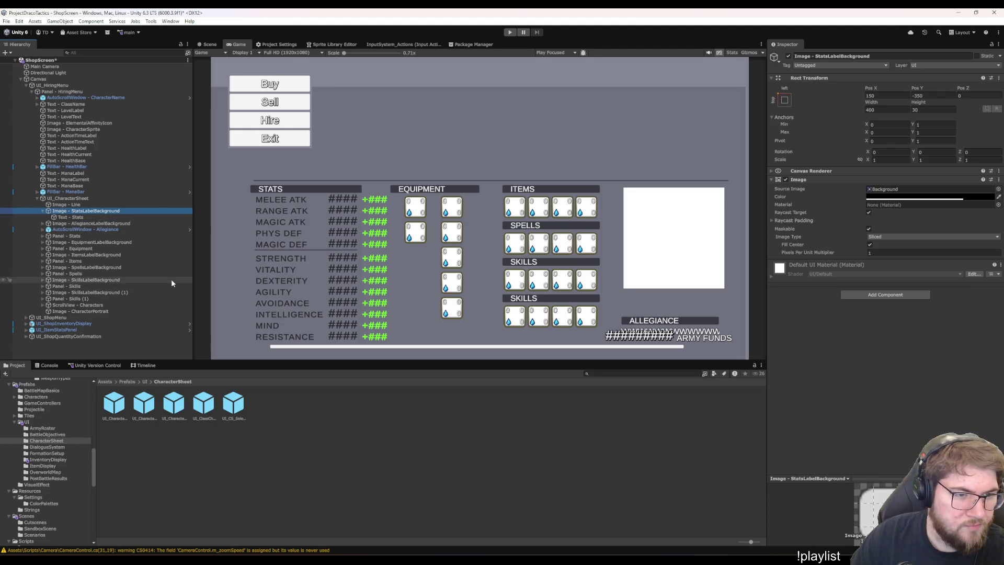
pyautogui.press('Down')
pyautogui.press('Left')
pyautogui.press('Left')
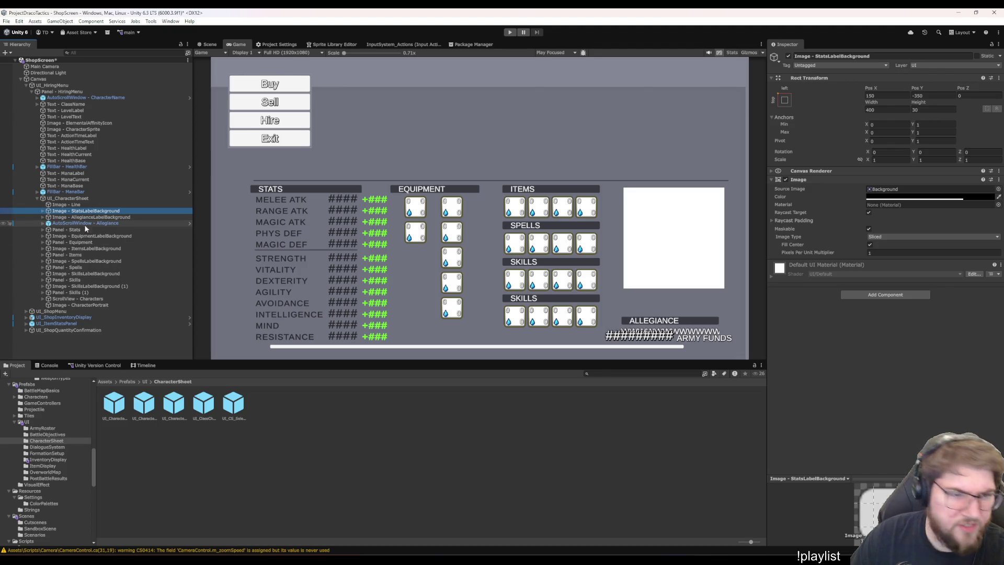
pyautogui.click(95, 230)
pyautogui.moveTo(68, 233); pyautogui.dragTo(70, 196)
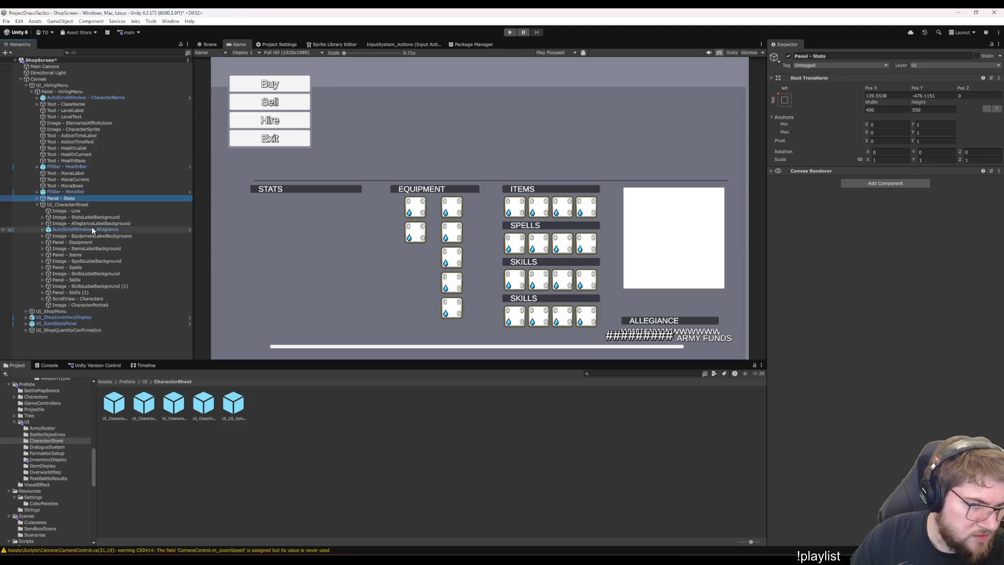
# Move both Allegiance rows and the CharacterPortrait image above UI_CharacterSheet
pyautogui.click(92, 229)
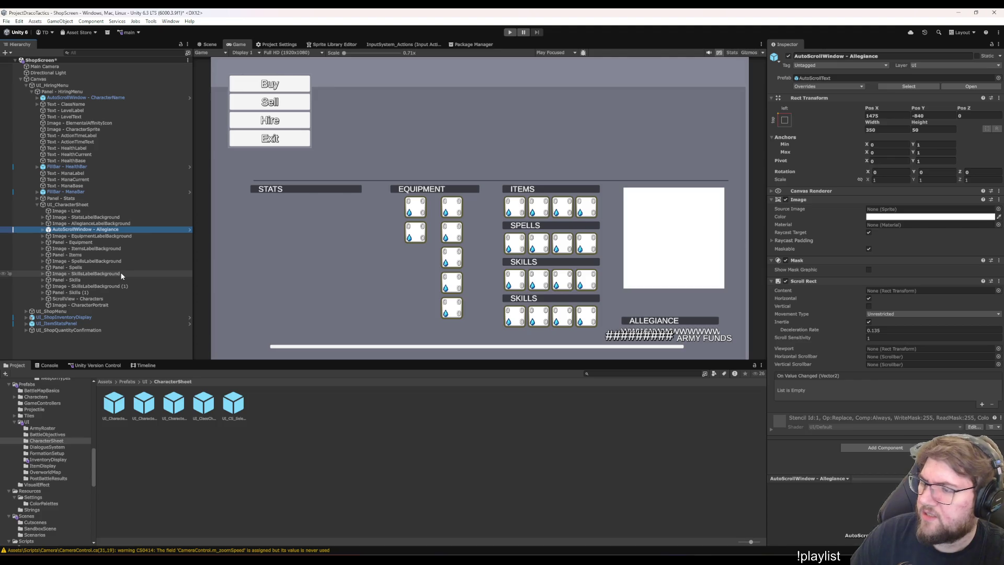
pyautogui.keyDown('ctrl'); pyautogui.click(96, 224); pyautogui.keyUp('ctrl')
pyautogui.moveTo(95, 229); pyautogui.dragTo(99, 202)
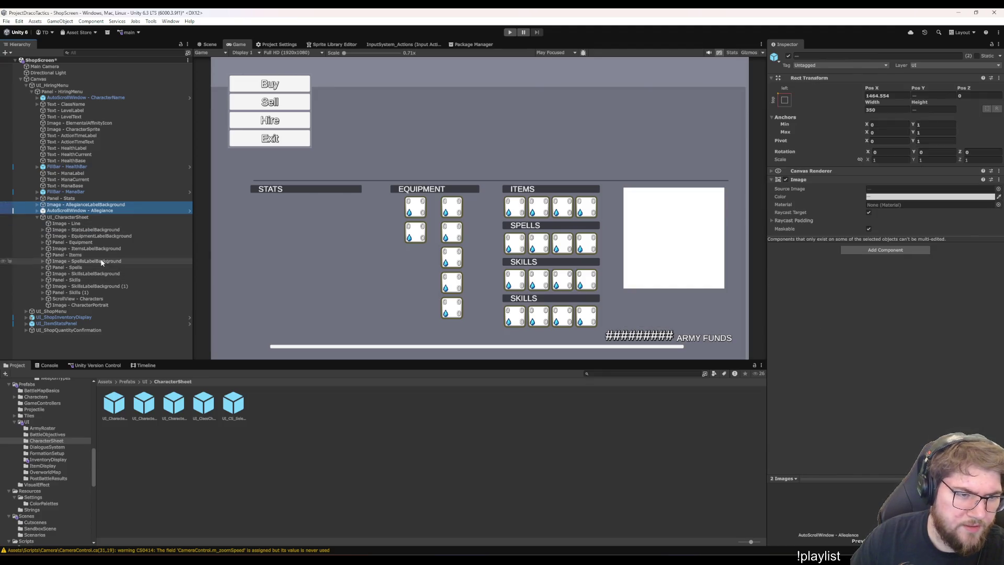
pyautogui.click(98, 242)
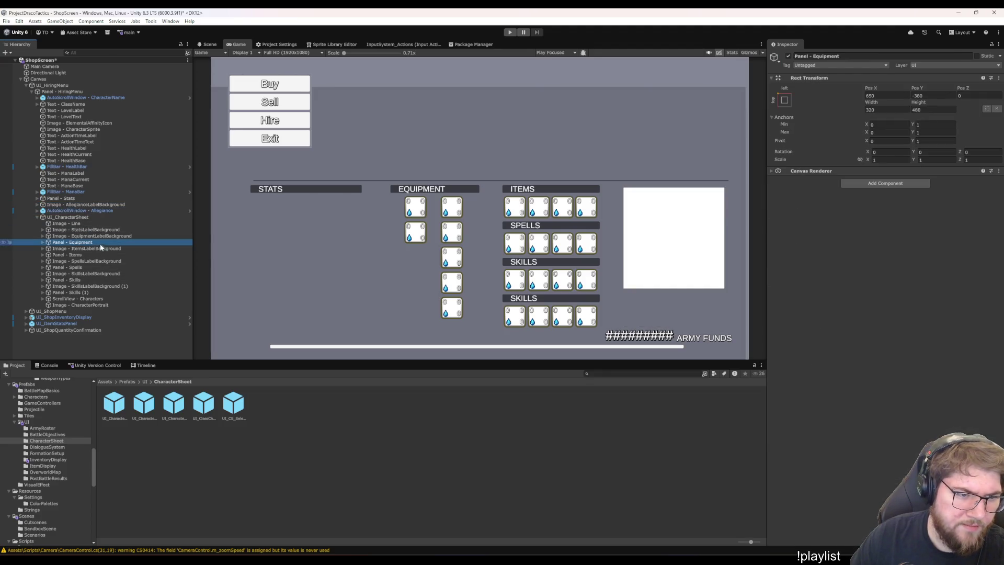
pyautogui.click(97, 306)
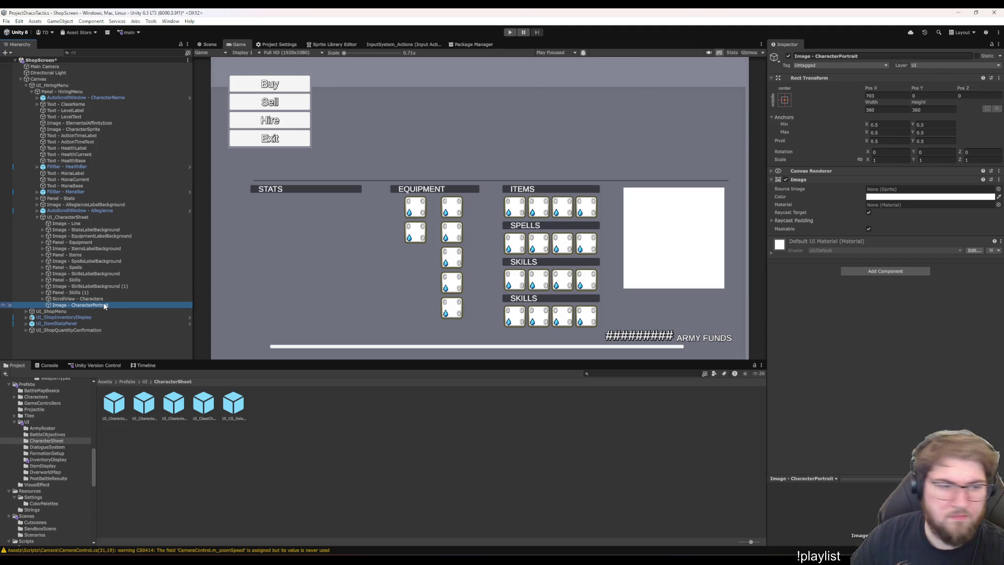
pyautogui.click(79, 219)
pyautogui.click(78, 306)
pyautogui.moveTo(70, 306); pyautogui.dragTo(68, 220)
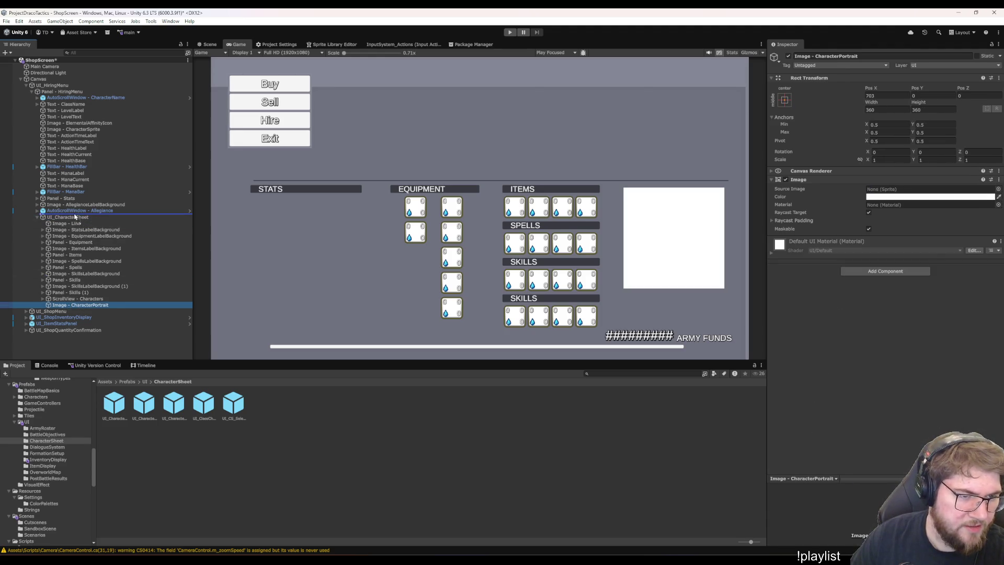
# Delete UI_CharacterSheet with all its remaining children
pyautogui.click(68, 223)
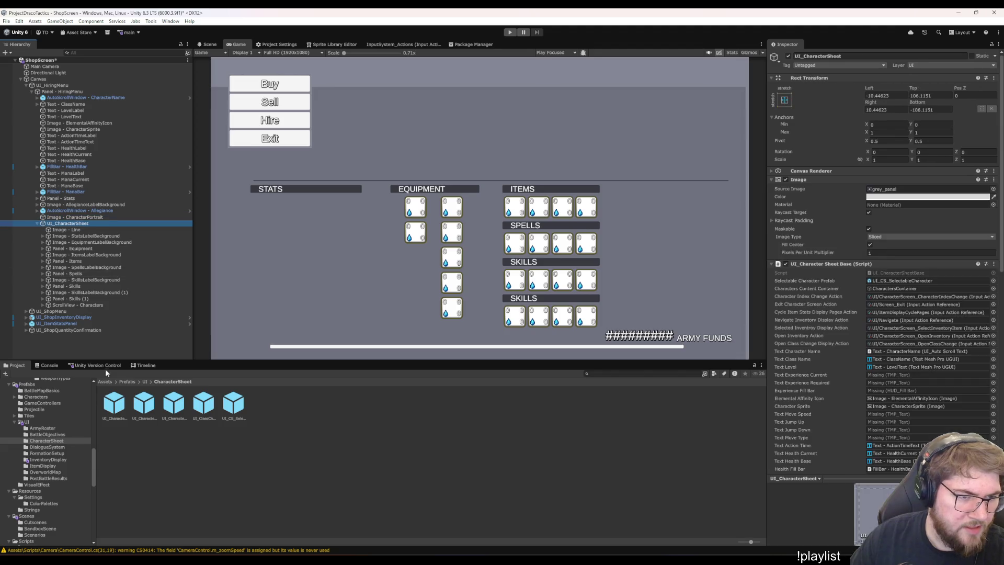
pyautogui.keyDown('shift'); pyautogui.click(71, 306); pyautogui.keyUp('shift')
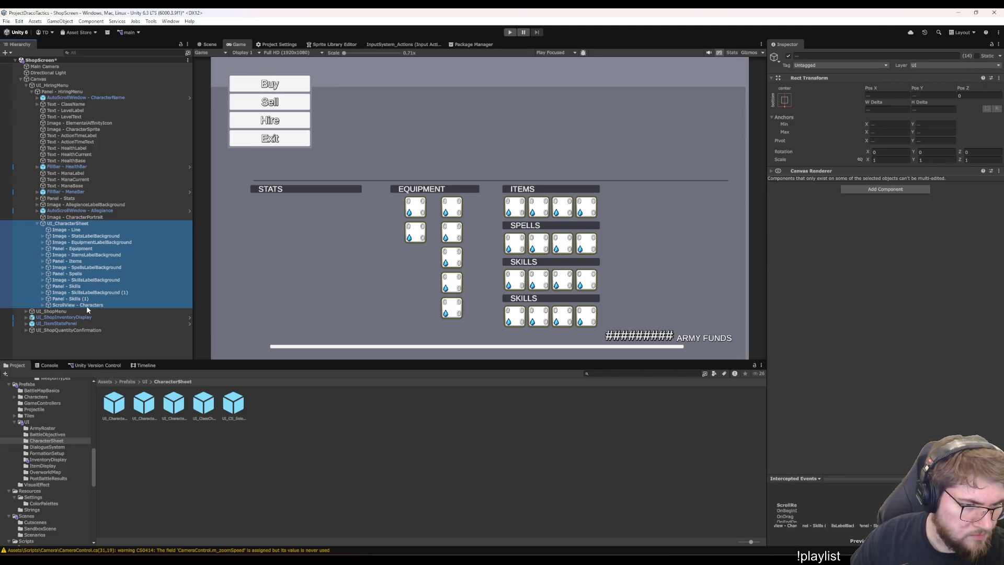
pyautogui.press('Delete')
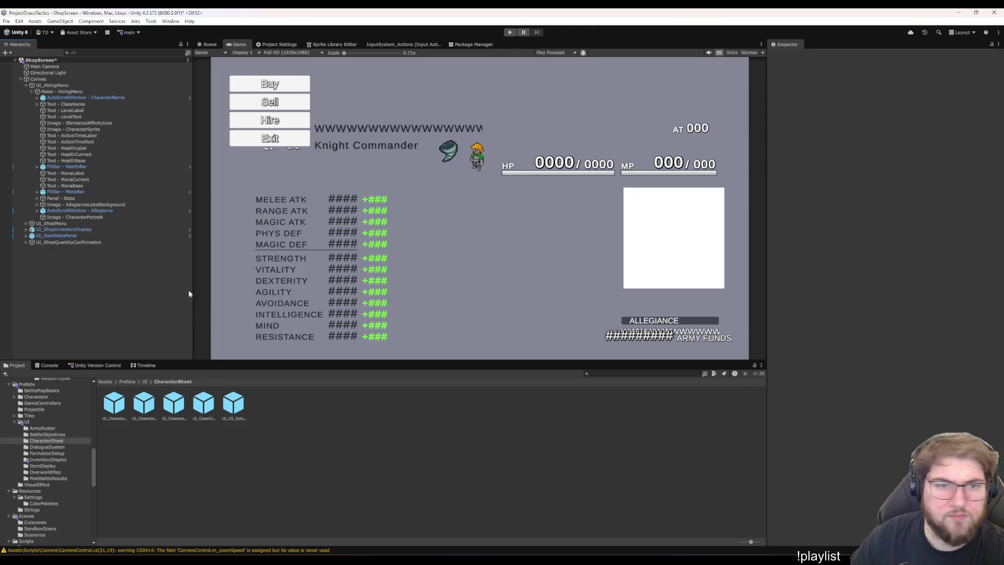
# Select the CharacterName scroll window and edit its vertical position
pyautogui.click(96, 97)
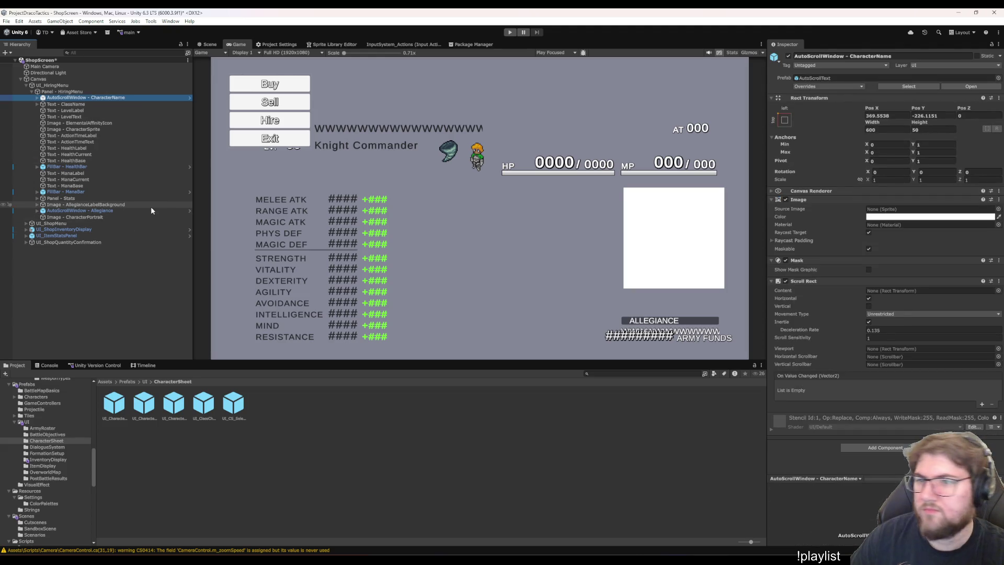
pyautogui.click(940, 117)
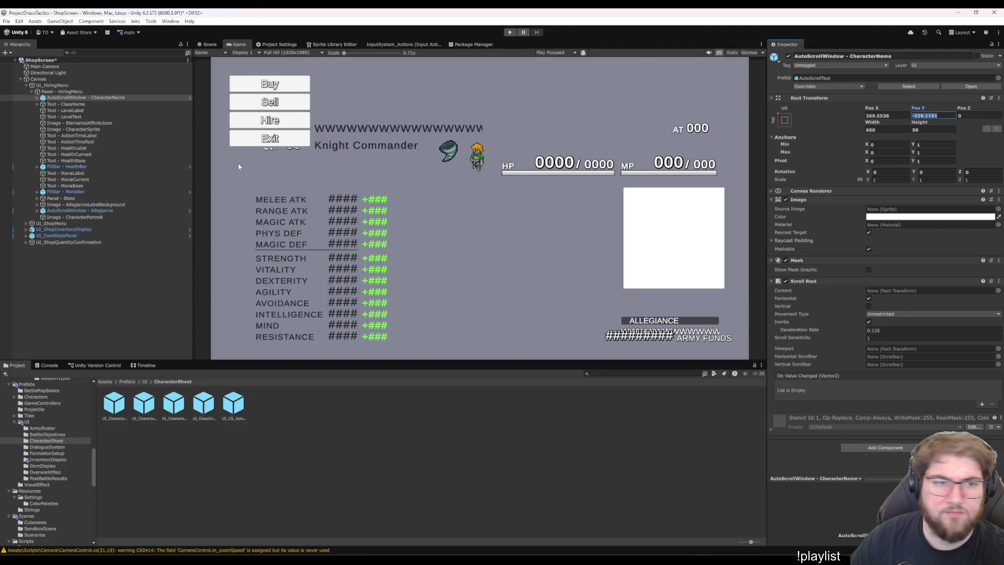
pyautogui.click(89, 130)
pyautogui.click(86, 98)
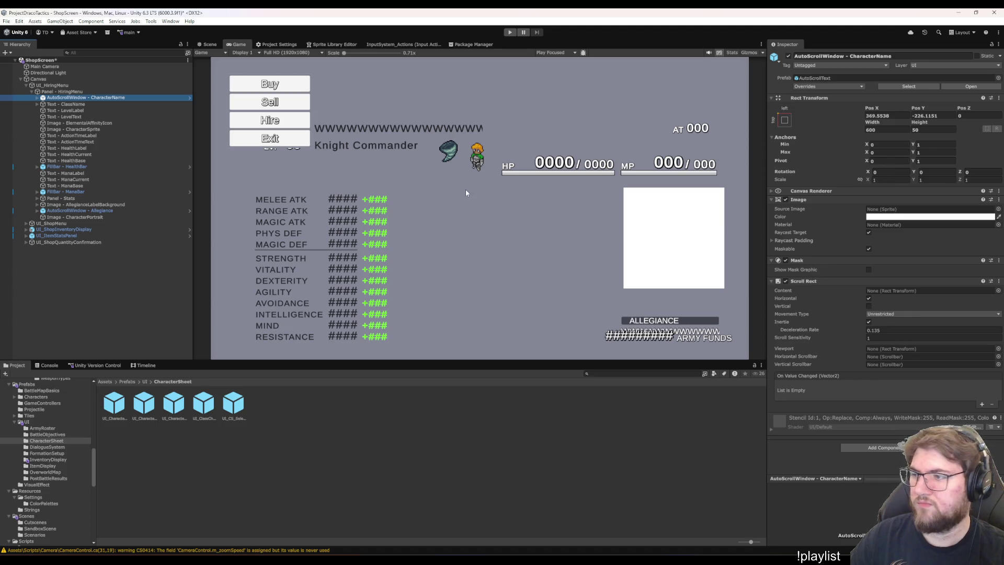
pyautogui.click(78, 198)
pyautogui.press('Right')
pyautogui.press('Down')
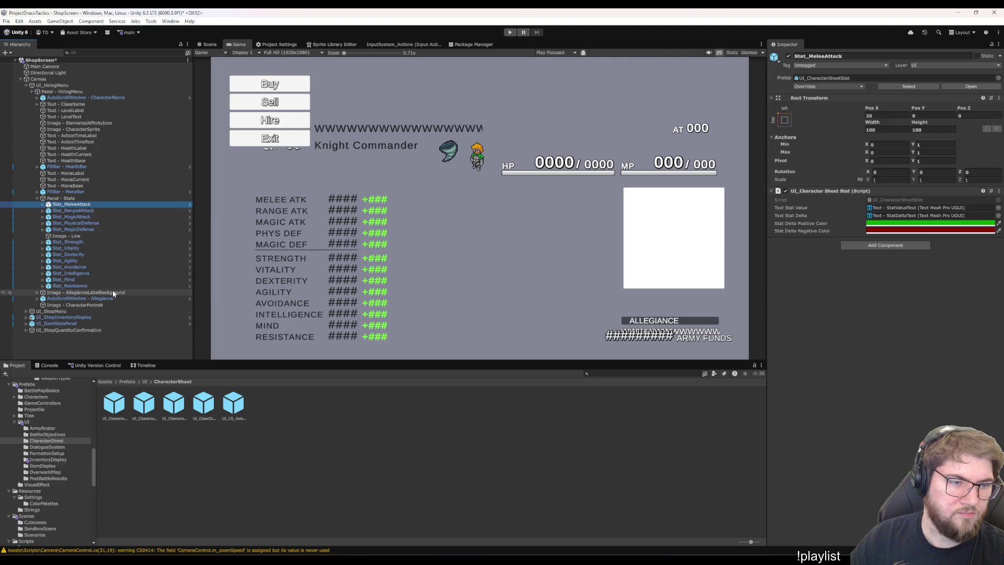
pyautogui.hotkey('shift', 'Down')
pyautogui.hotkey('shift', 'Down')
pyautogui.hotkey('shift', 'Down')
pyautogui.press('Delete')
pyautogui.click(79, 205)
pyautogui.press('Delete')
pyautogui.click(83, 205)
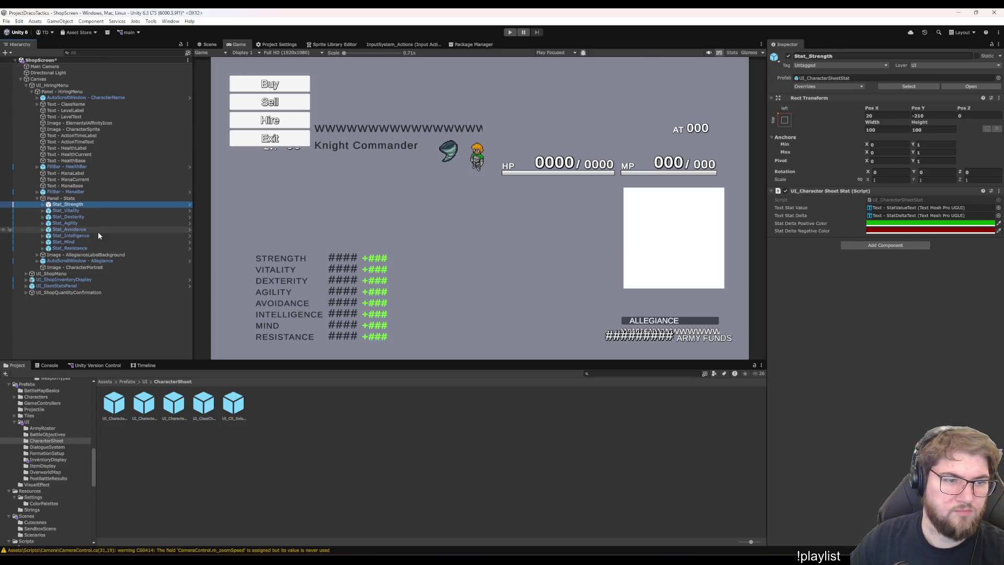
pyautogui.keyDown('shift'); pyautogui.click(89, 247); pyautogui.keyUp('shift')
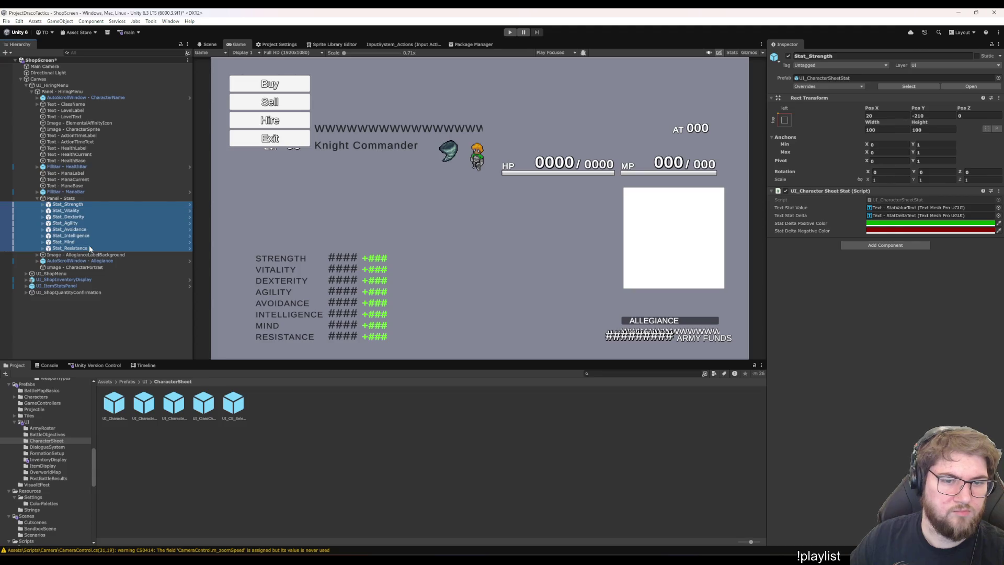
pyautogui.click(83, 204)
pyautogui.hotkey('ctrl', 'z')
pyautogui.hotkey('ctrl', 'z')
pyautogui.hotkey('ctrl', 'z')
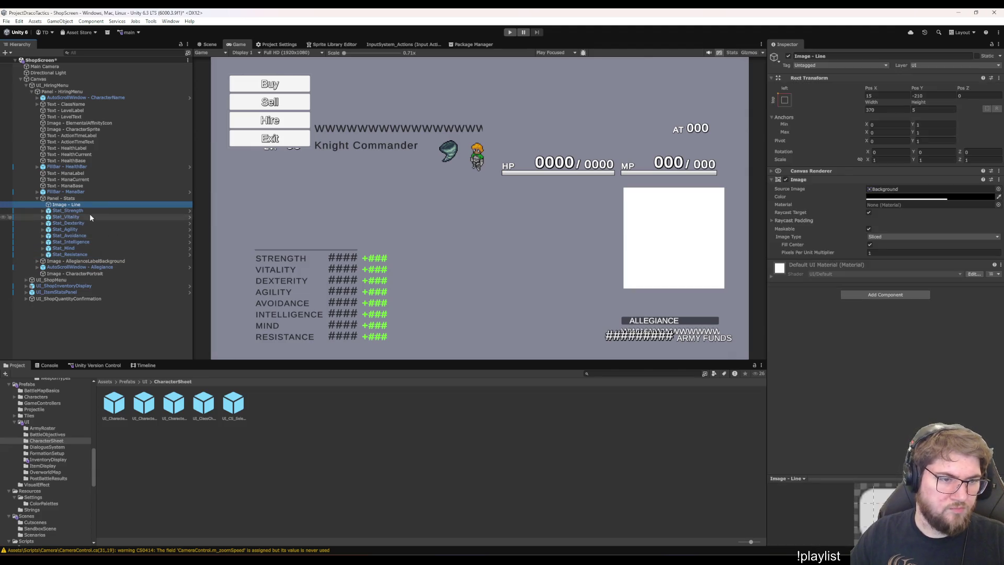
pyautogui.hotkey('ctrl', 'y')
pyautogui.click(92, 205)
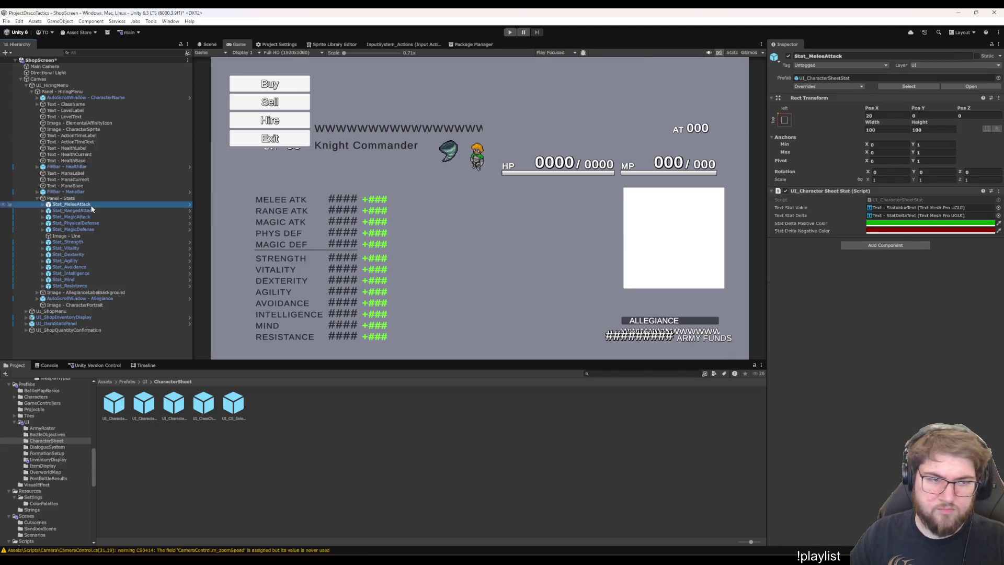
pyautogui.click(63, 241)
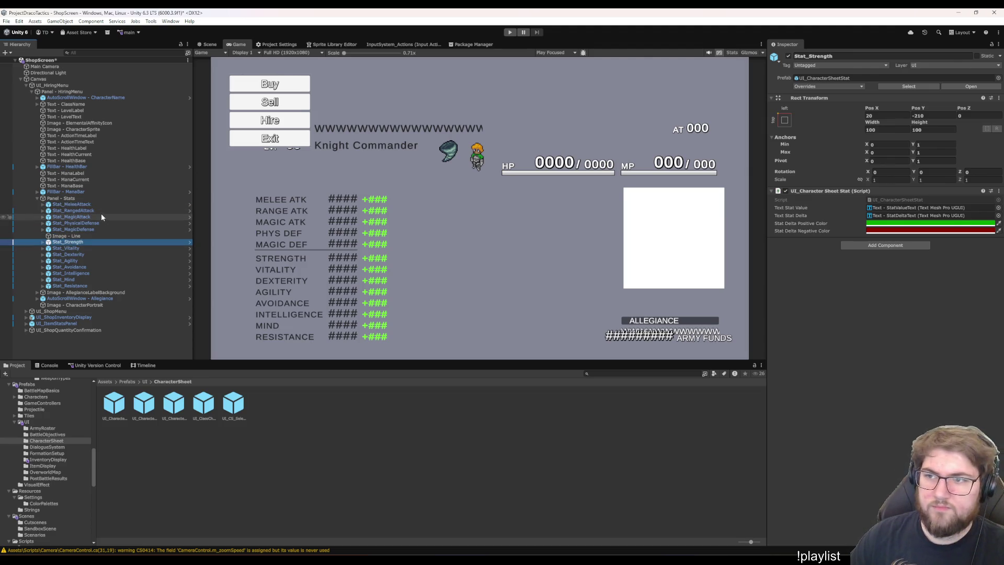
# Raise the Strength row's Pos Y by +200 and Vitality's by +210
pyautogui.click(925, 115)
pyautogui.write('+200')
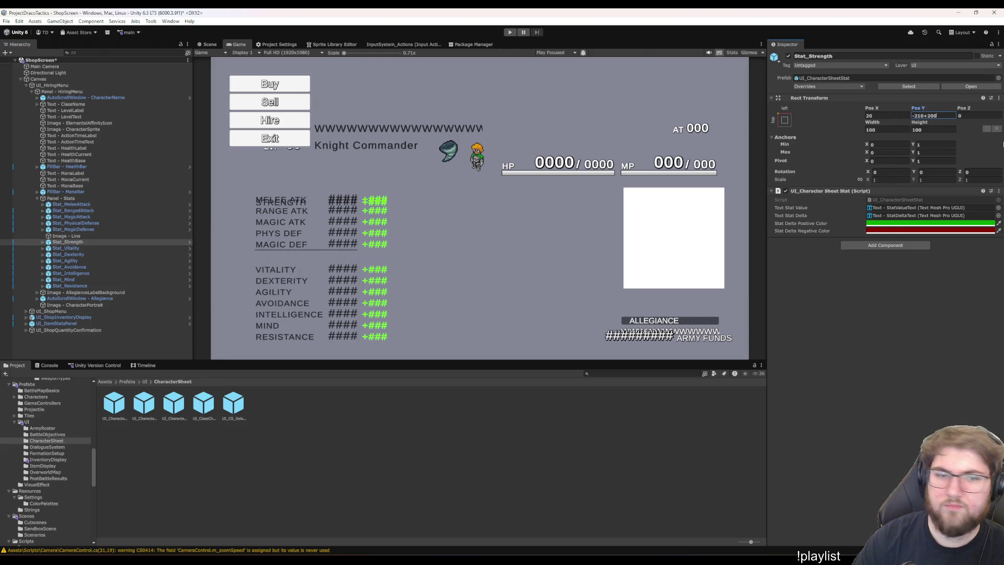
pyautogui.press('Return')
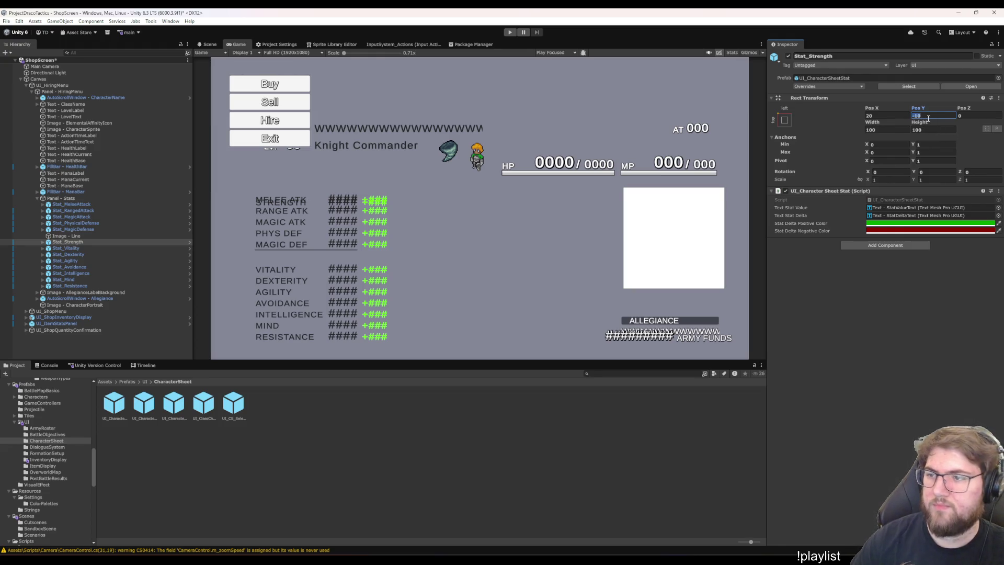
pyautogui.write('0')
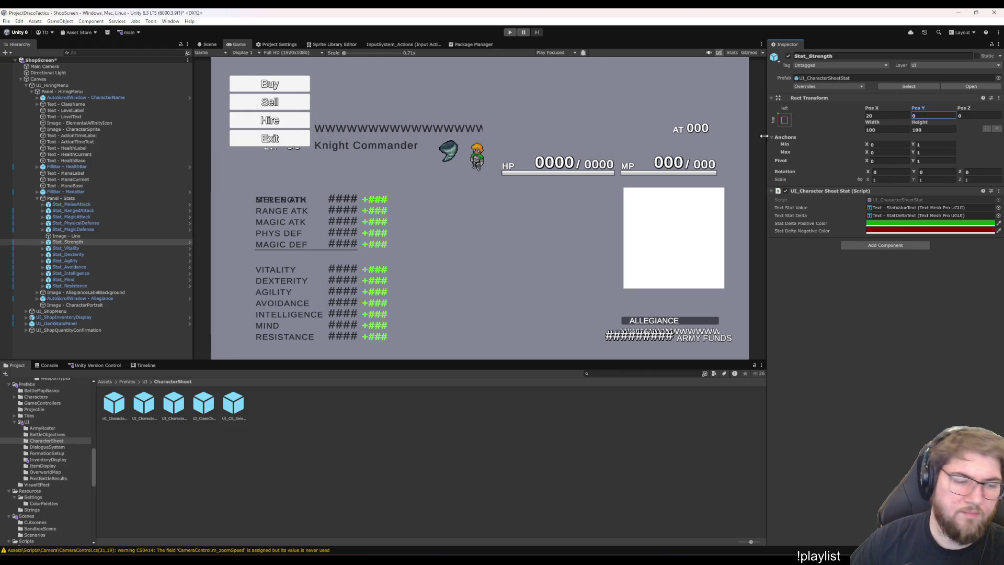
pyautogui.click(107, 248)
pyautogui.click(937, 118)
pyautogui.write('+210')
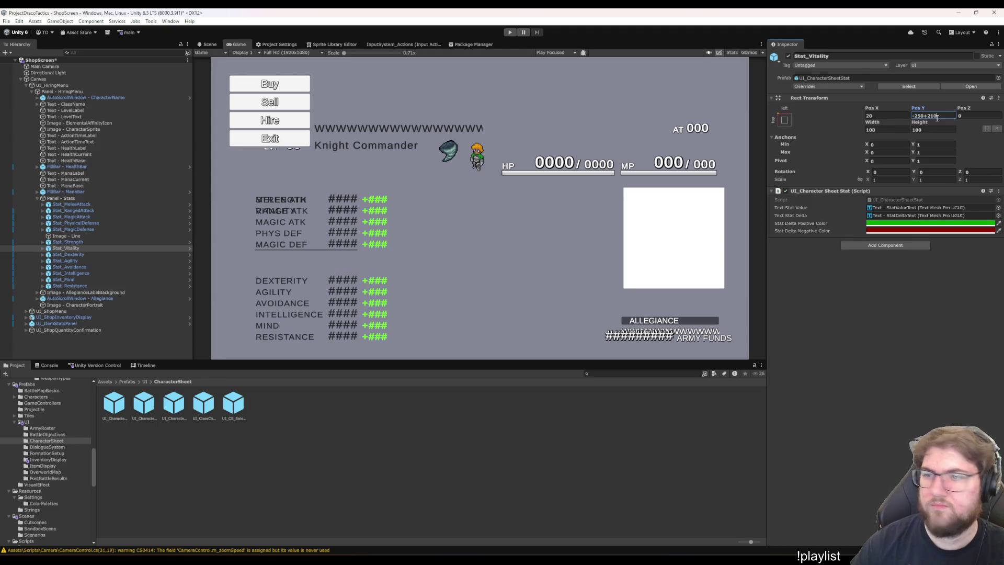
pyautogui.press('Return')
# Delete the attack and defence stat rows and the Image - Line divider
pyautogui.click(148, 249)
pyautogui.press('Up')
pyautogui.press('Up')
pyautogui.press('Up')
pyautogui.hotkey('shift', 'Up')
pyautogui.hotkey('shift', 'Up')
pyautogui.hotkey('shift', 'Up')
pyautogui.hotkey('shift', 'Up')
pyautogui.press('Delete')
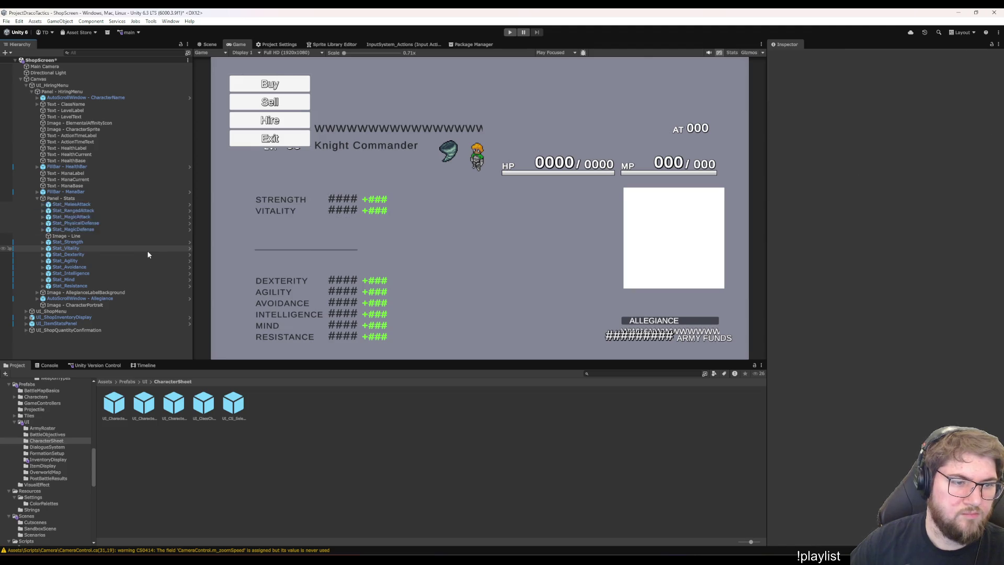
pyautogui.click(84, 204)
pyautogui.press('Delete')
# Raise the Dexterity, Agility and Avoidance rows by 210 in Pos Y
pyautogui.click(84, 216)
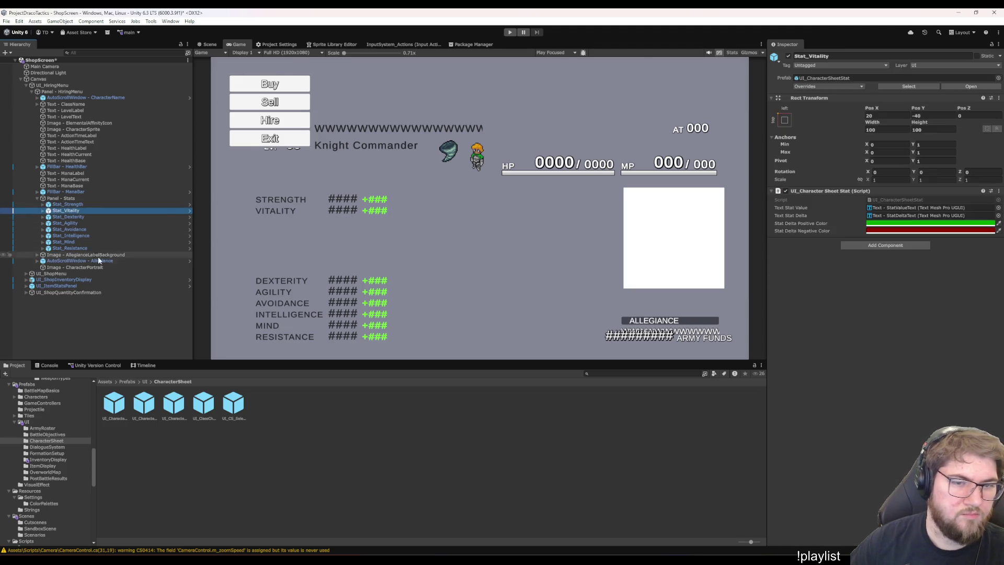
pyautogui.click(936, 116)
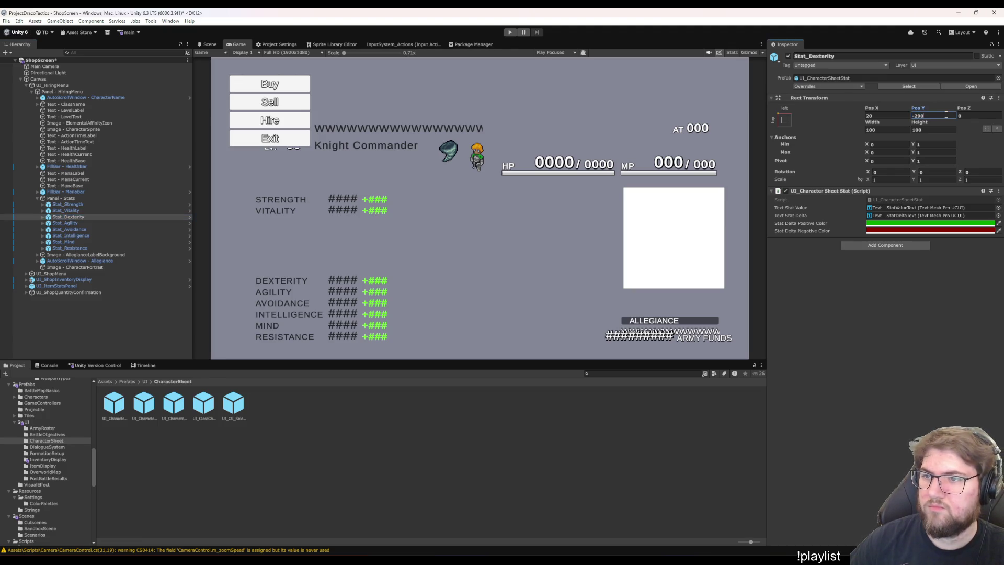
pyautogui.write('+210')
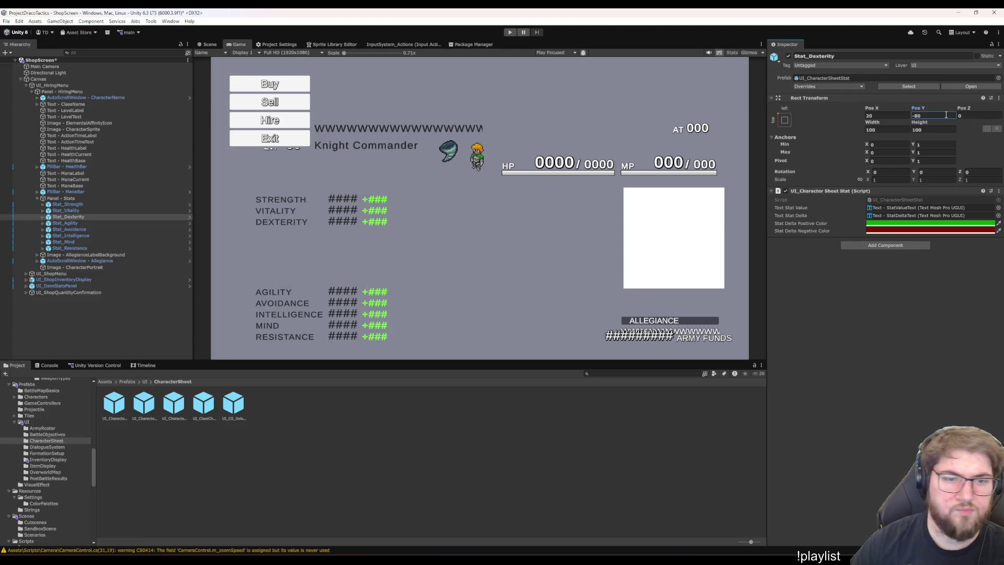
pyautogui.click(137, 222)
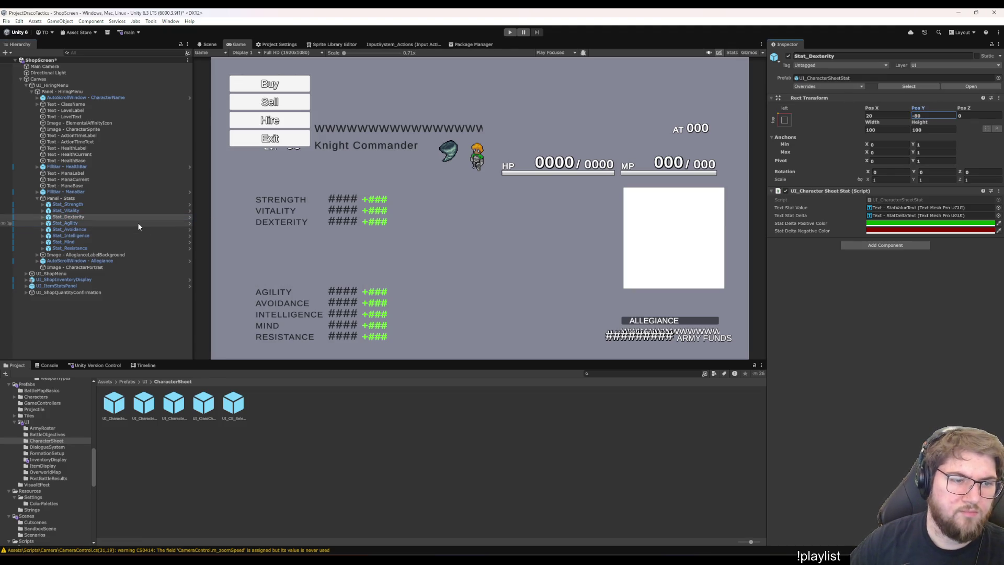
pyautogui.click(933, 115)
pyautogui.write('+210')
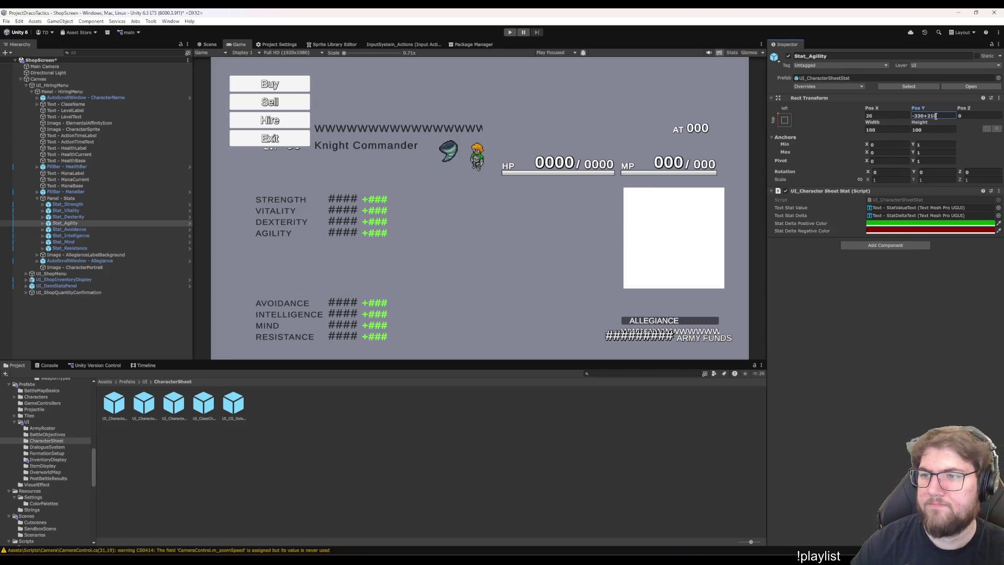
pyautogui.click(123, 230)
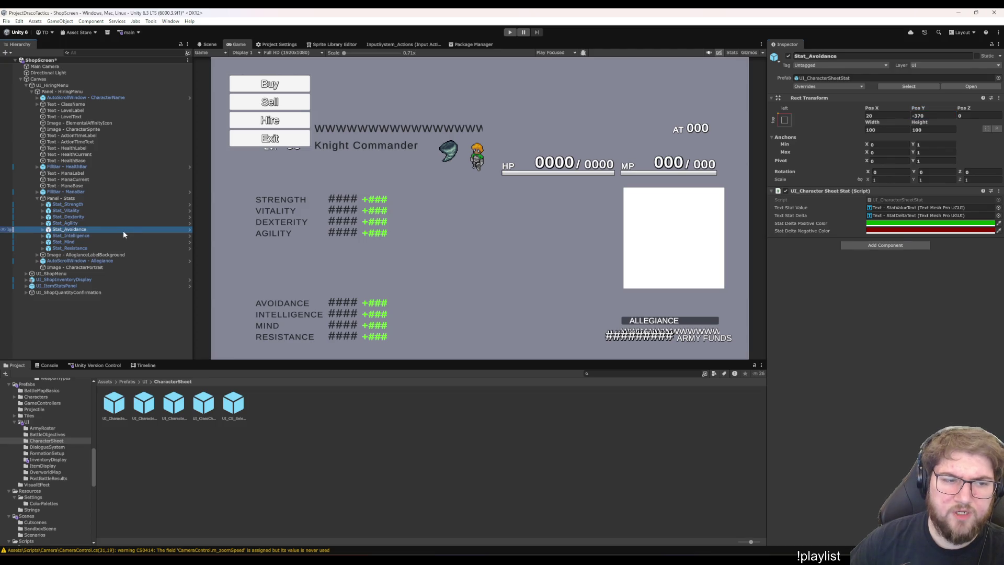
pyautogui.click(931, 116)
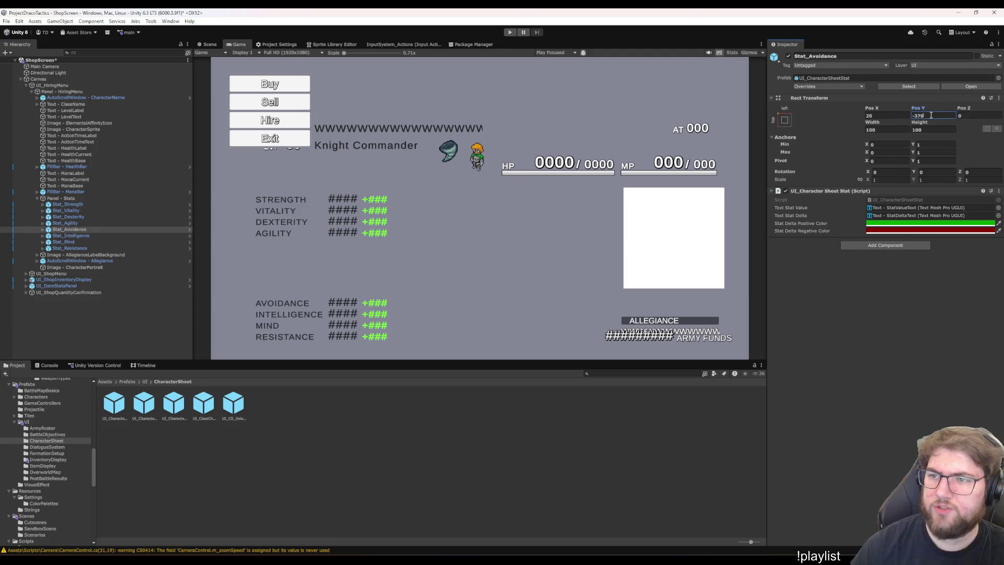
pyautogui.write('+210')
pyautogui.press('Return')
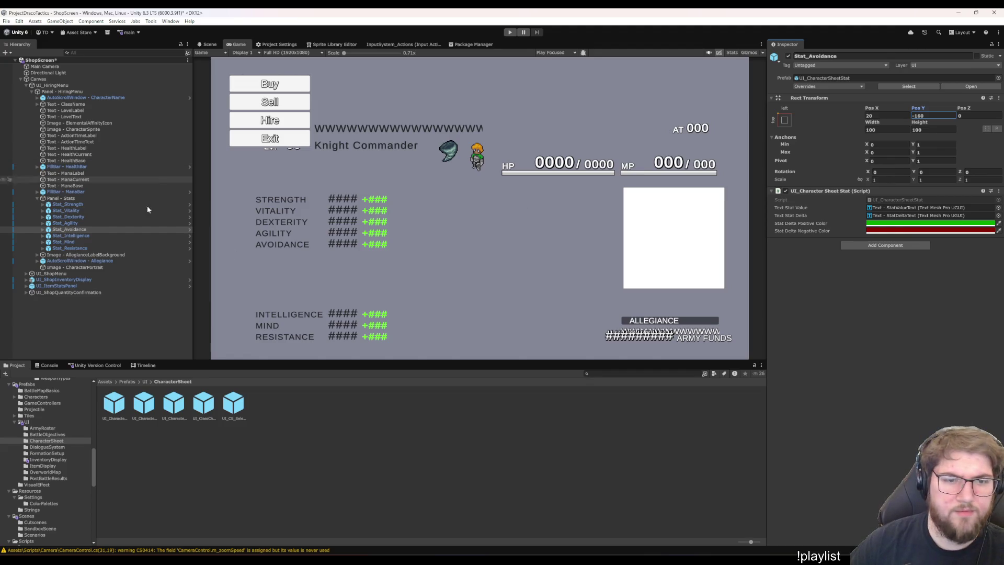
# Raise Intelligence and Mind by 210 and set Resistance's Pos Y to -280
pyautogui.click(123, 236)
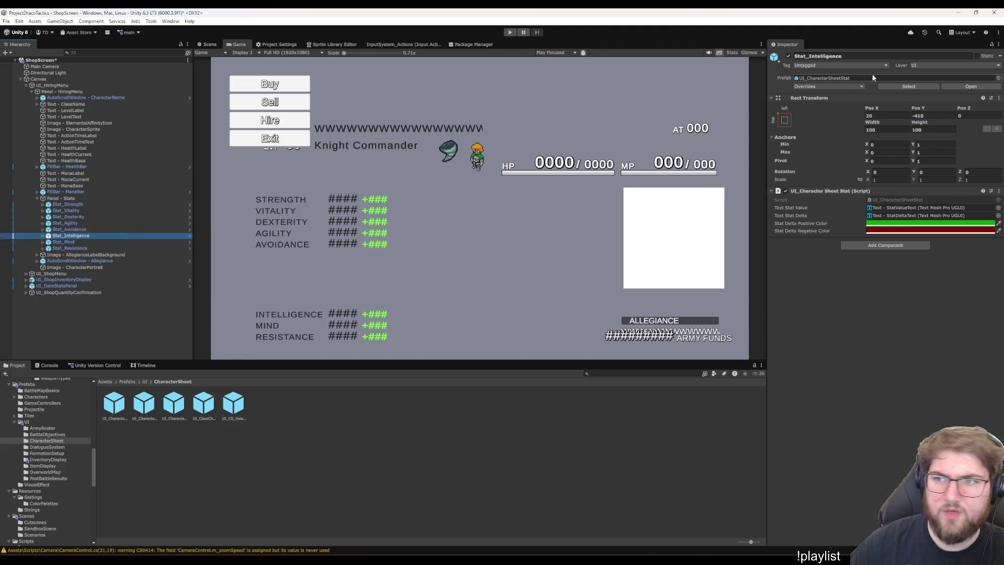
pyautogui.click(935, 116)
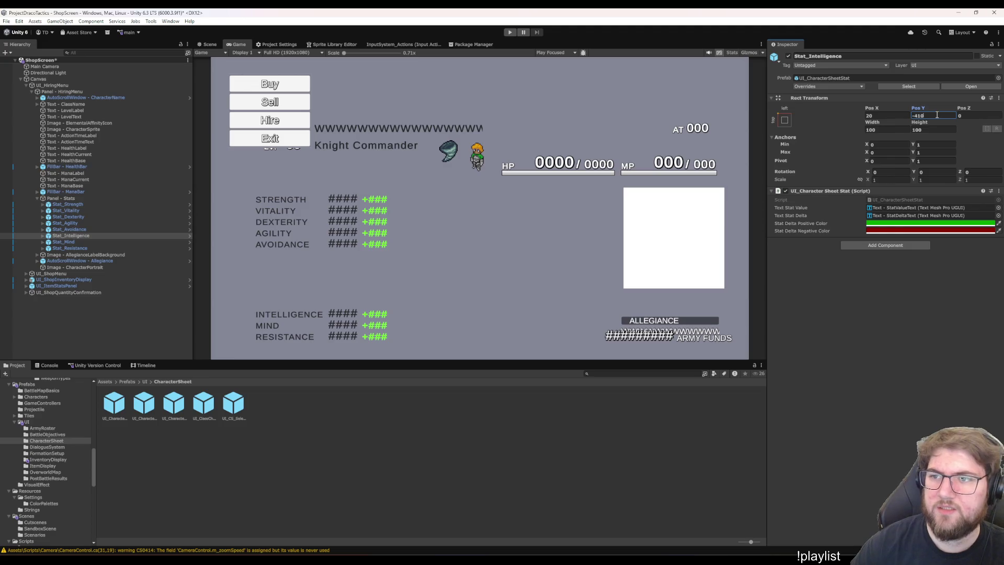
pyautogui.write('+210')
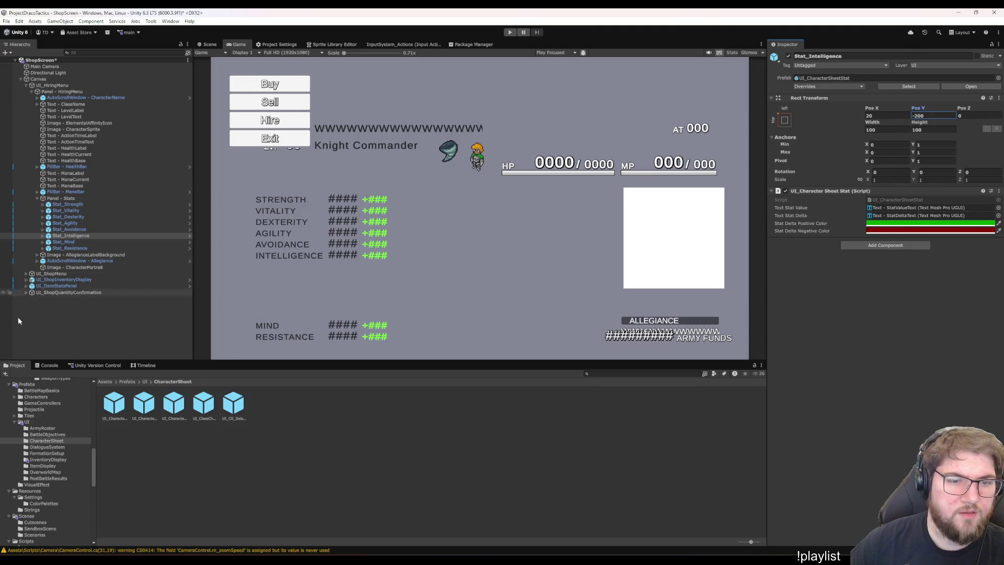
pyautogui.click(64, 241)
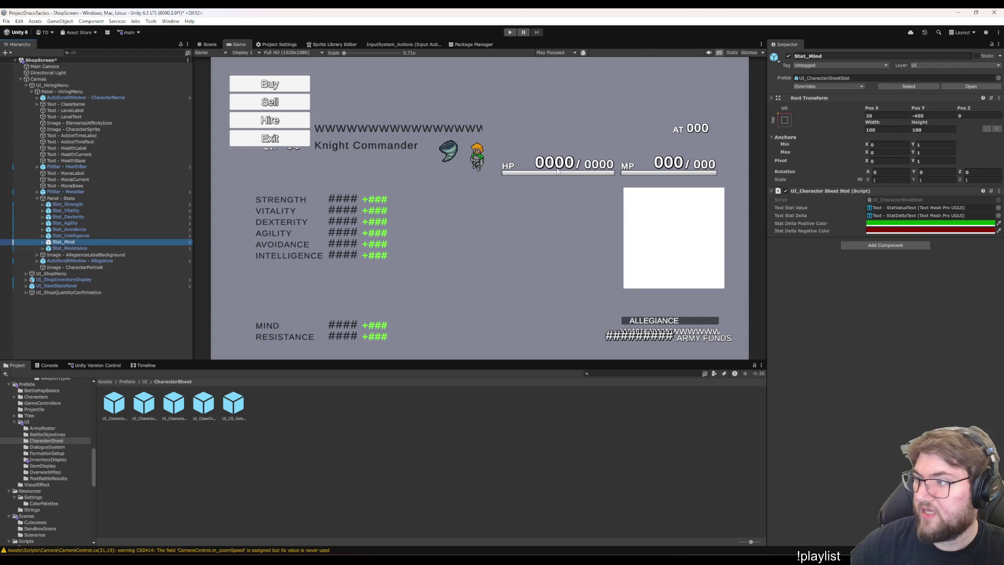
pyautogui.click(933, 114)
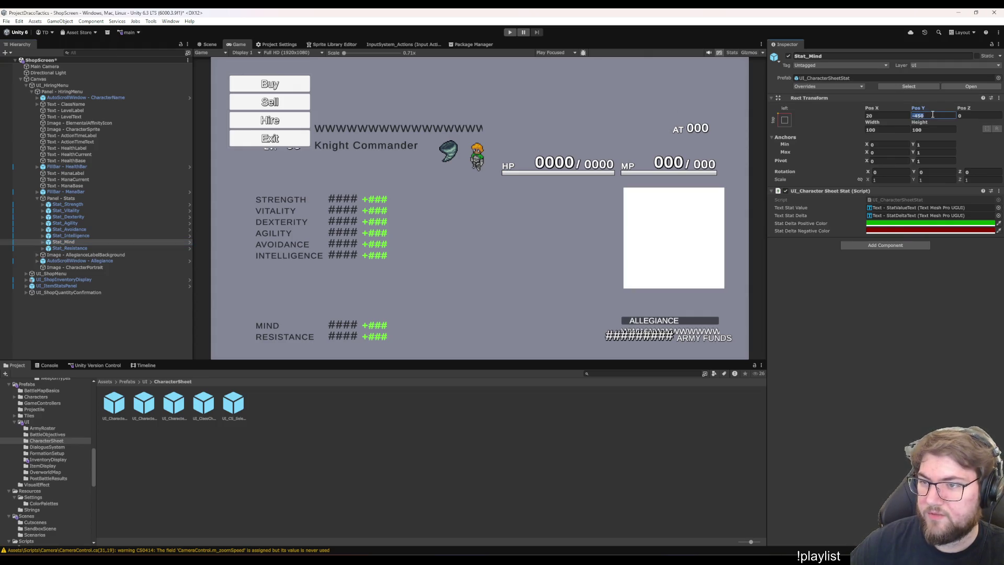
pyautogui.write('210')
pyautogui.press('Return')
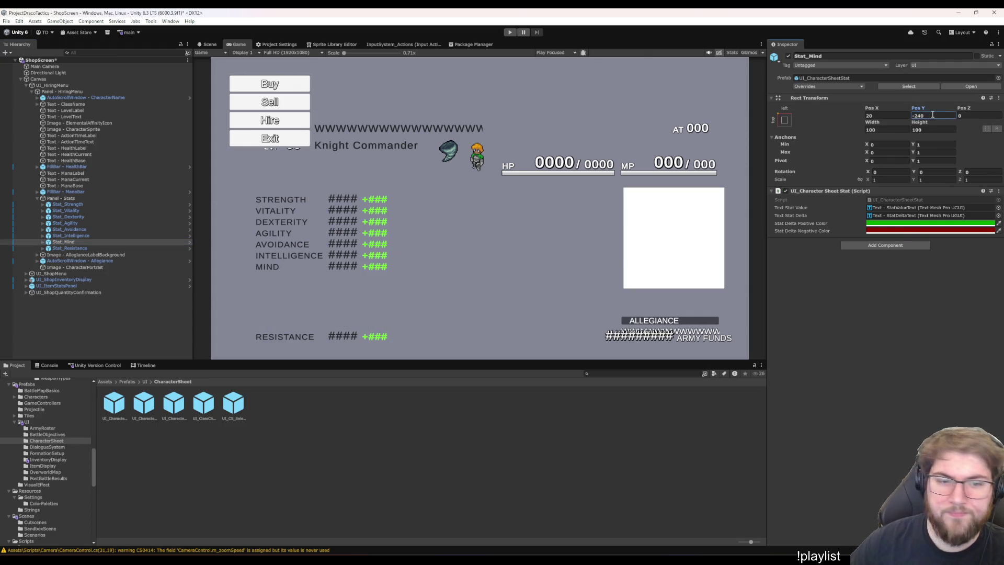
pyautogui.click(91, 247)
pyautogui.click(940, 115)
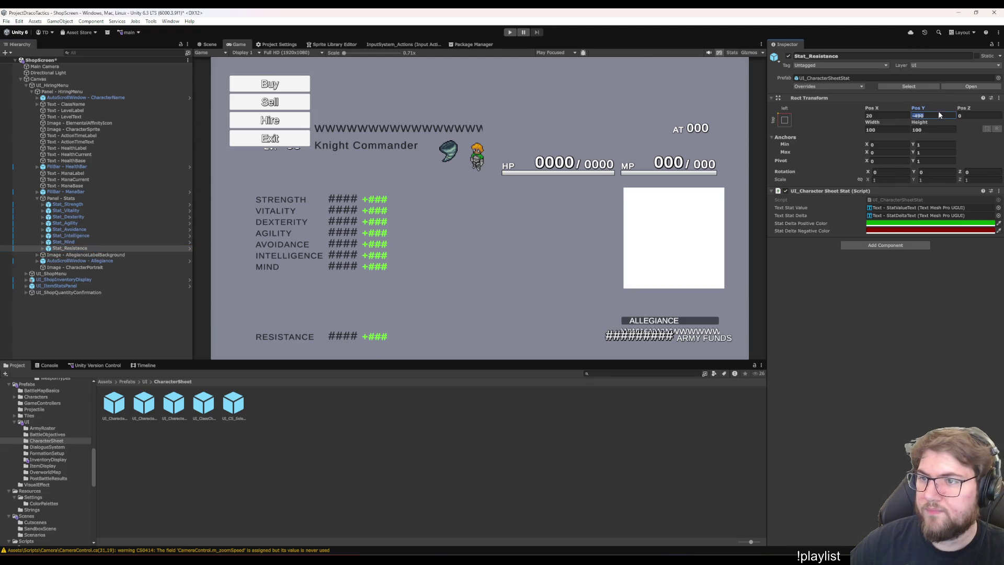
pyautogui.write('-280')
pyautogui.press('Return')
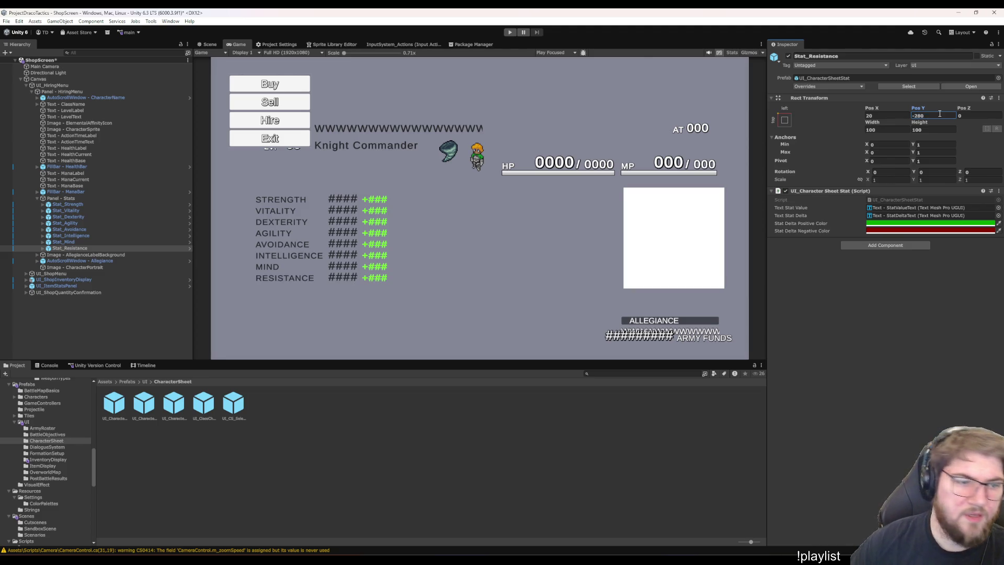
pyautogui.click(70, 198)
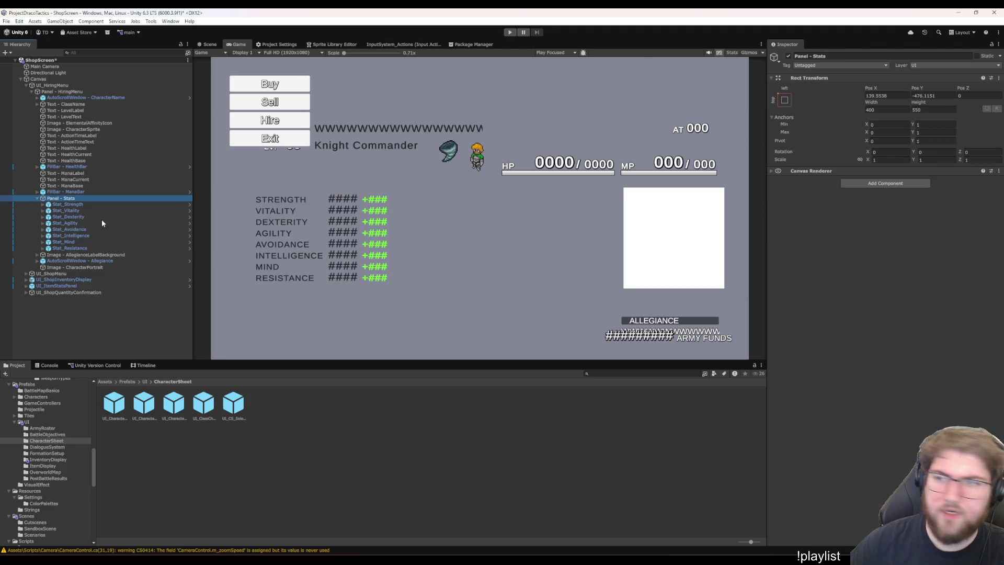
# Frame the panel in the Scene view and drag the character sprite up near the Sell button
pyautogui.press('Left')
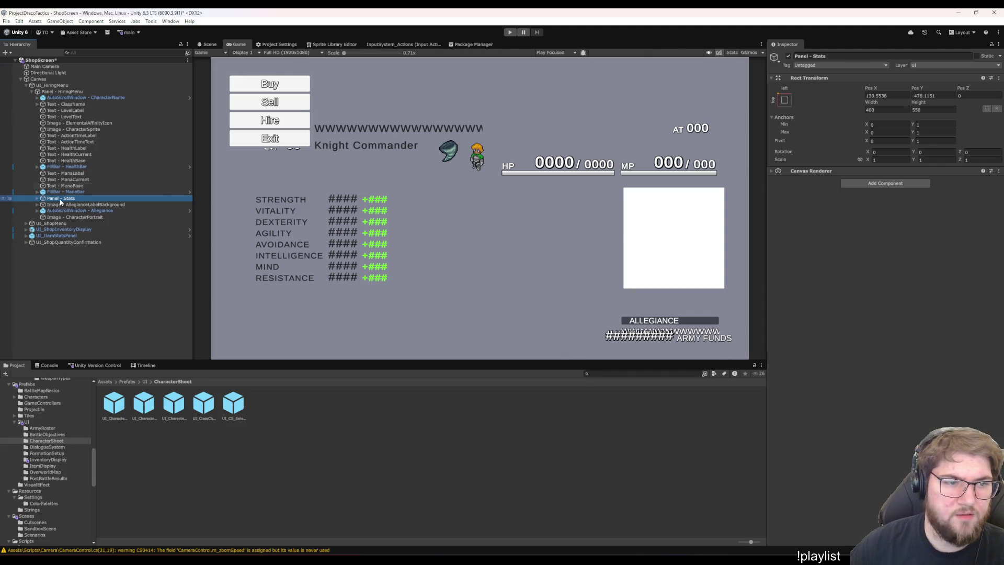
pyautogui.click(209, 44)
pyautogui.scroll(-3, 454, 214)
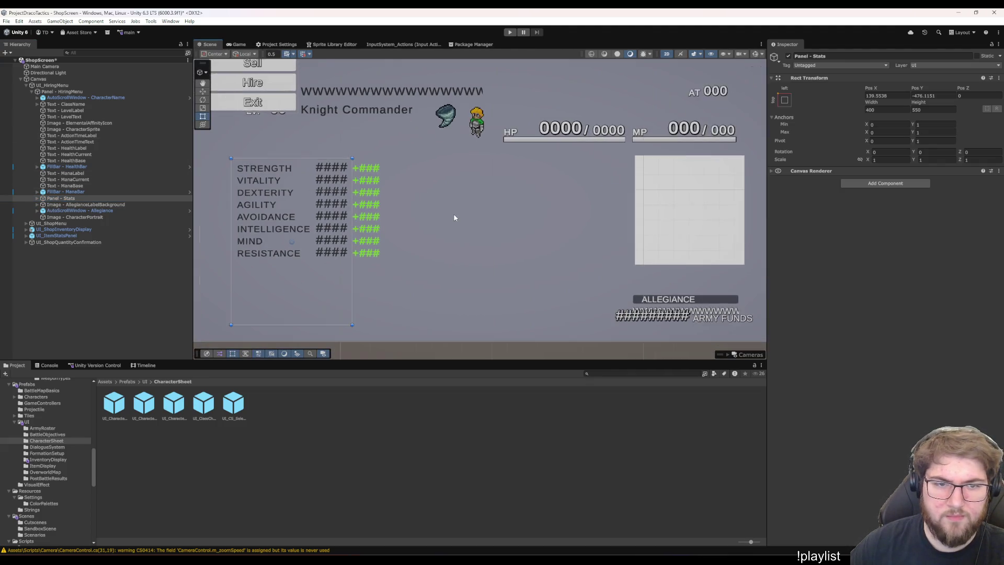
pyautogui.click(66, 198)
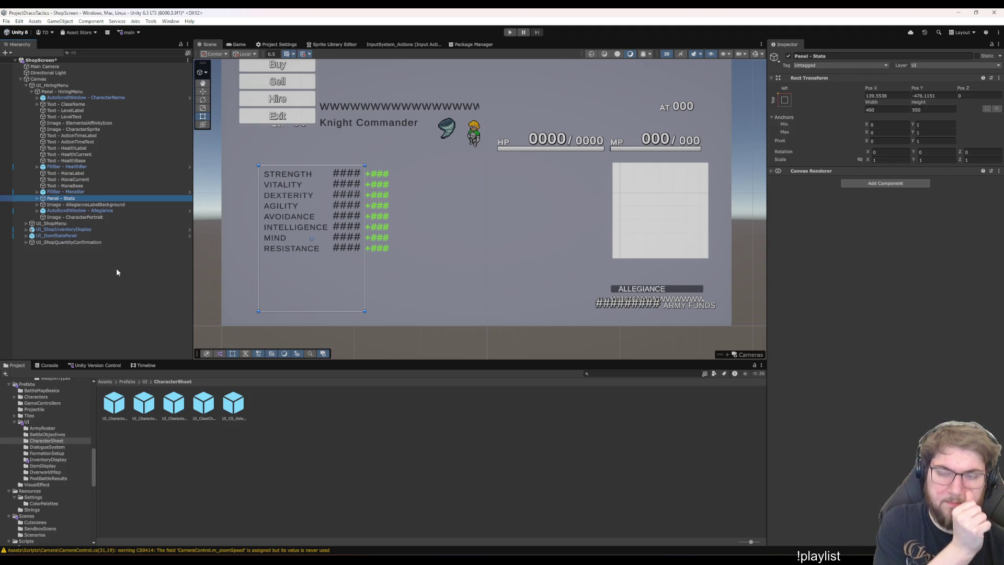
pyautogui.moveTo(406, 160)
pyautogui.mouseDown()
pyautogui.moveTo(403, 257)
pyautogui.moveTo(397, 249)
pyautogui.moveTo(471, 258)
pyautogui.moveTo(407, 215)
pyautogui.moveTo(414, 186)
pyautogui.mouseUp()
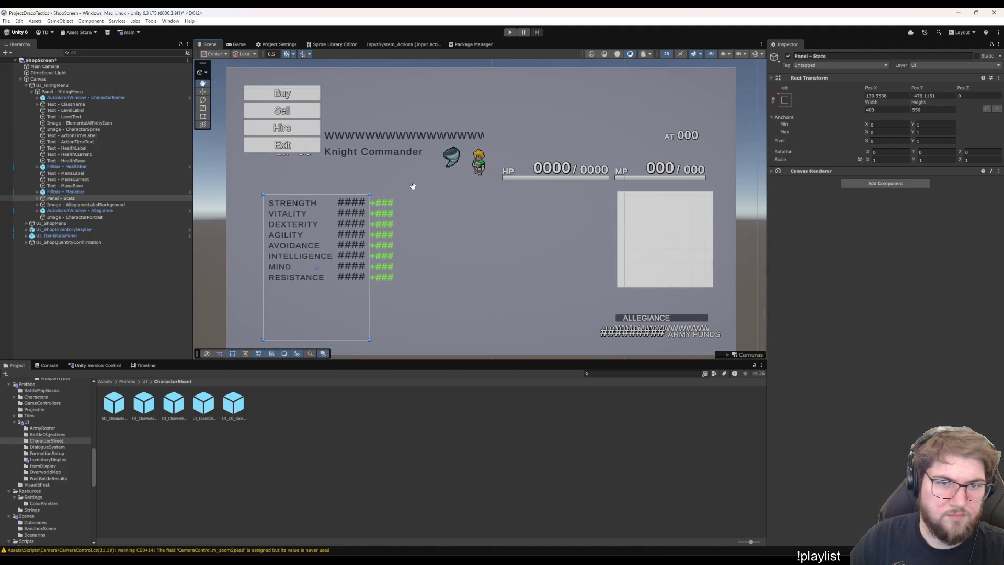
pyautogui.click(87, 110)
pyautogui.click(93, 123)
pyautogui.click(83, 128)
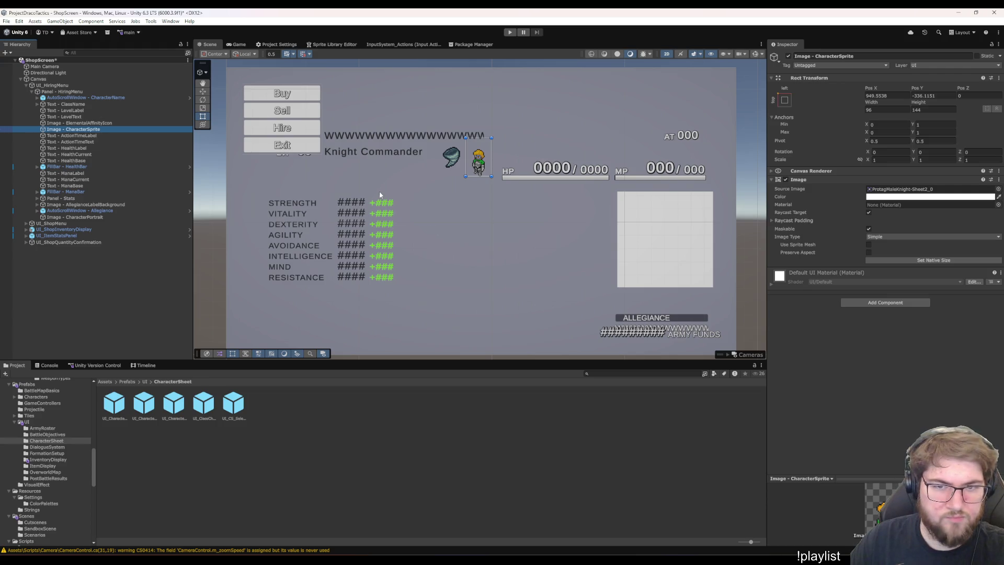
pyautogui.moveTo(485, 176)
pyautogui.mouseDown()
pyautogui.moveTo(388, 125)
pyautogui.moveTo(369, 135)
pyautogui.mouseUp()
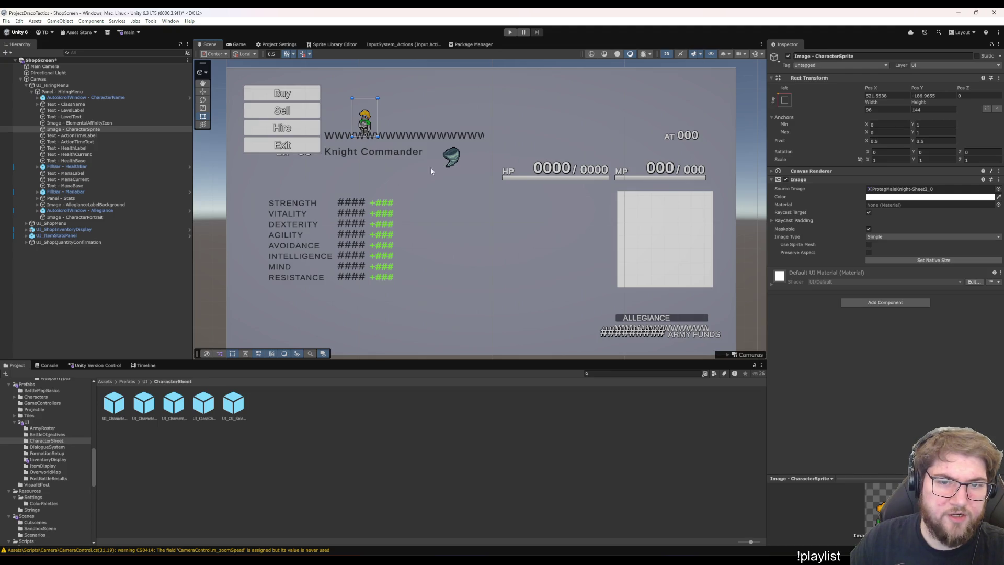
# Place ElementalAffinityIcon beside the sprite at Pos Y -200, Pos X 440
pyautogui.click(105, 123)
pyautogui.click(451, 170)
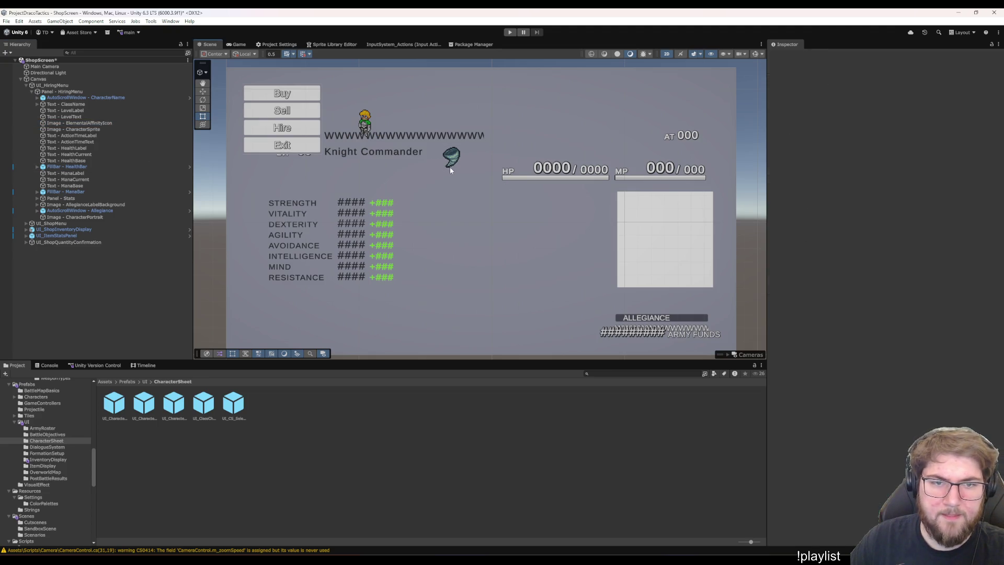
pyautogui.click(89, 104)
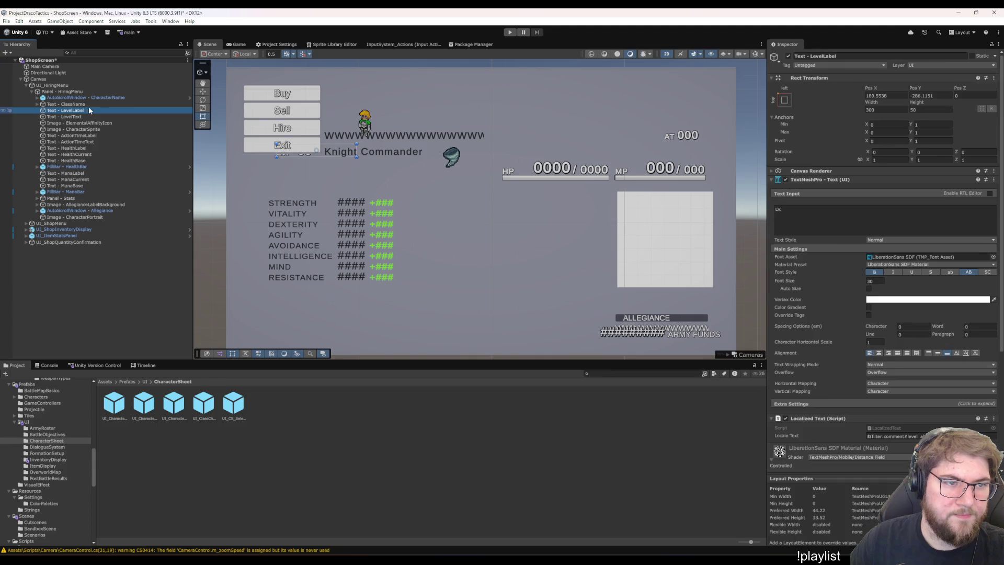
pyautogui.click(121, 123)
pyautogui.moveTo(450, 161); pyautogui.dragTo(343, 126)
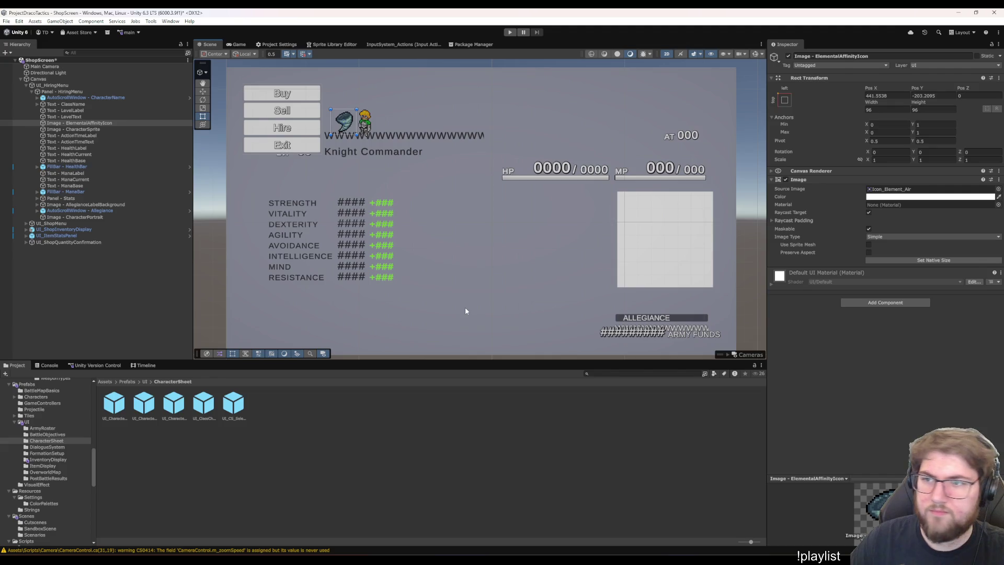
pyautogui.click(925, 96)
pyautogui.write('-200')
pyautogui.click(907, 94)
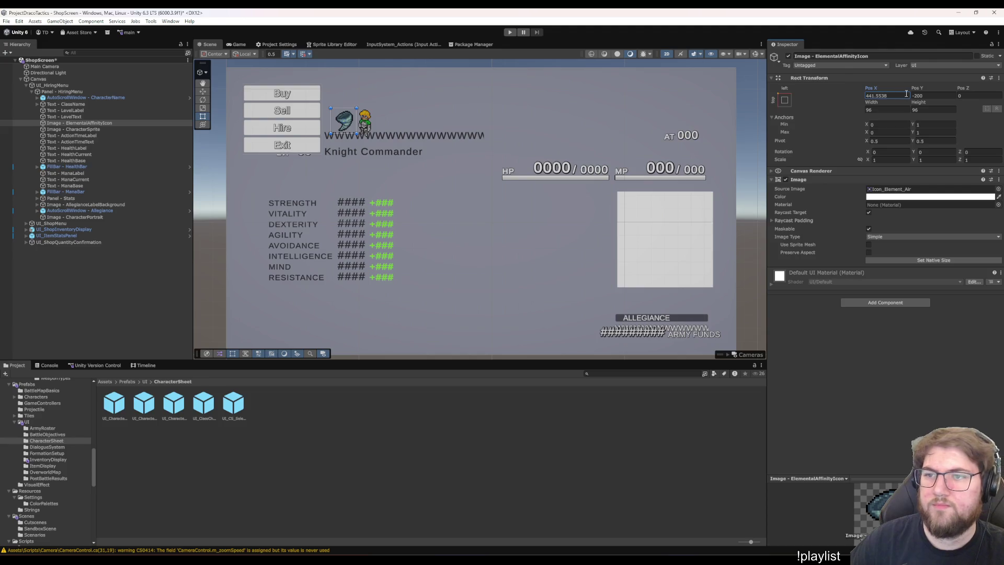
pyautogui.write('440')
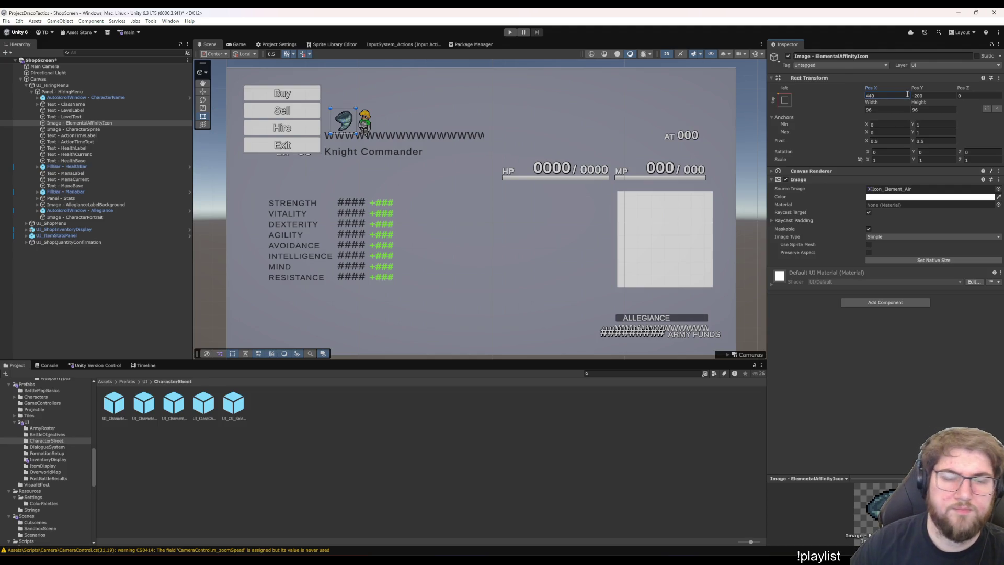
# Set Image - CharacterSprite to Pos X 520, Pos Y -180
pyautogui.click(102, 128)
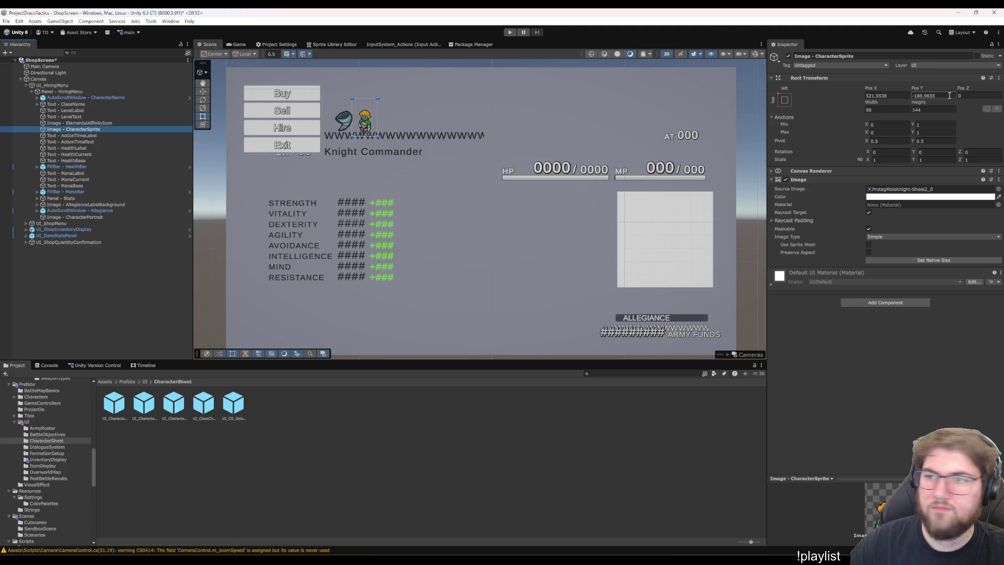
pyautogui.click(906, 96)
pyautogui.write('520')
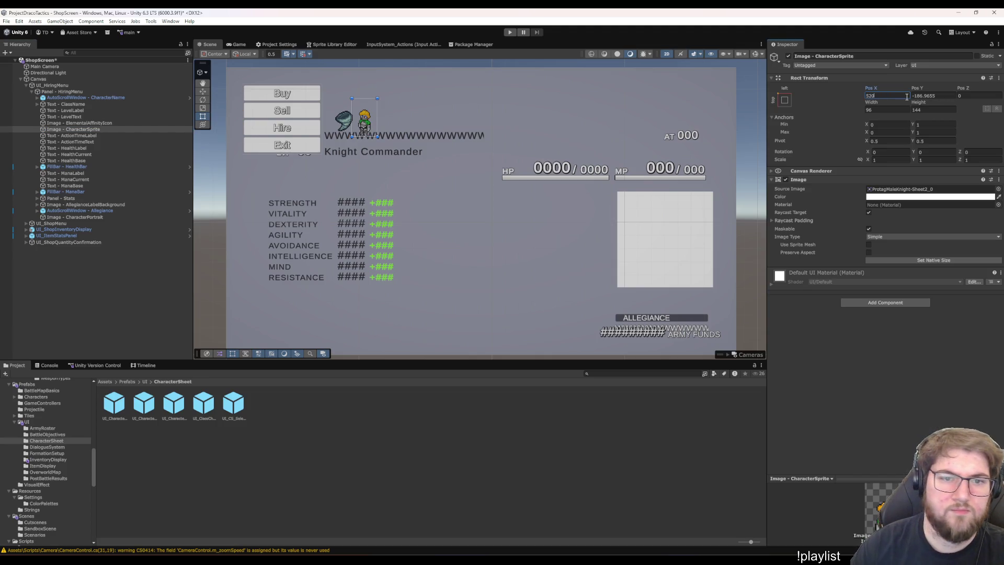
pyautogui.click(913, 96)
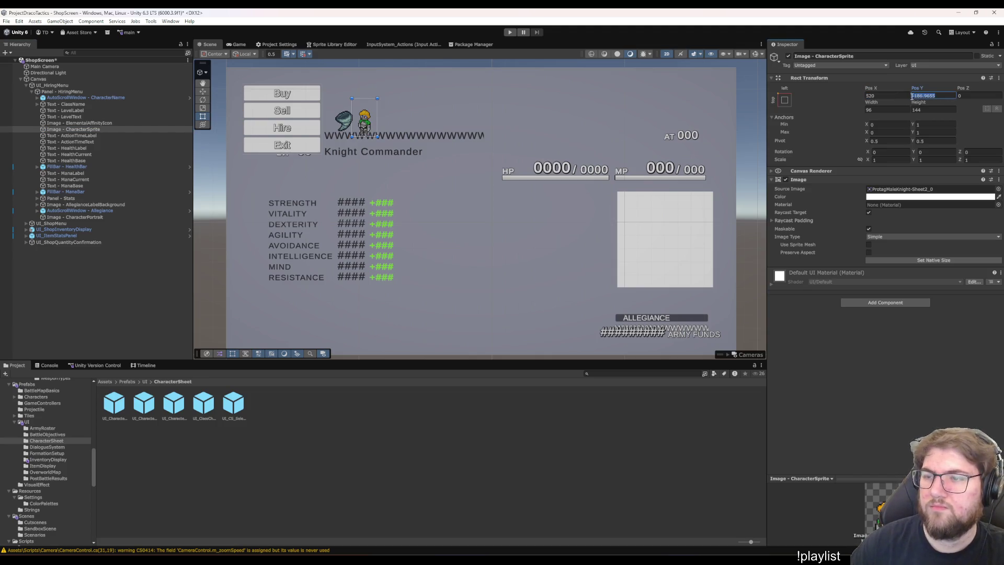
pyautogui.write('0180')
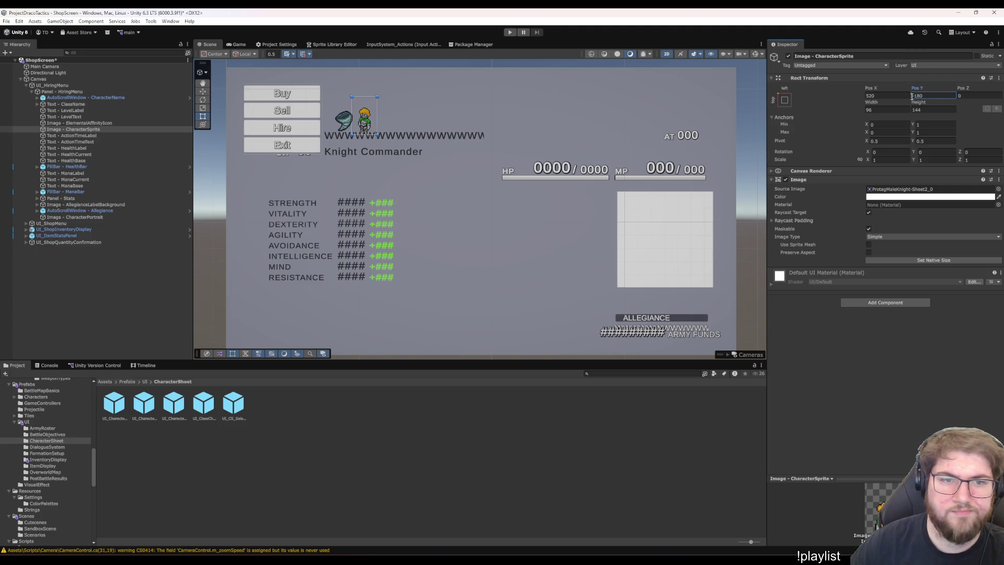
pyautogui.moveTo(539, 183)
pyautogui.mouseDown()
pyautogui.moveTo(534, 219)
pyautogui.moveTo(517, 207)
pyautogui.moveTo(547, 197)
pyautogui.moveTo(538, 192)
pyautogui.mouseUp()
pyautogui.click(95, 136)
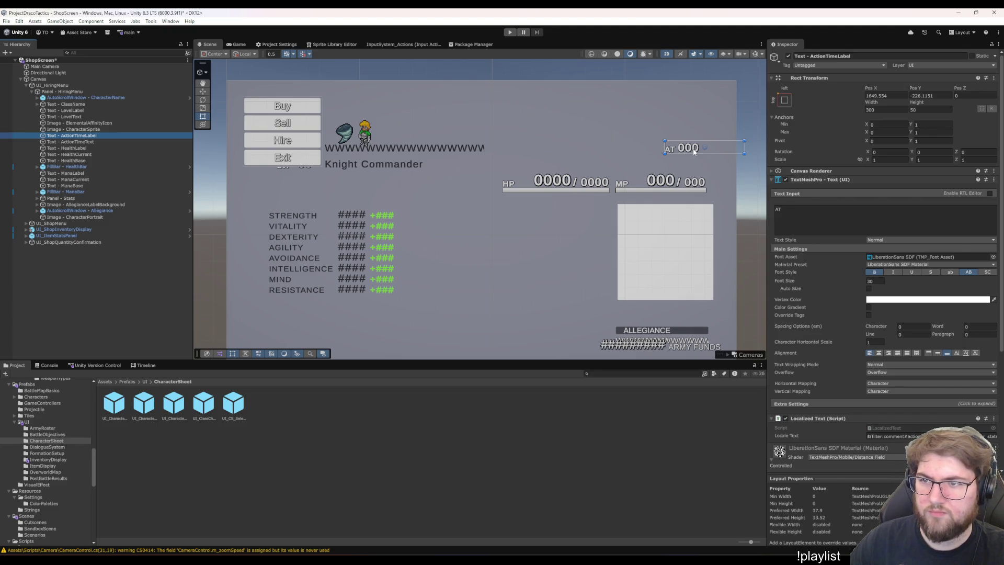
# Move the AT label and value together above Knight Commander, around Pos Y -265
pyautogui.keyDown('ctrl'); pyautogui.click(73, 142); pyautogui.keyUp('ctrl')
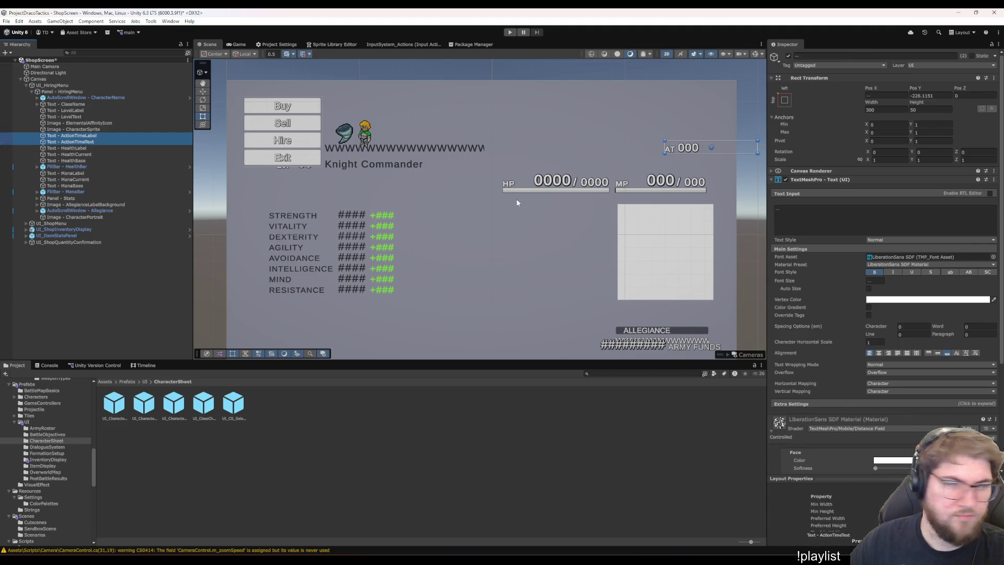
pyautogui.click(932, 95)
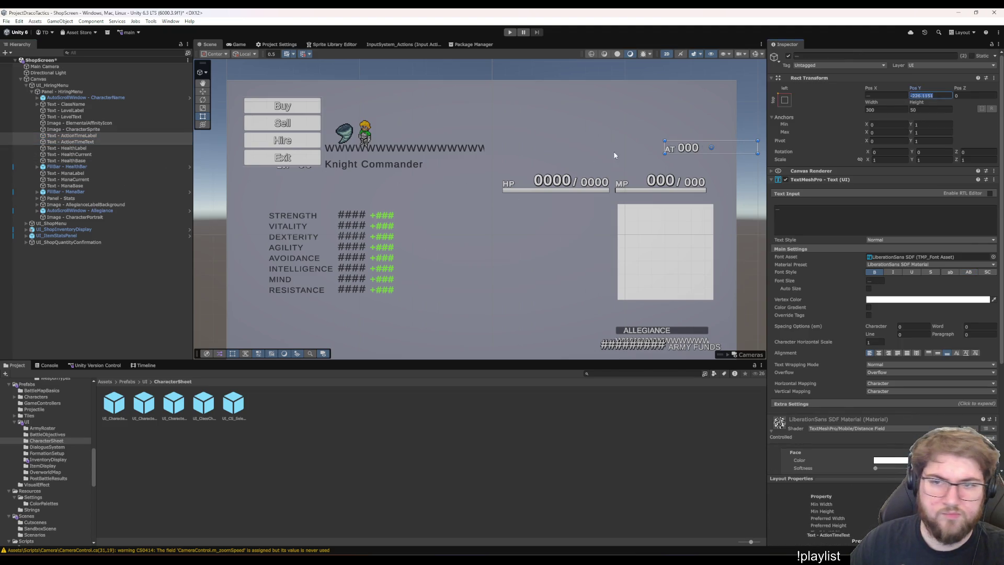
pyautogui.moveTo(684, 149)
pyautogui.mouseDown()
pyautogui.moveTo(613, 165)
pyautogui.moveTo(362, 170)
pyautogui.moveTo(349, 160)
pyautogui.mouseUp()
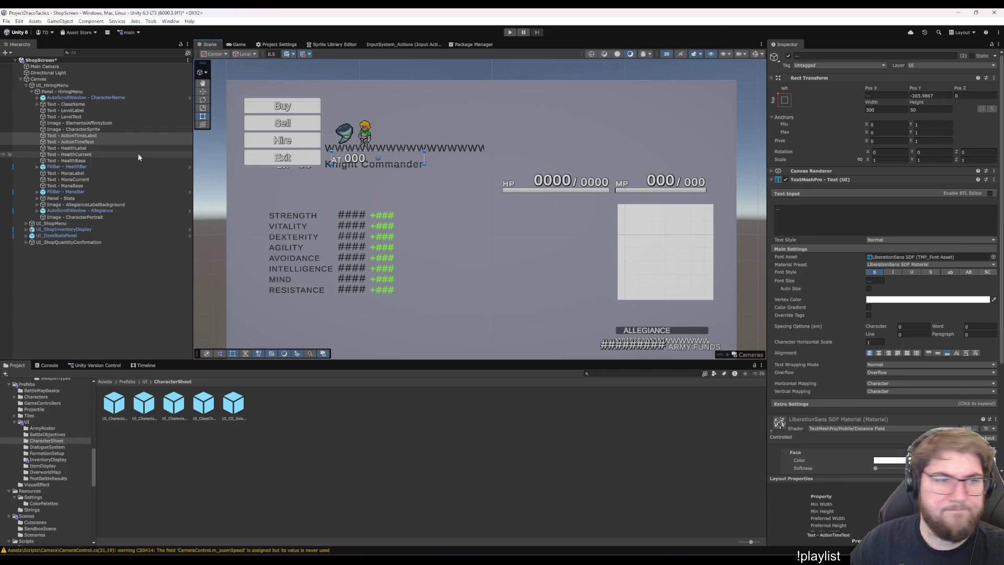
pyautogui.click(935, 96)
pyautogui.write('-28')
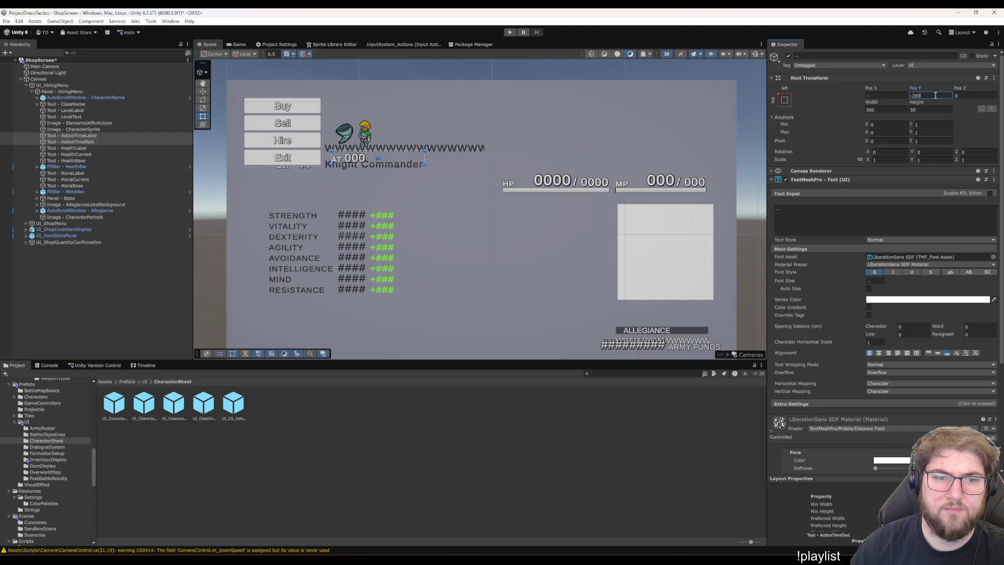
# Set the AT value text's Pos X to 445
pyautogui.click(117, 141)
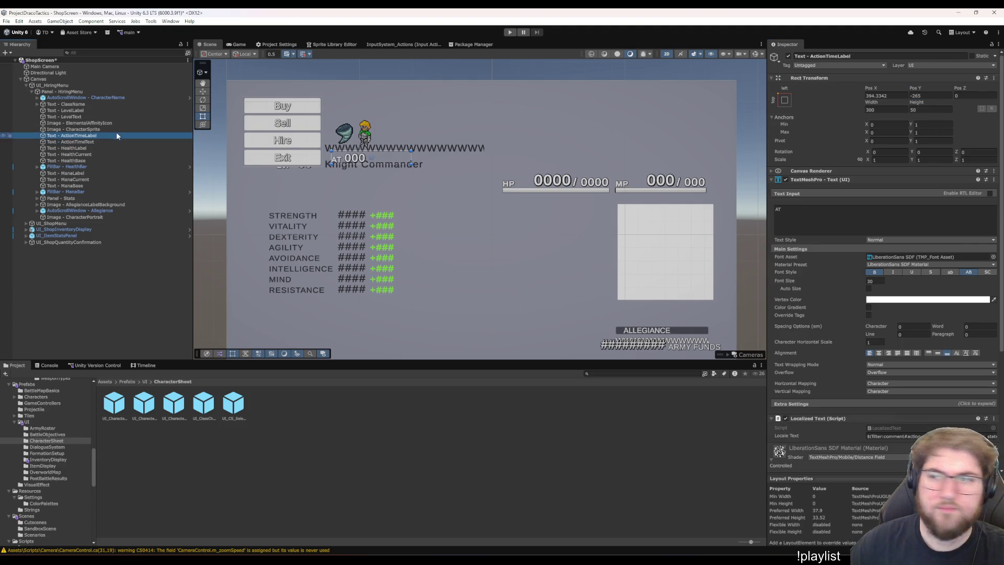
pyautogui.press('Up')
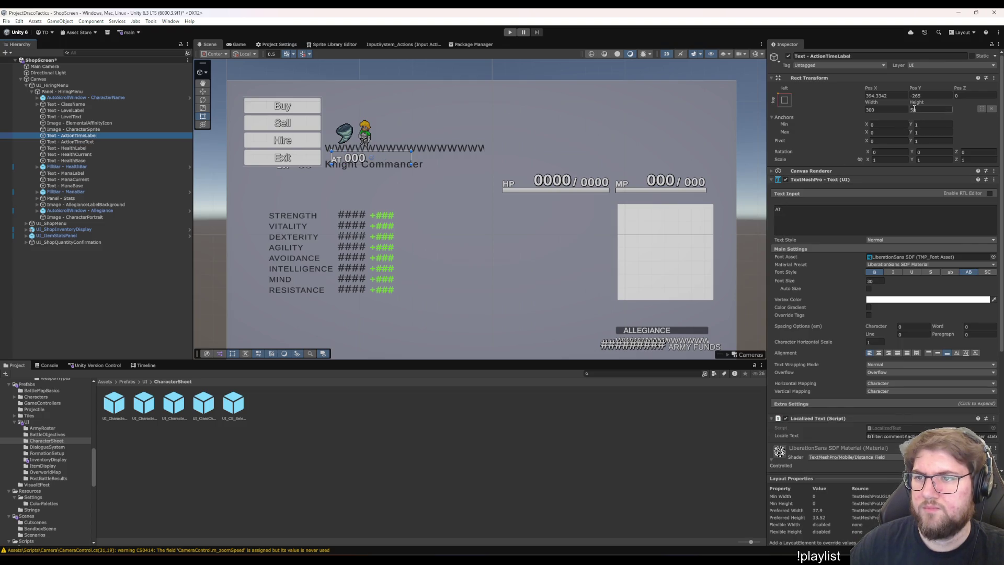
pyautogui.press('Down')
pyautogui.click(901, 96)
pyautogui.write('445')
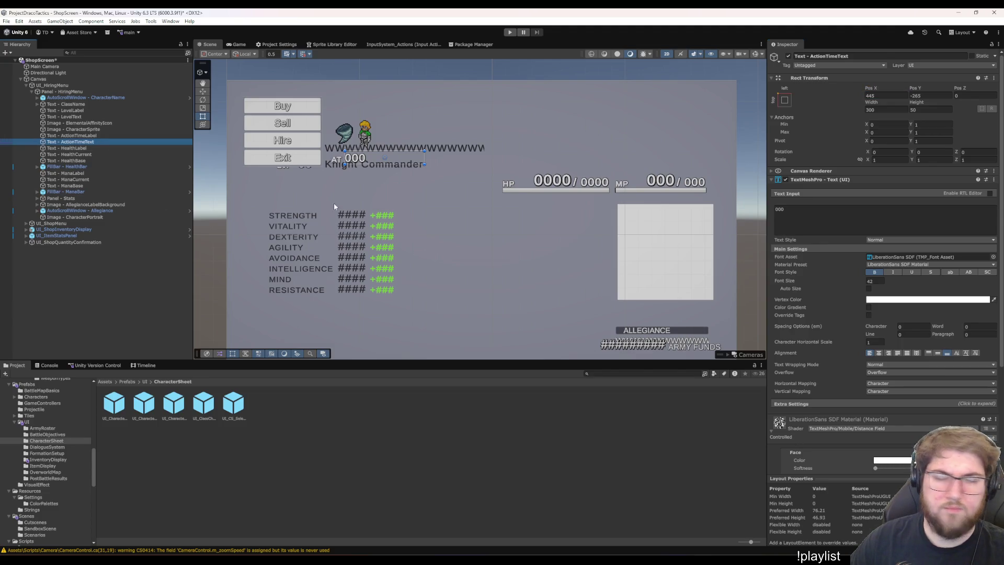
pyautogui.click(73, 135)
pyautogui.click(884, 96)
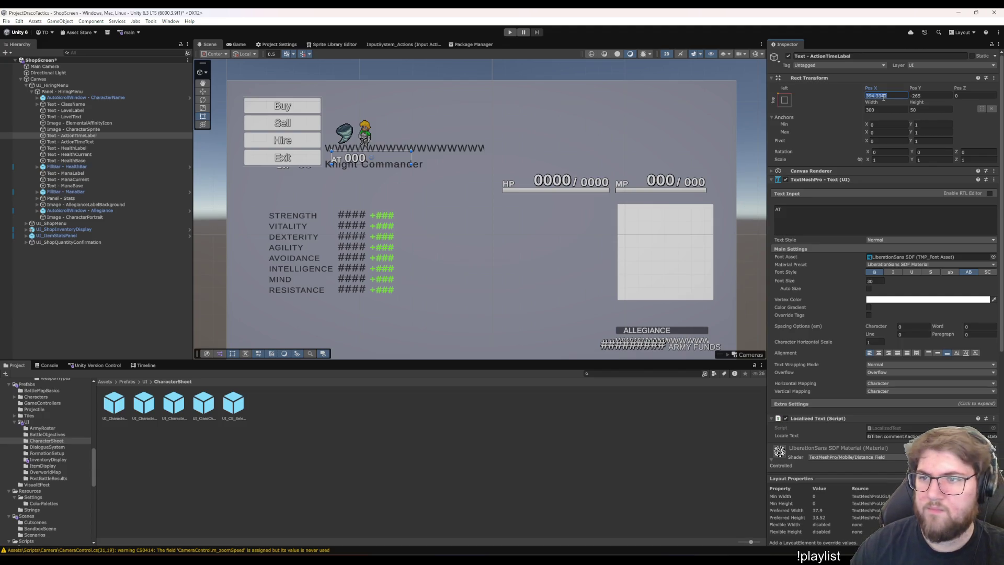
pyautogui.click(110, 142)
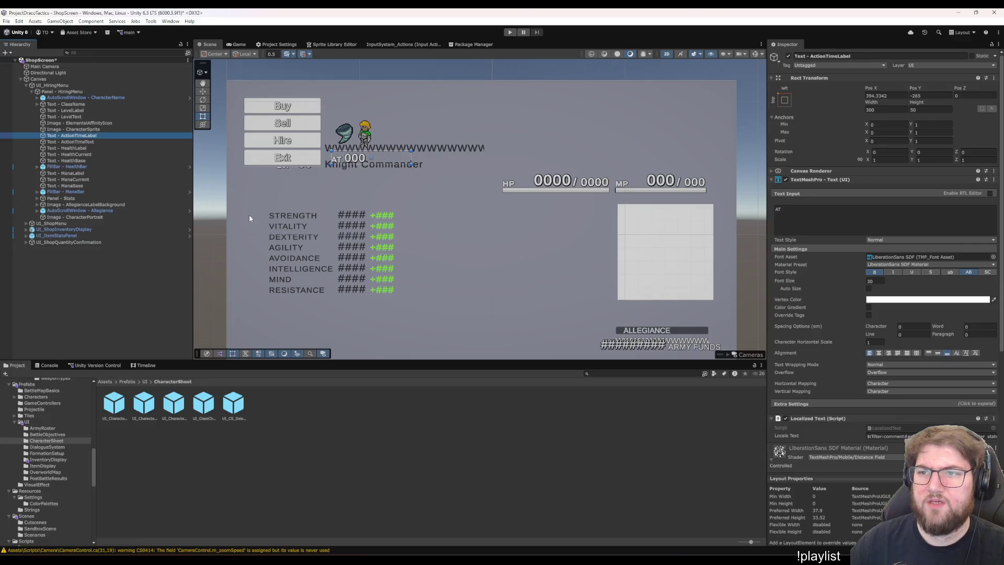
pyautogui.click(891, 95)
pyautogui.write('44')
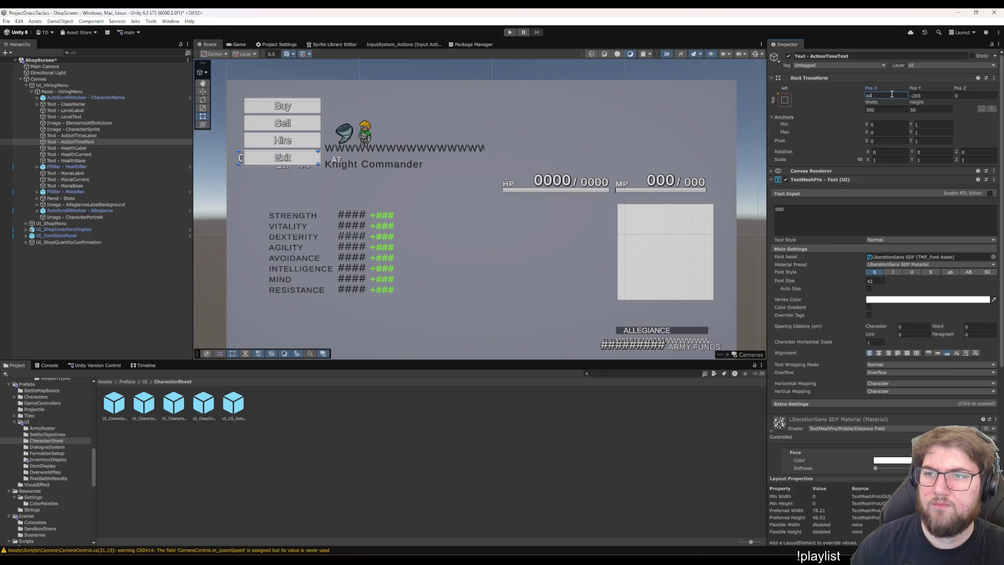
pyautogui.write('5')
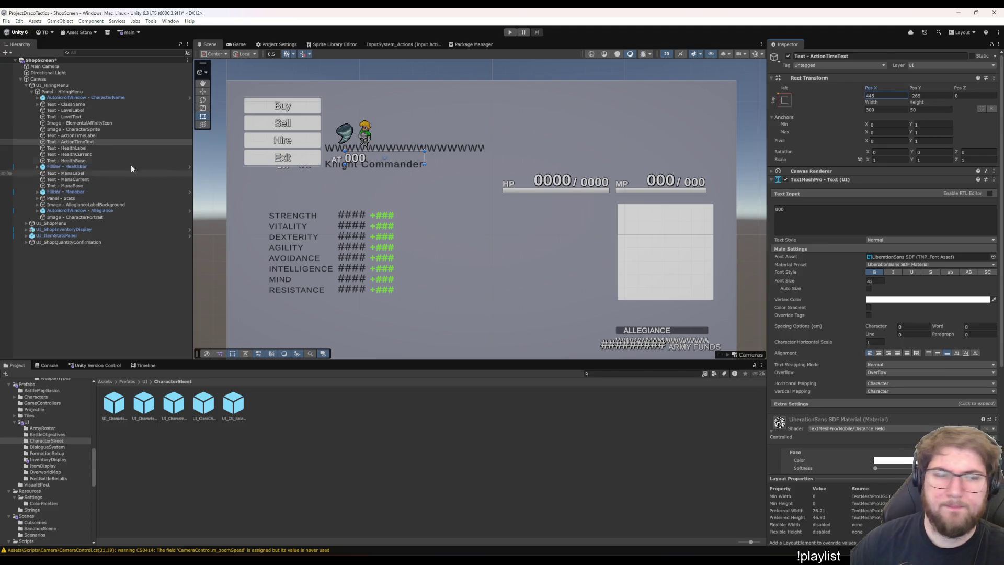
# Set the AT label's Pos X to 445-30, just left of the value
pyautogui.click(96, 135)
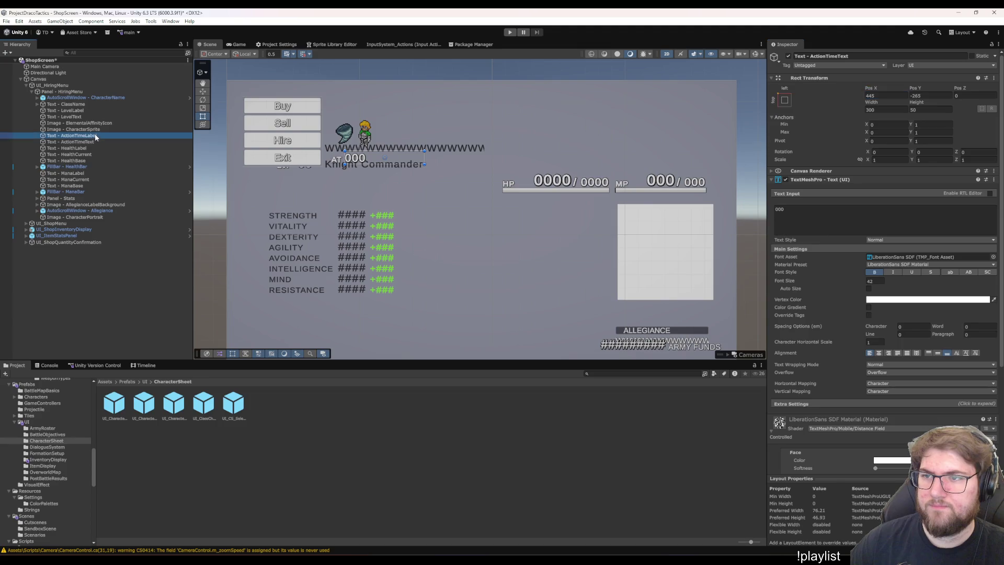
pyautogui.click(879, 95)
pyautogui.write('445-30')
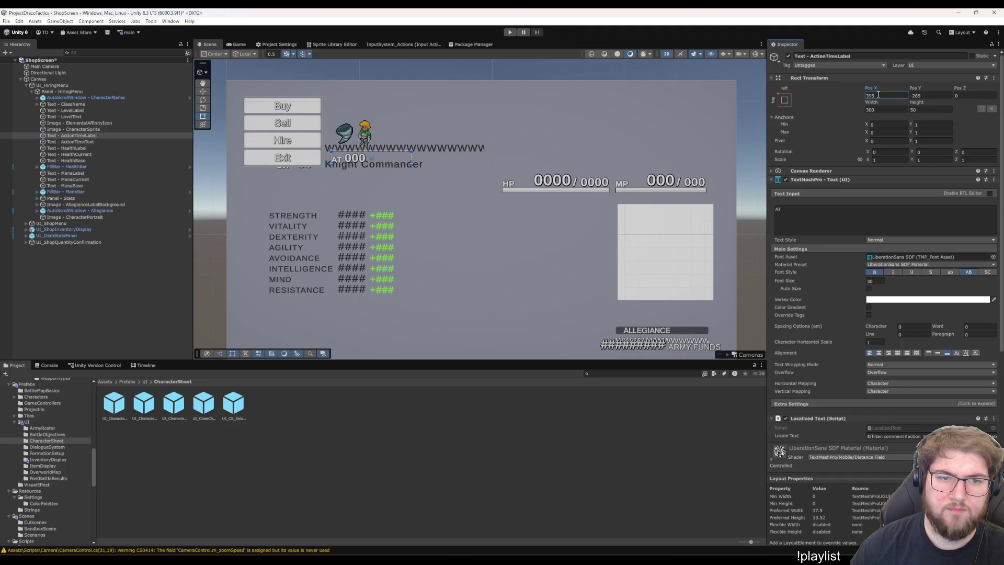
pyautogui.click(74, 148)
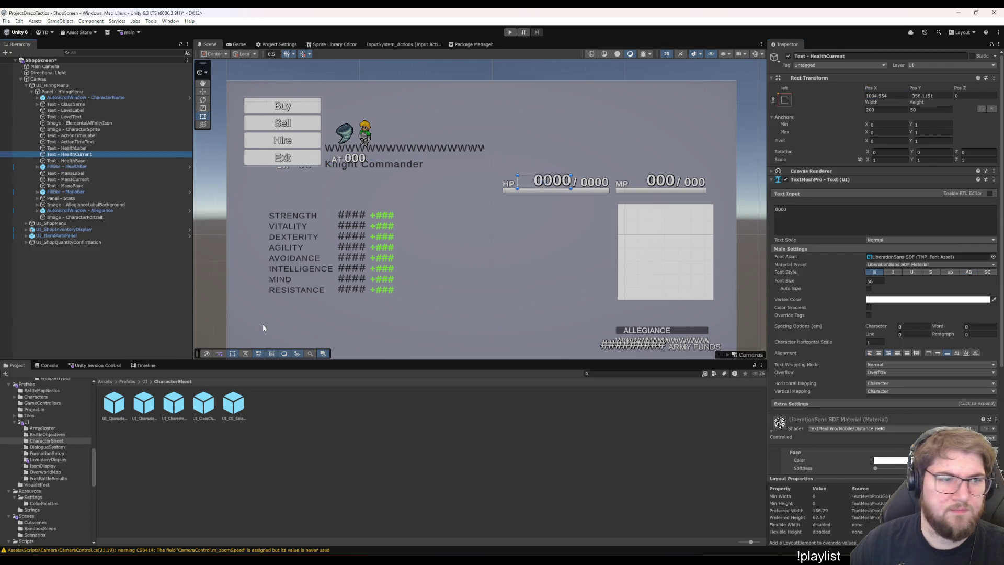
pyautogui.hotkey('shift', 'Down')
pyautogui.hotkey('shift', 'Down')
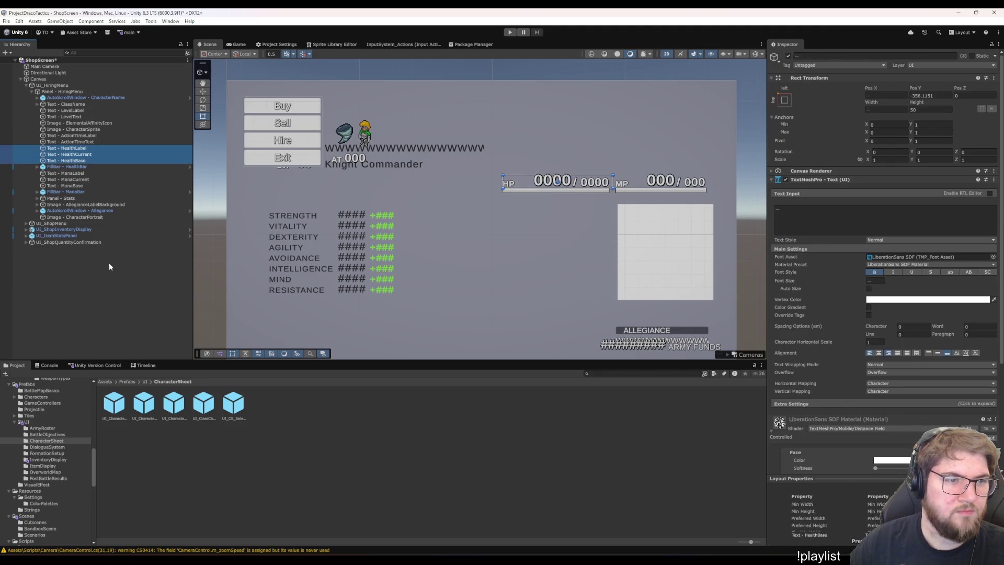
pyautogui.hotkey('shift', 'Down')
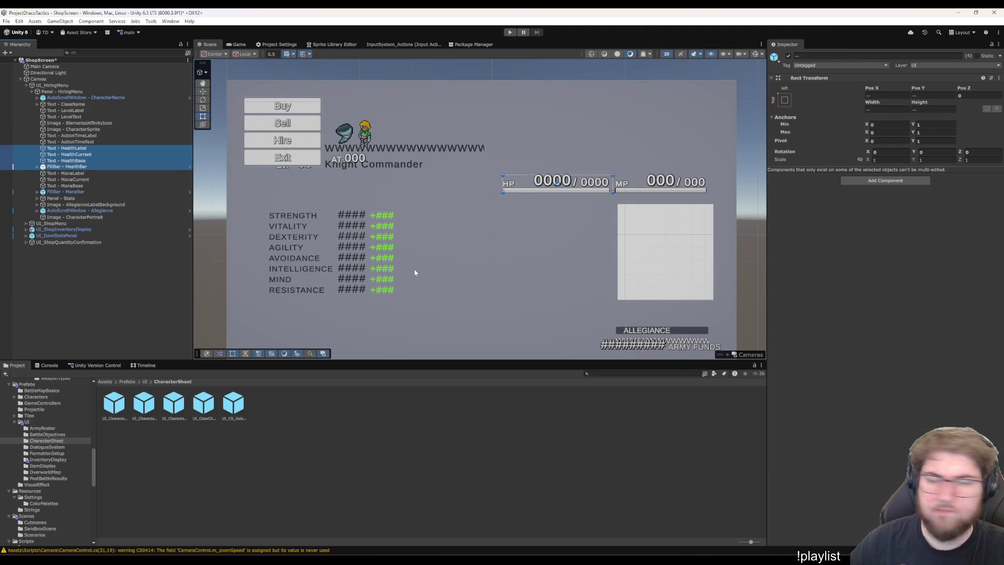
pyautogui.moveTo(556, 198)
pyautogui.mouseDown()
pyautogui.moveTo(403, 168)
pyautogui.moveTo(455, 138)
pyautogui.moveTo(452, 116)
pyautogui.moveTo(493, 121)
pyautogui.mouseUp()
pyautogui.click(393, 152)
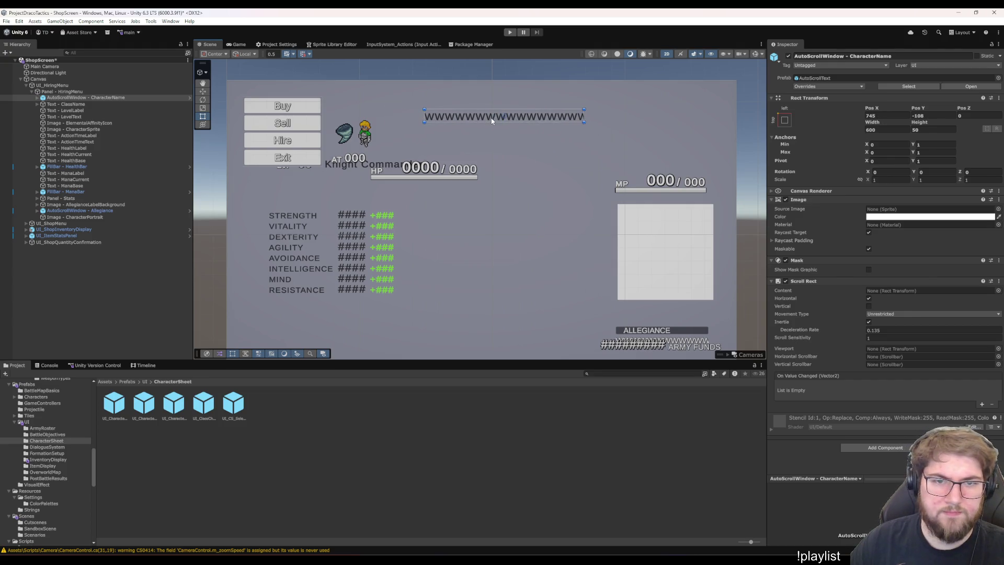
pyautogui.click(82, 110)
pyautogui.keyDown('shift'); pyautogui.click(66, 117); pyautogui.keyUp('shift')
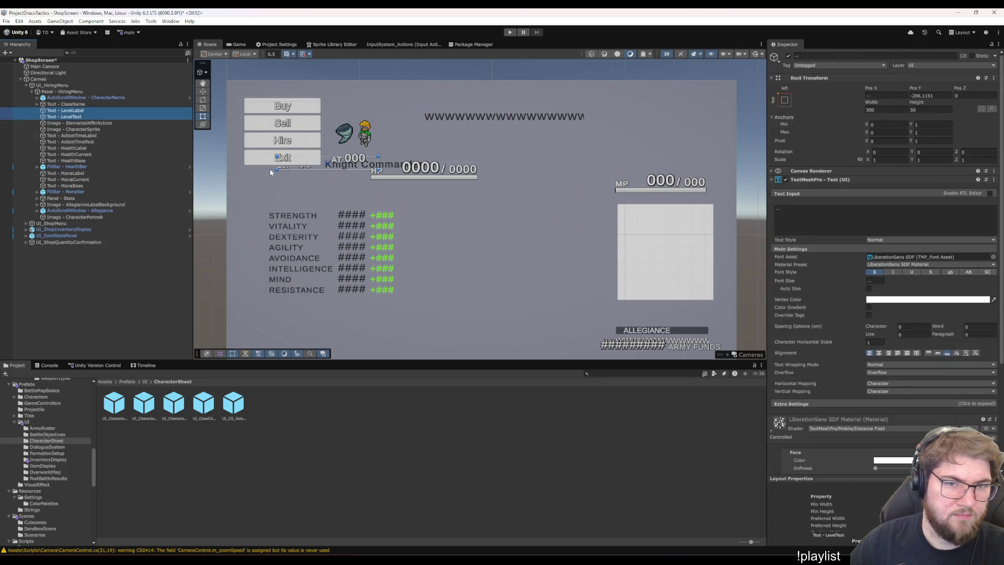
pyautogui.moveTo(300, 166); pyautogui.dragTo(410, 121)
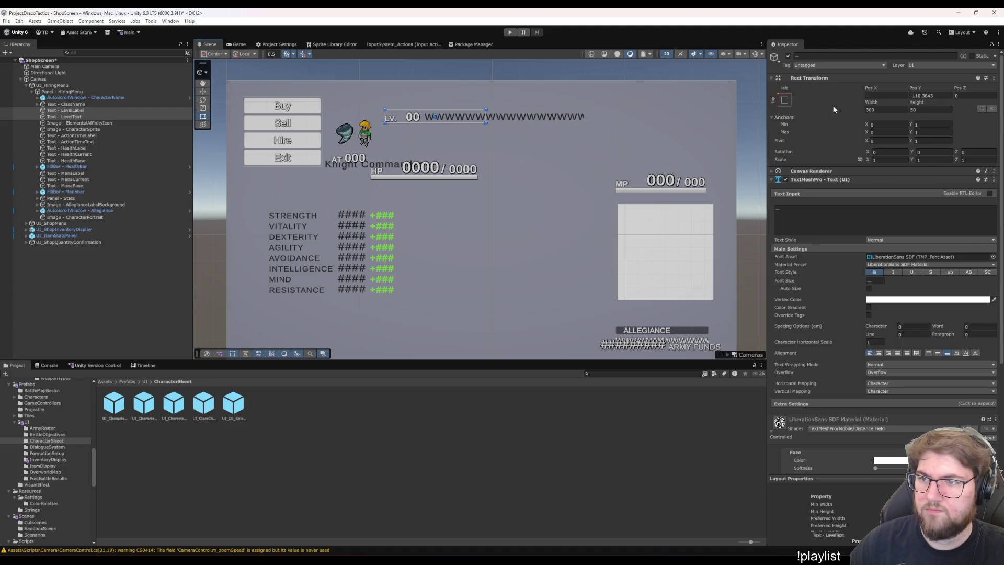
pyautogui.click(926, 95)
pyautogui.write('-110')
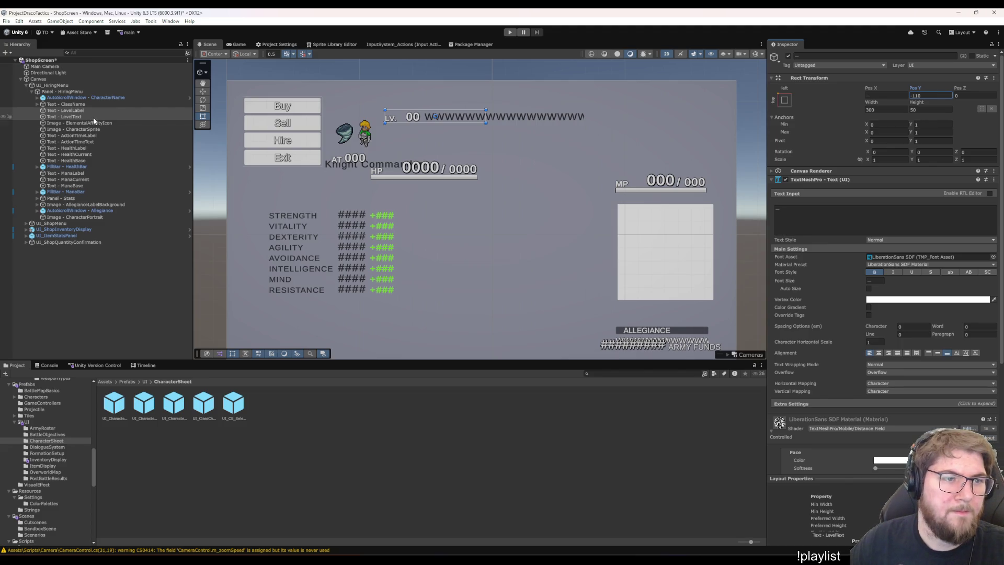
pyautogui.click(90, 110)
pyautogui.click(89, 117)
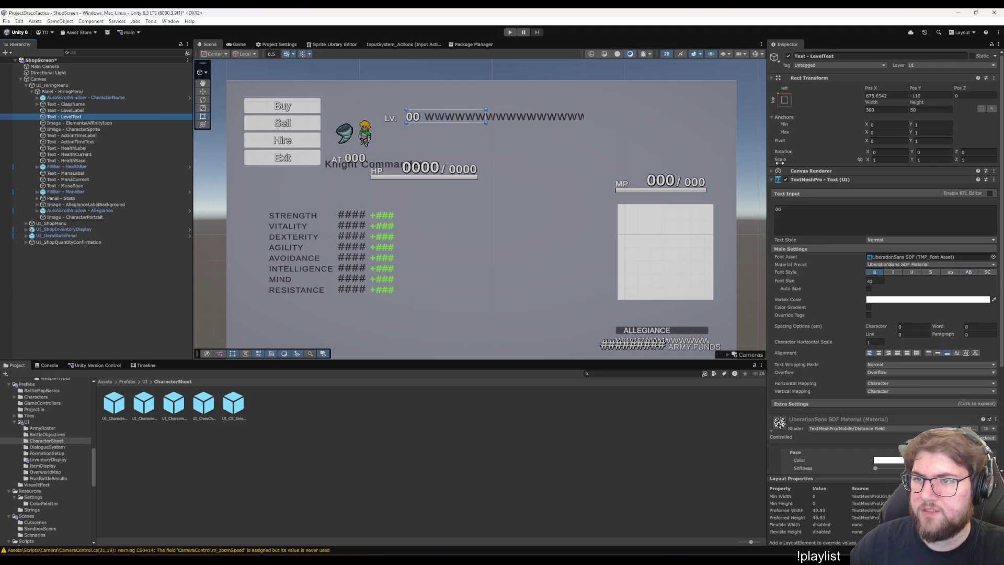
pyautogui.press('Up')
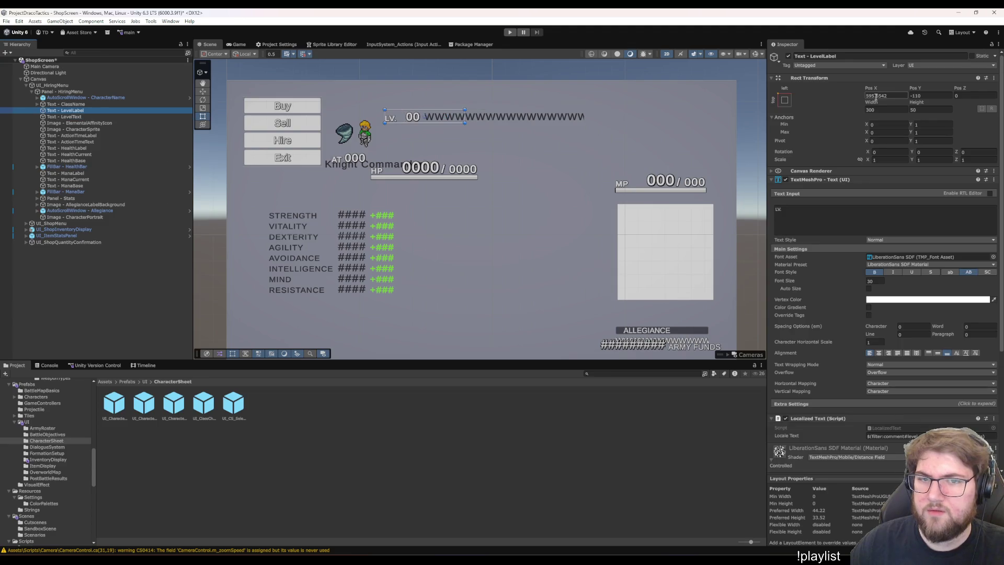
pyautogui.click(876, 97)
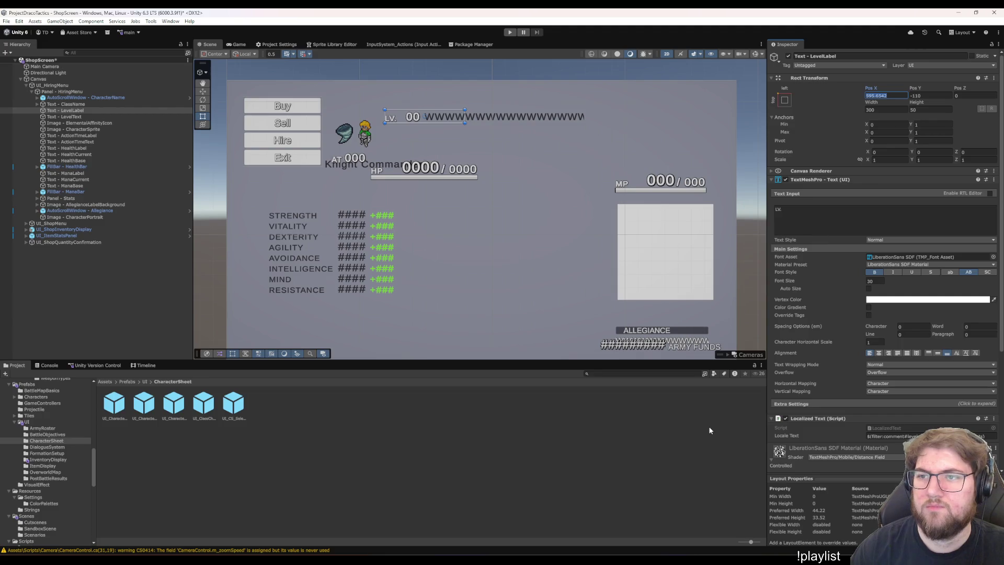
pyautogui.write('595')
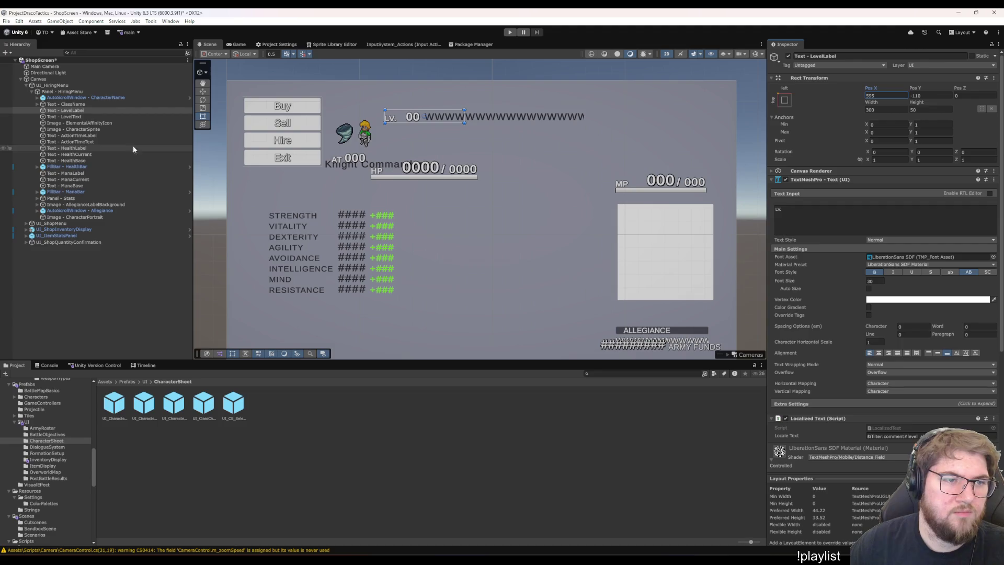
pyautogui.click(139, 117)
pyautogui.click(882, 96)
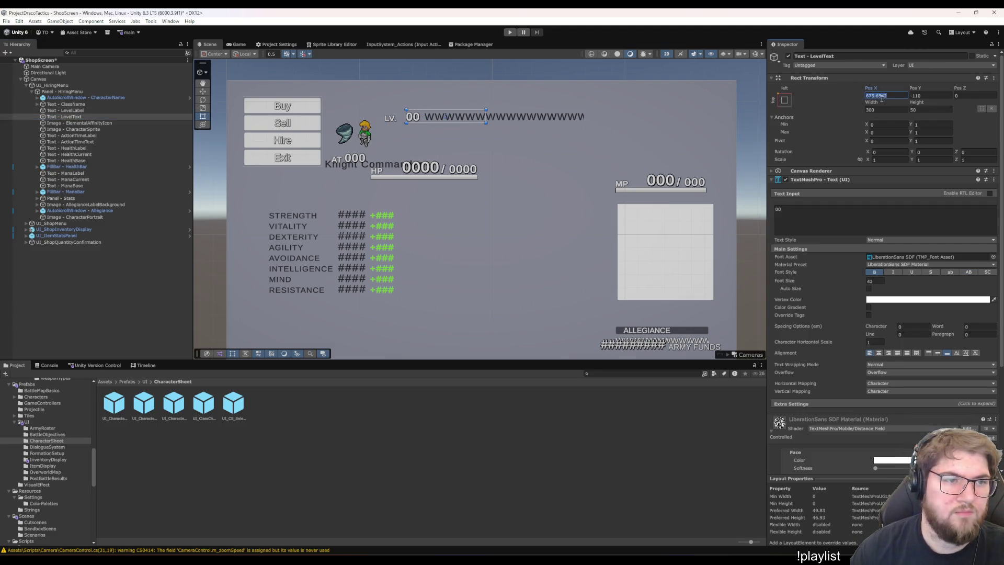
pyautogui.write('595+')
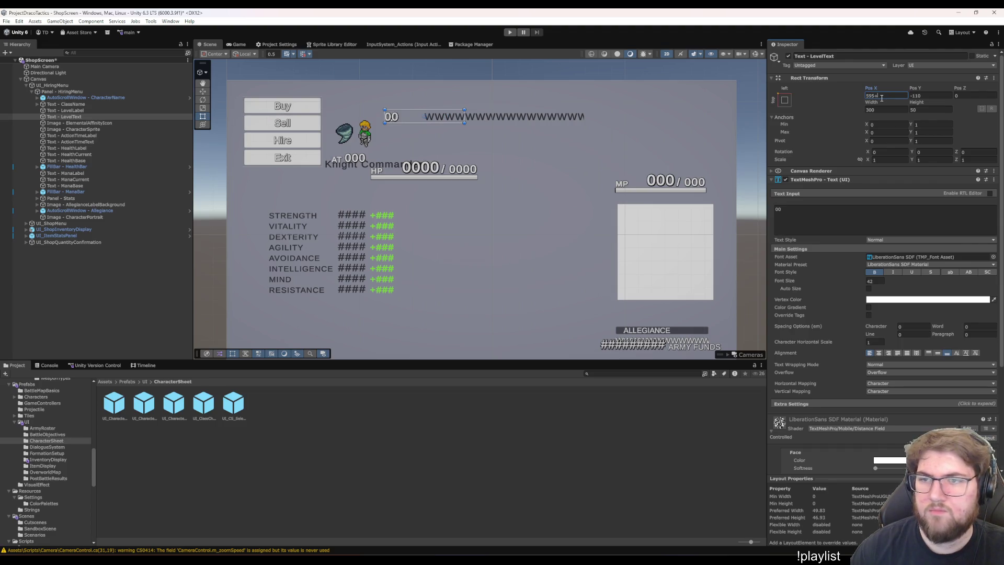
pyautogui.write('80')
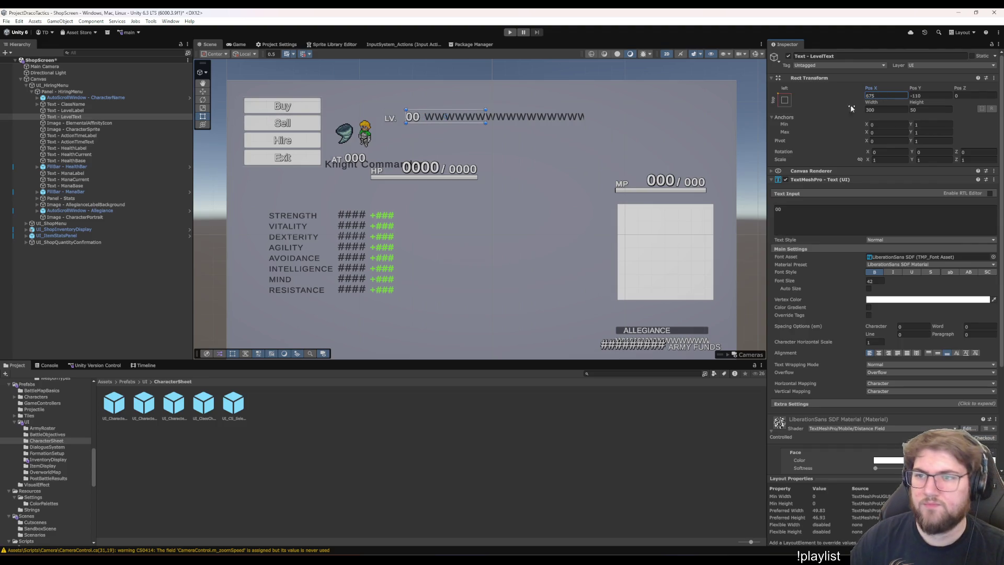
pyautogui.click(88, 110)
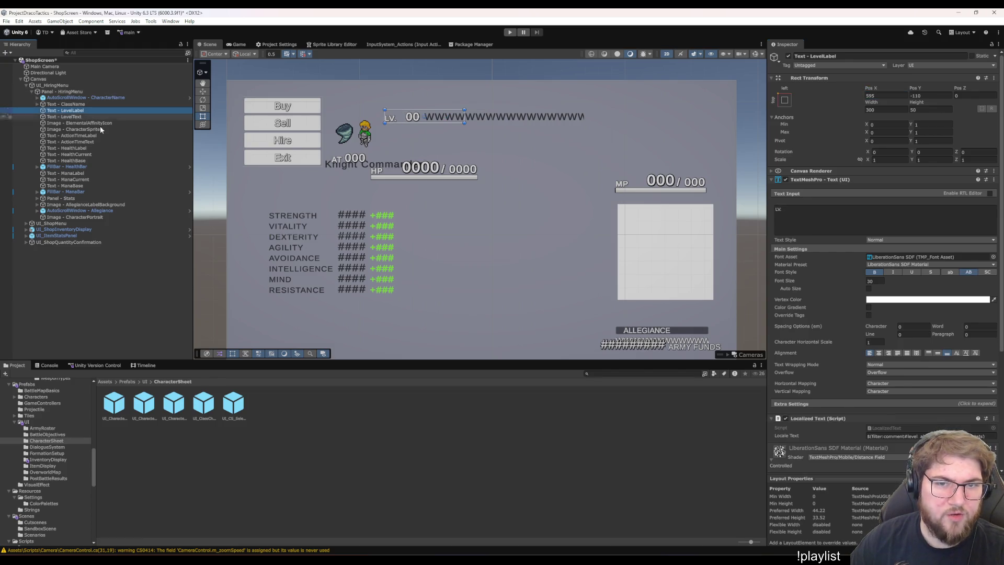
pyautogui.press('Down')
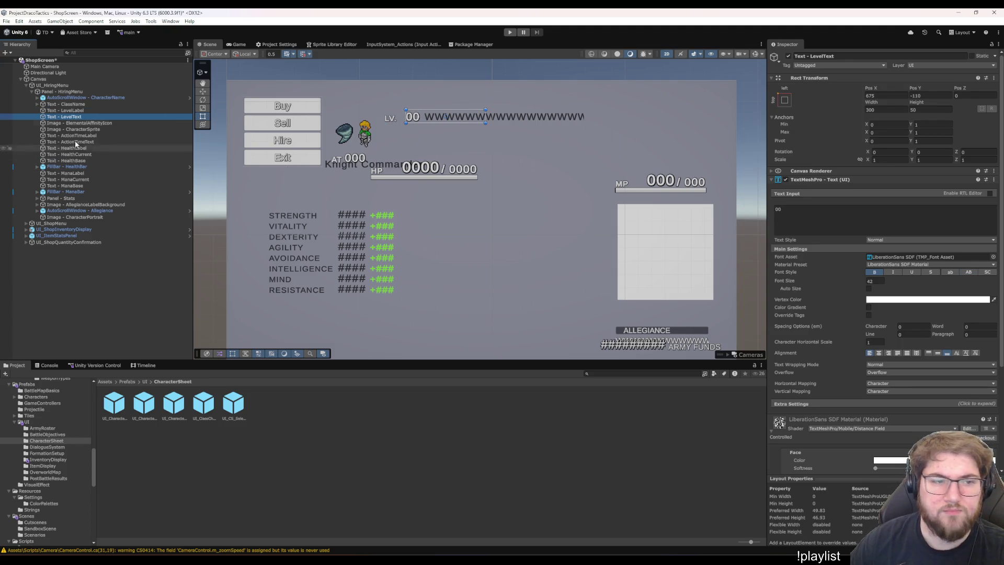
pyautogui.click(96, 98)
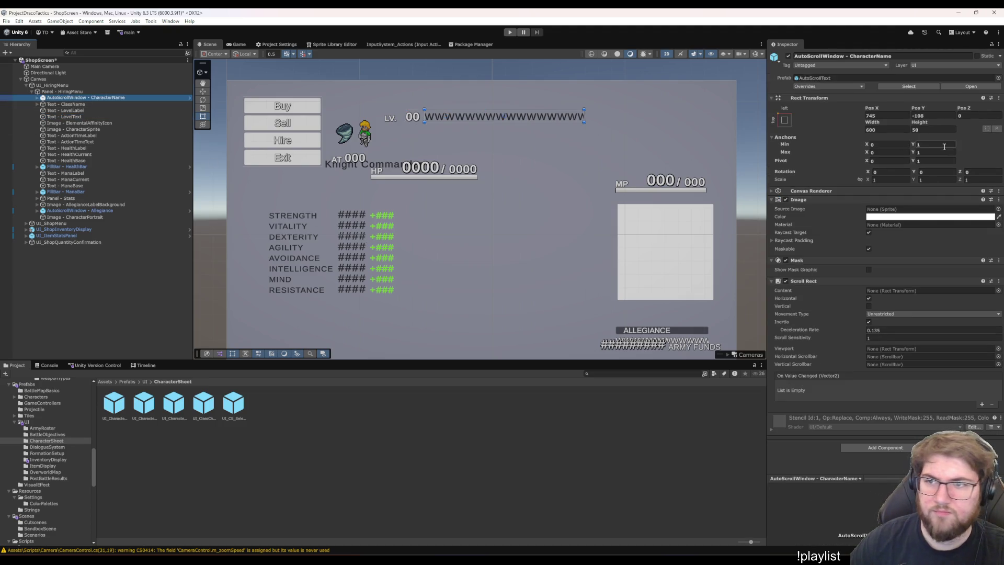
# Drag the Knight Commander class name beside the sprites, under the name
pyautogui.click(89, 104)
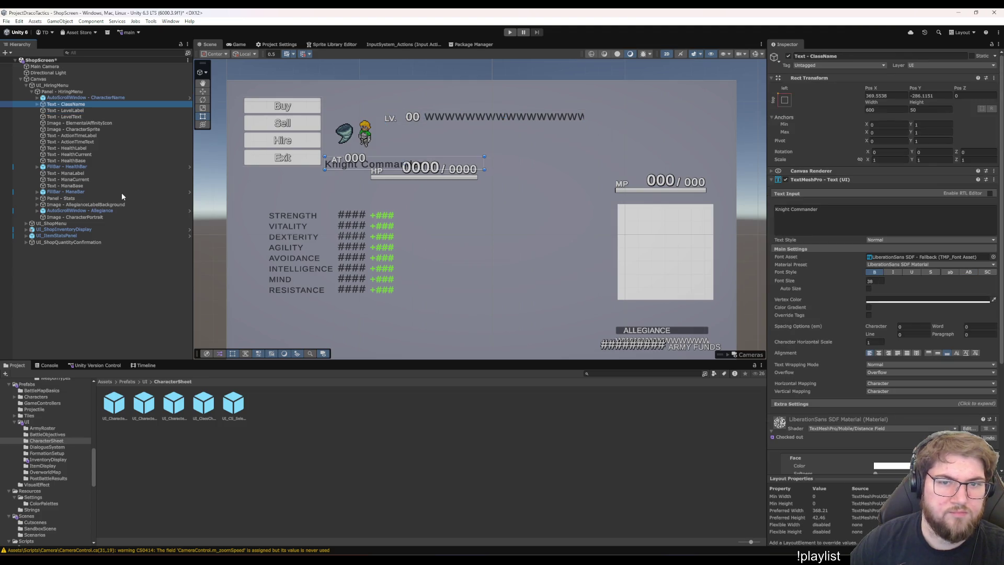
pyautogui.moveTo(379, 170)
pyautogui.mouseDown()
pyautogui.moveTo(480, 144)
pyautogui.moveTo(481, 133)
pyautogui.mouseUp()
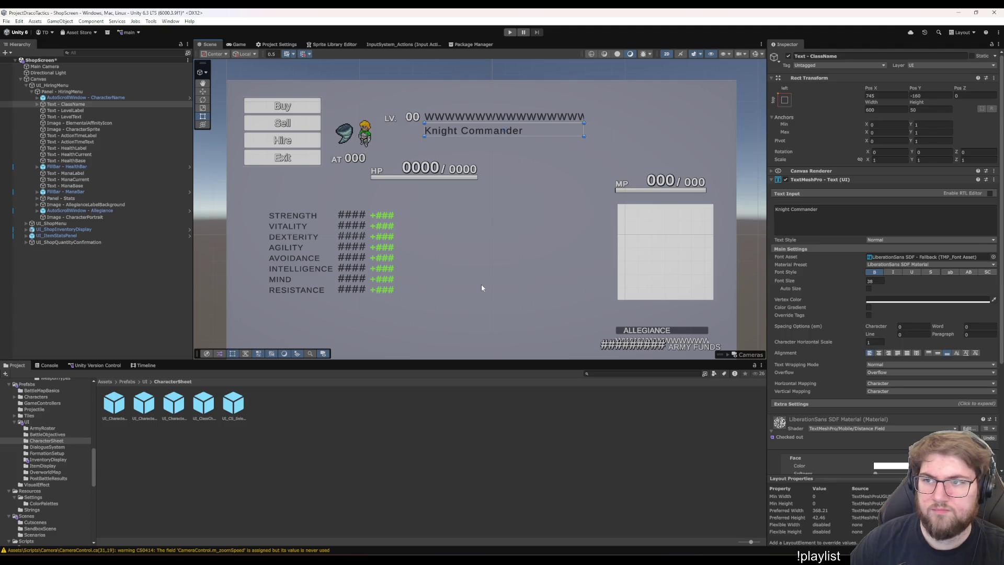
pyautogui.click(78, 129)
pyautogui.click(87, 143)
pyautogui.click(85, 167)
pyautogui.click(95, 192)
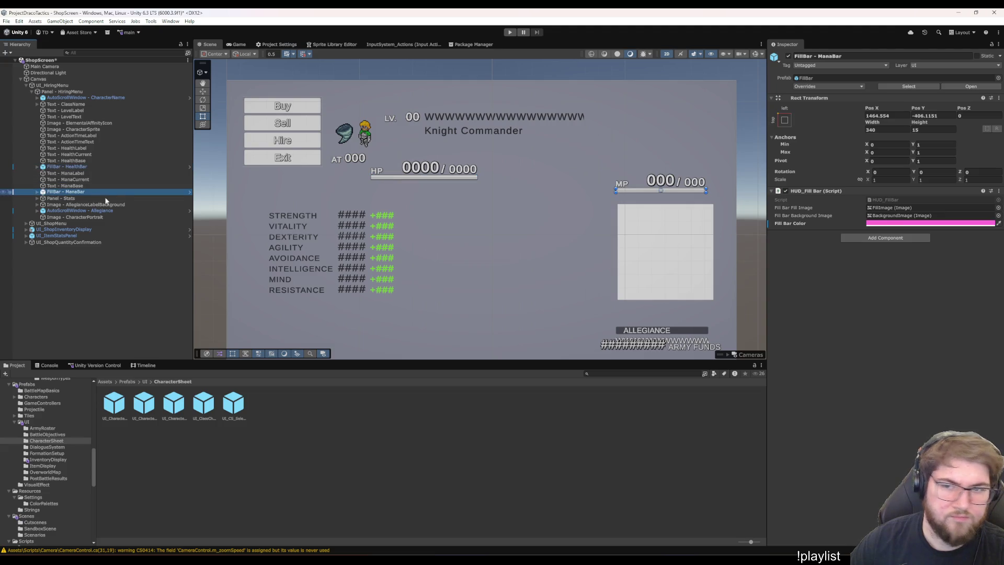
# Drag the allegiance label background and bar together under Knight Commander
pyautogui.click(104, 204)
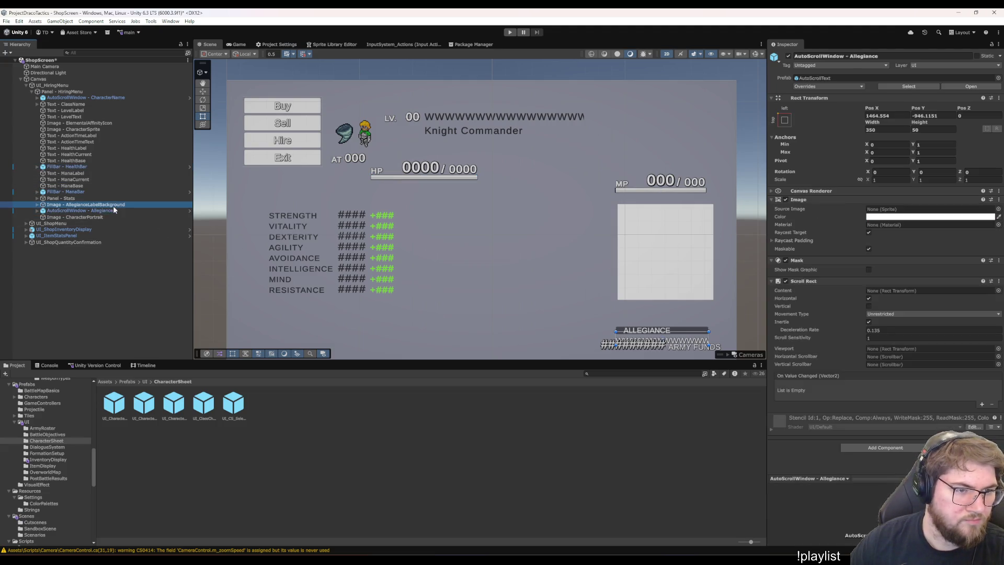
pyautogui.keyDown('ctrl'); pyautogui.click(92, 211); pyautogui.keyUp('ctrl')
pyautogui.moveTo(662, 333)
pyautogui.mouseDown()
pyautogui.moveTo(552, 291)
pyautogui.moveTo(466, 144)
pyautogui.moveTo(393, 144)
pyautogui.mouseUp()
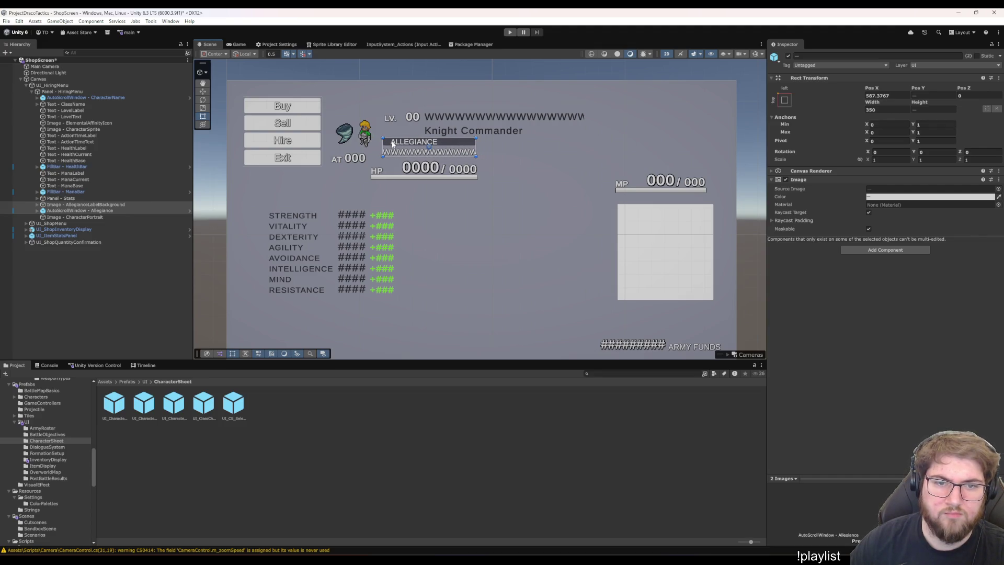
pyautogui.click(83, 205)
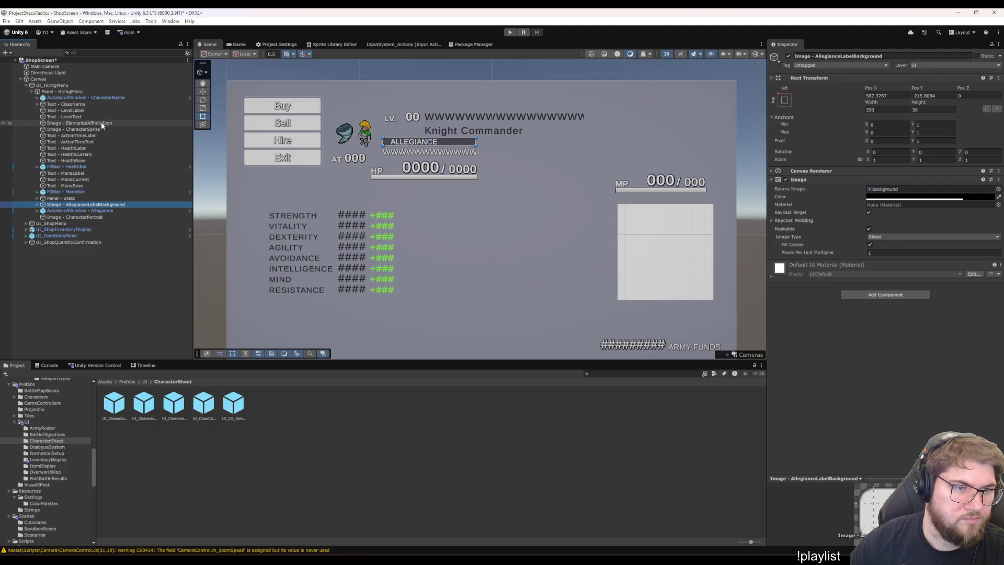
pyautogui.click(82, 109)
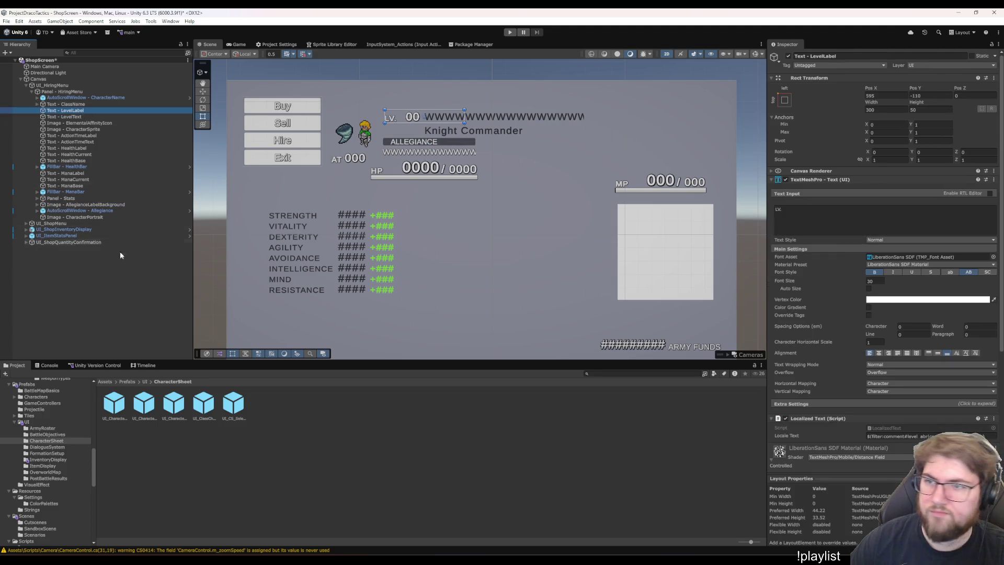
pyautogui.click(69, 204)
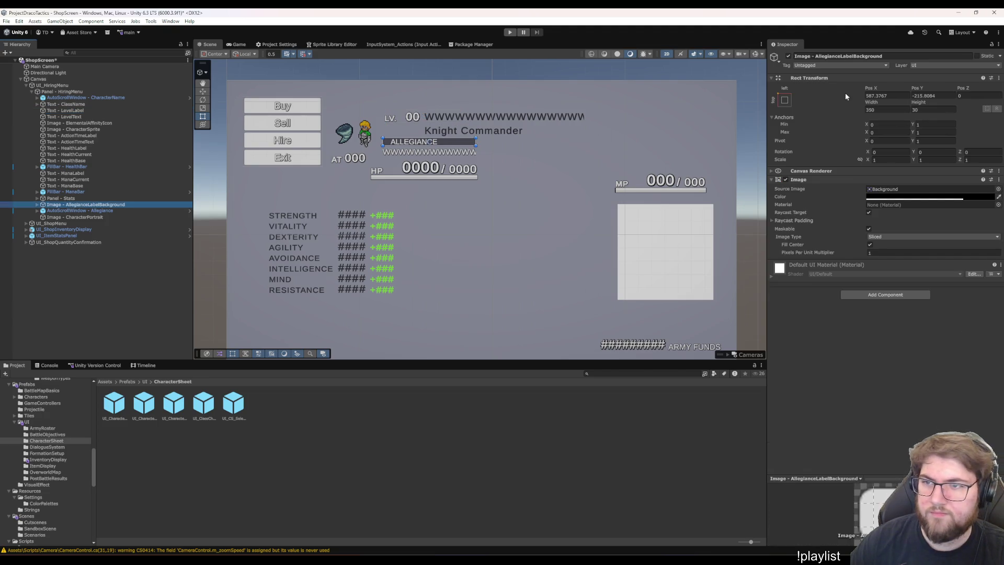
# Set Pos X to 595 for both the allegiance background and text
pyautogui.click(876, 95)
pyautogui.write('591')
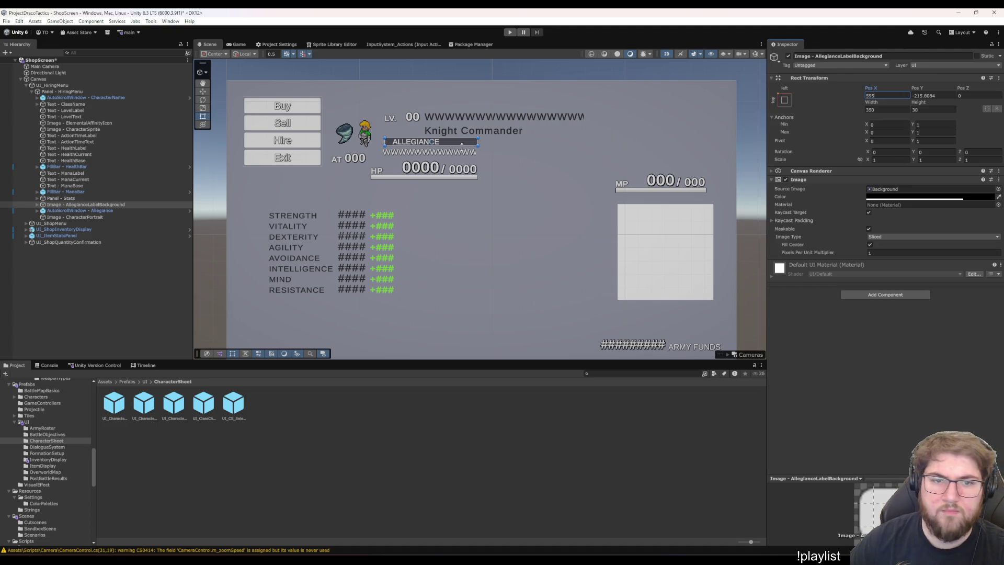
pyautogui.click(92, 211)
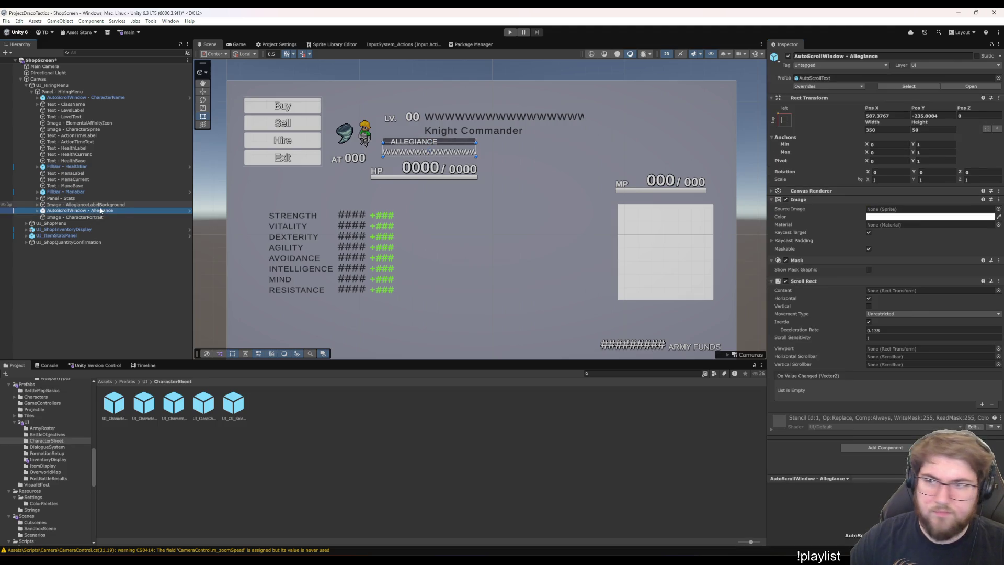
pyautogui.click(92, 204)
pyautogui.click(887, 96)
pyautogui.write('595')
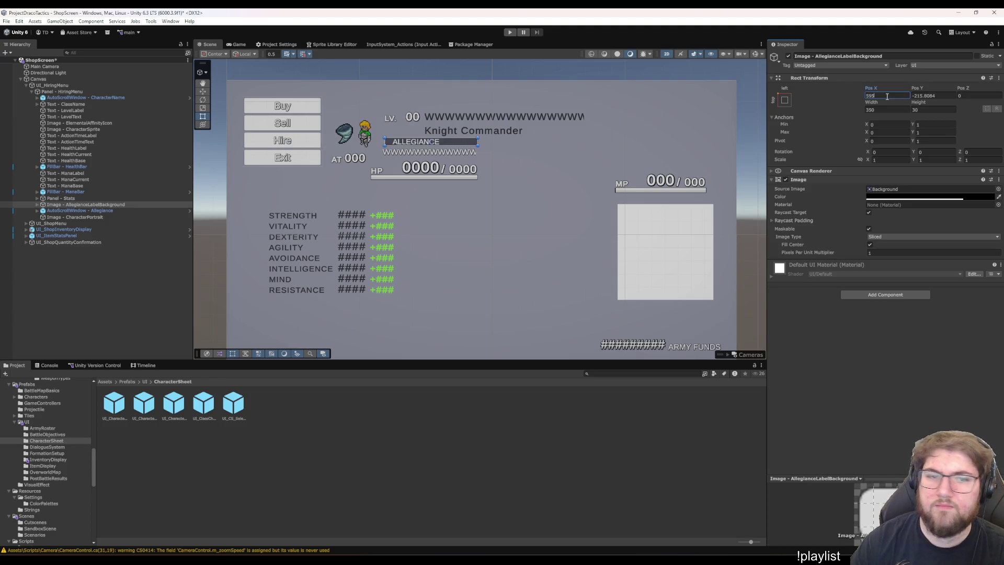
pyautogui.press('Tab')
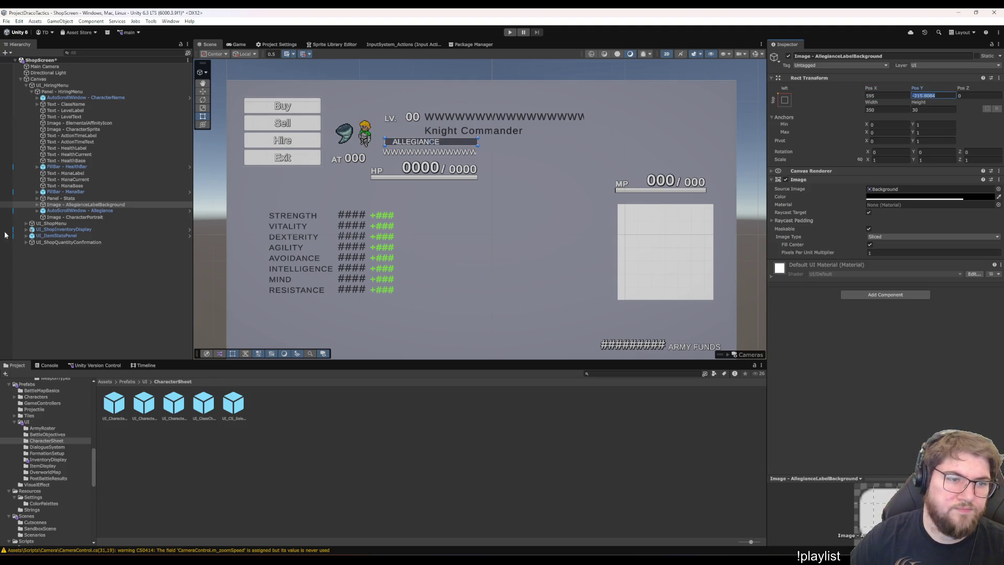
pyautogui.click(73, 211)
pyautogui.click(883, 115)
pyautogui.write('595')
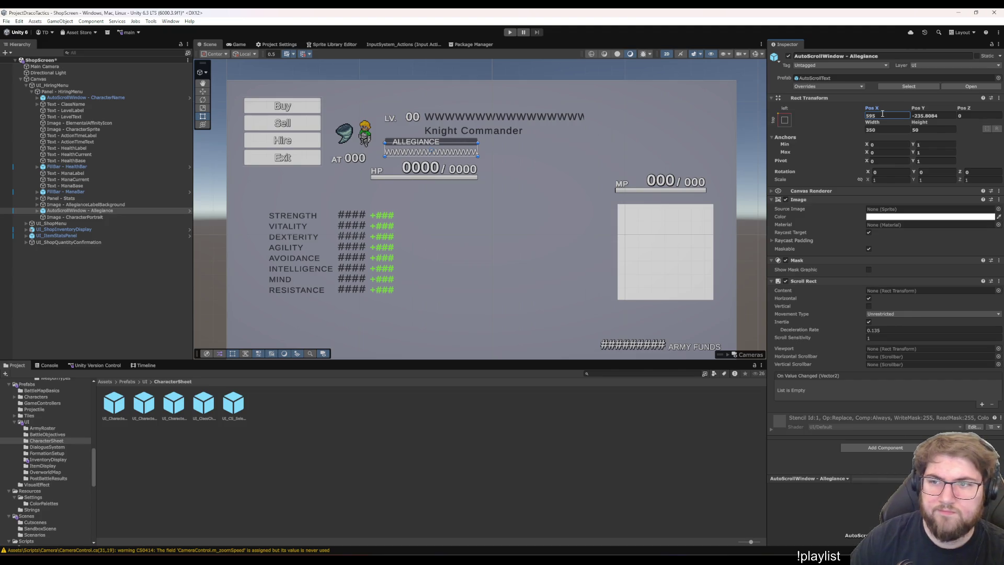
# Set the allegiance text's Pos Y to -235 and the background's to -215
pyautogui.click(58, 205)
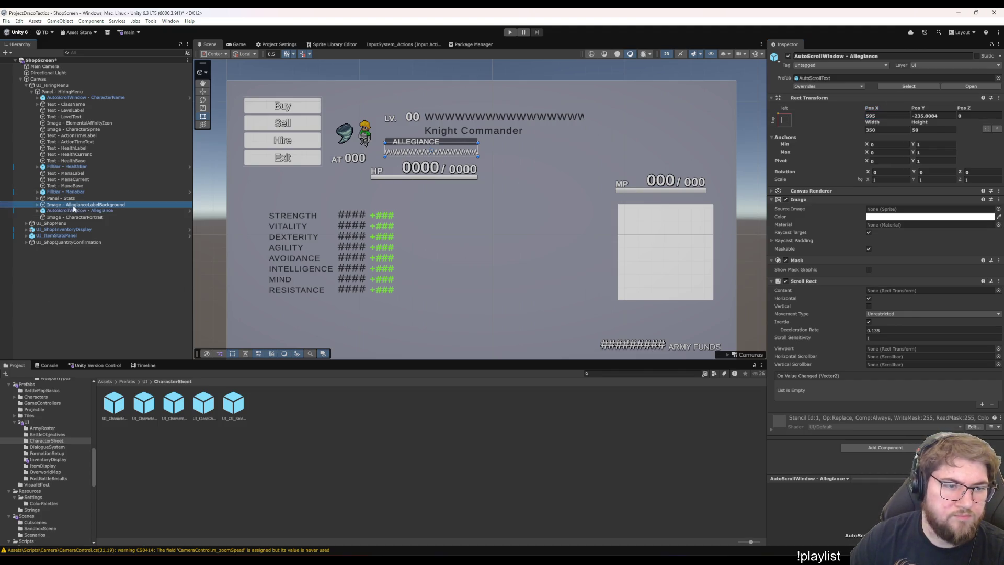
pyautogui.press('Down')
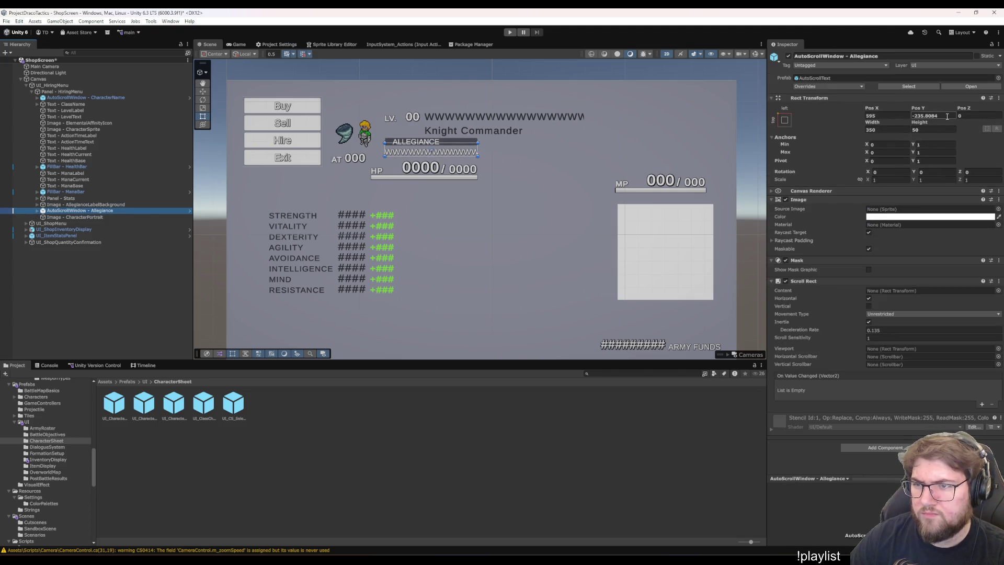
pyautogui.click(946, 116)
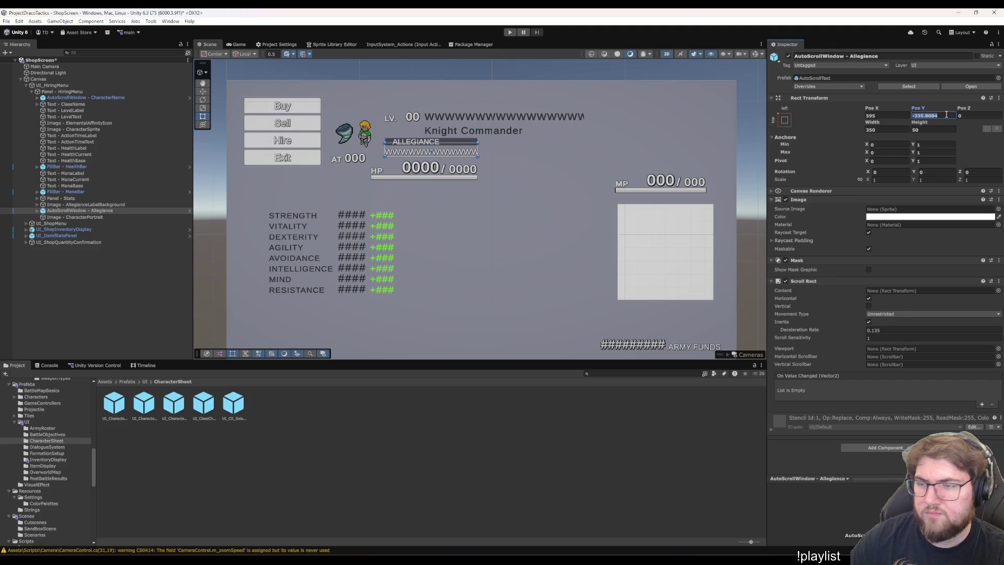
pyautogui.write('-235')
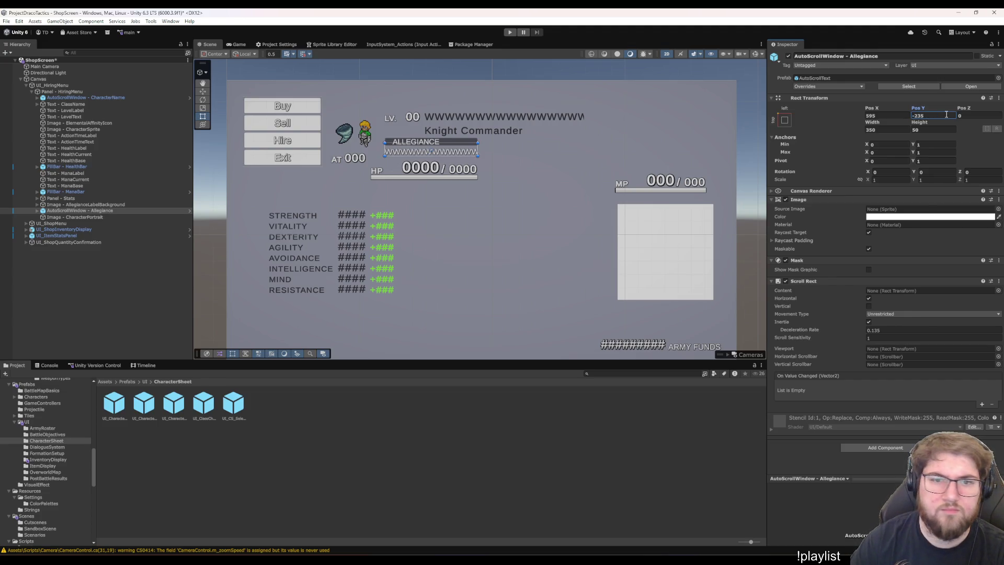
pyautogui.click(98, 205)
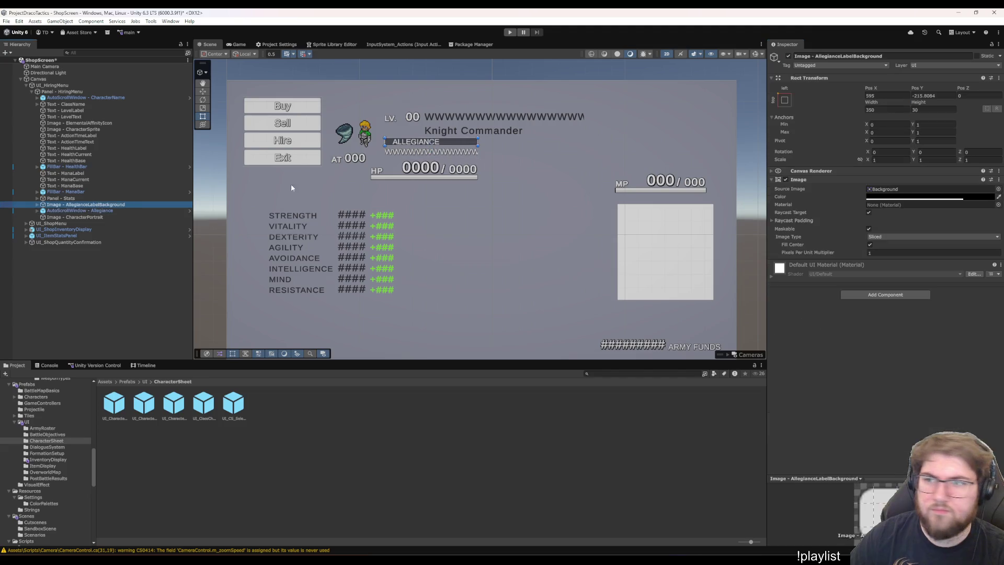
pyautogui.click(944, 96)
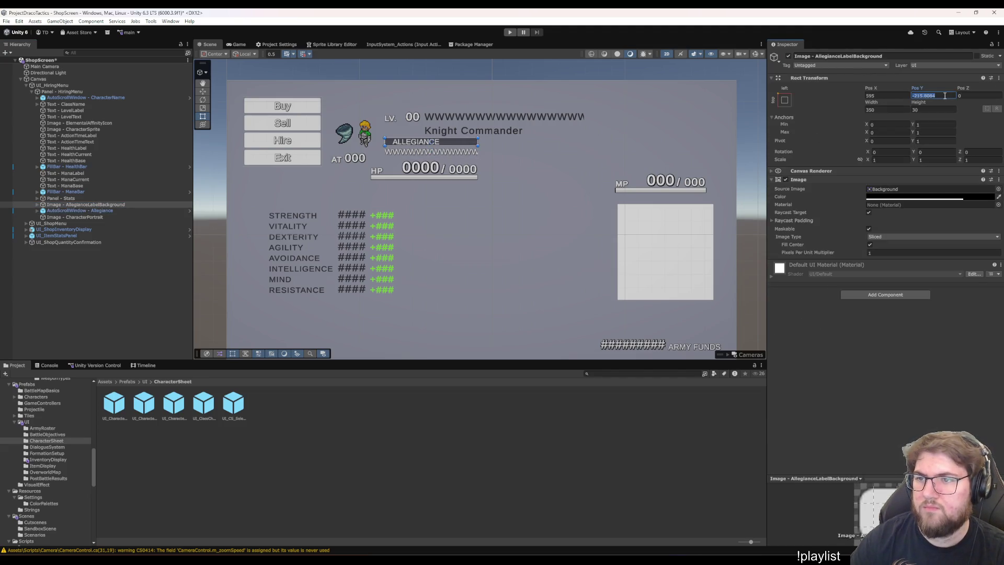
pyautogui.write('-215')
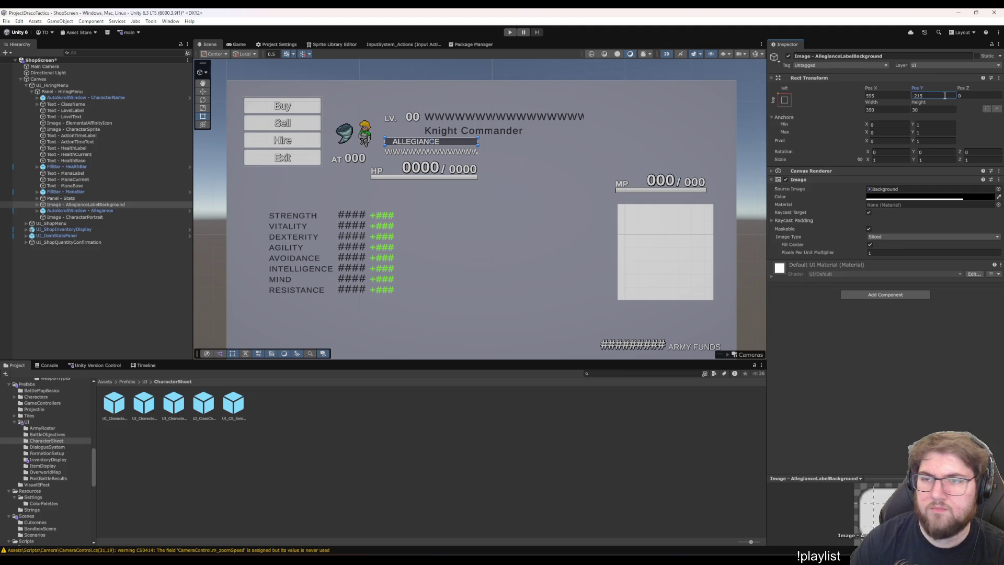
pyautogui.click(157, 205)
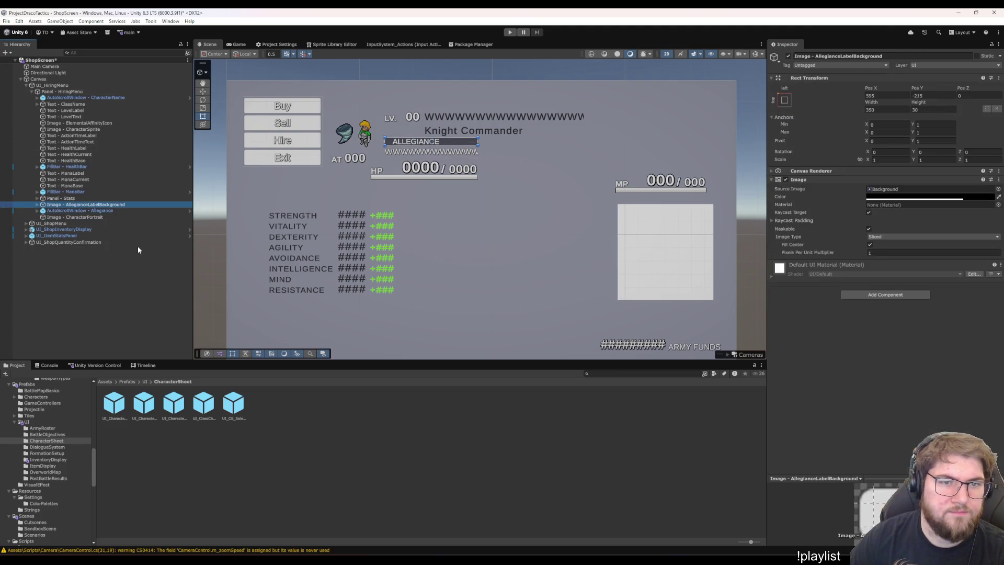
# Drag the character portrait up to the panel's top right and anchor it to the top-right corner
pyautogui.click(104, 216)
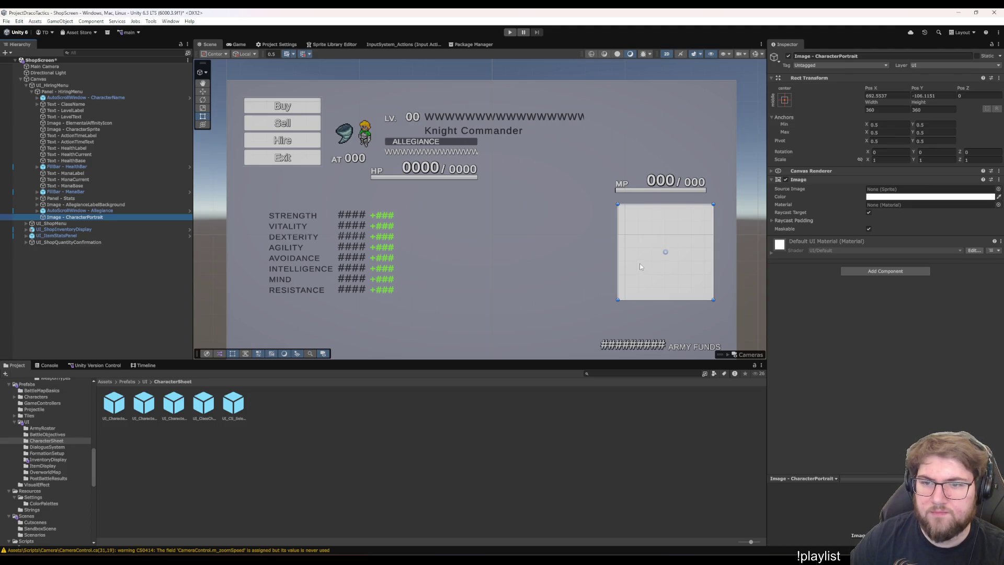
pyautogui.moveTo(661, 281)
pyautogui.mouseDown()
pyautogui.moveTo(670, 133)
pyautogui.moveTo(660, 142)
pyautogui.mouseUp()
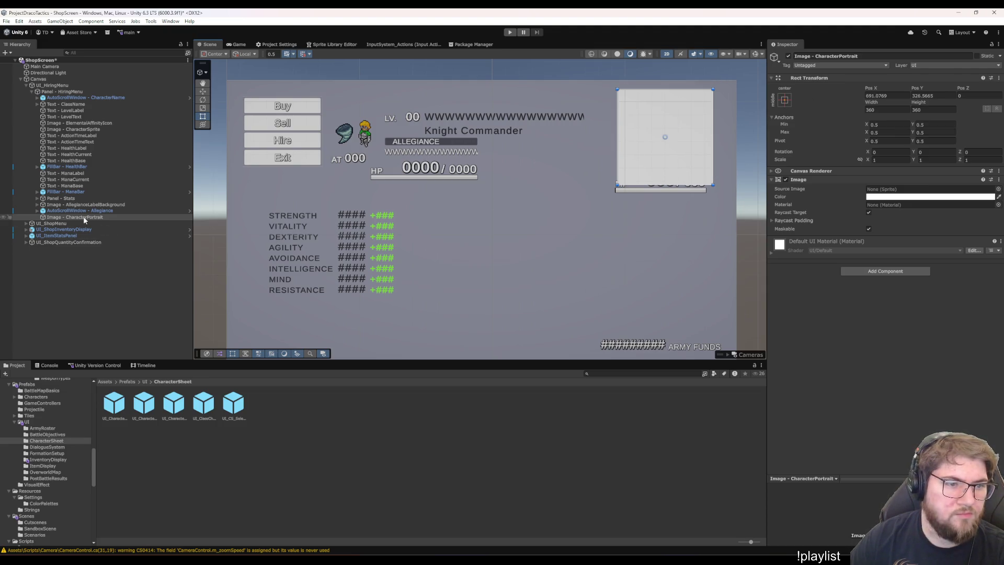
pyautogui.click(785, 99)
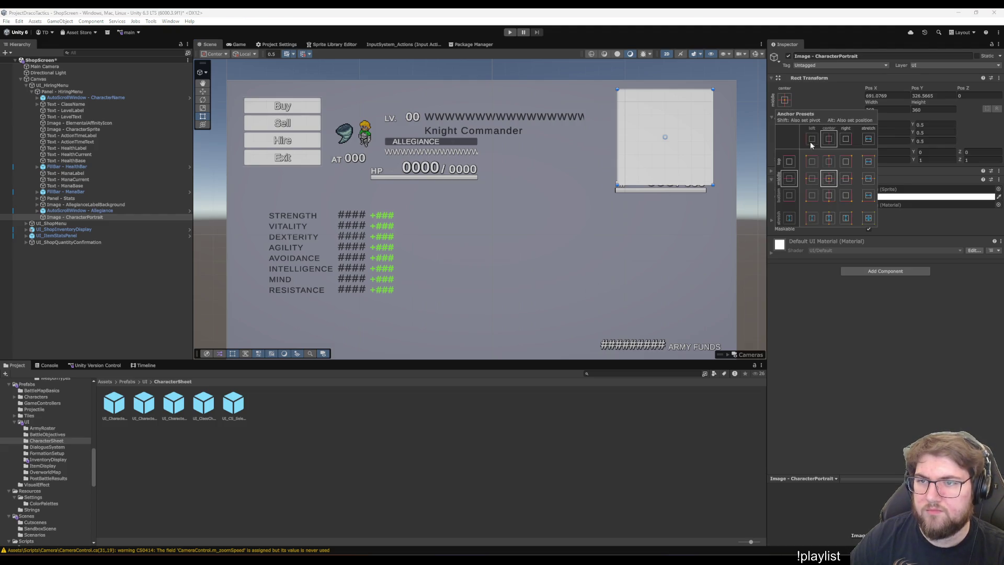
pyautogui.click(846, 162)
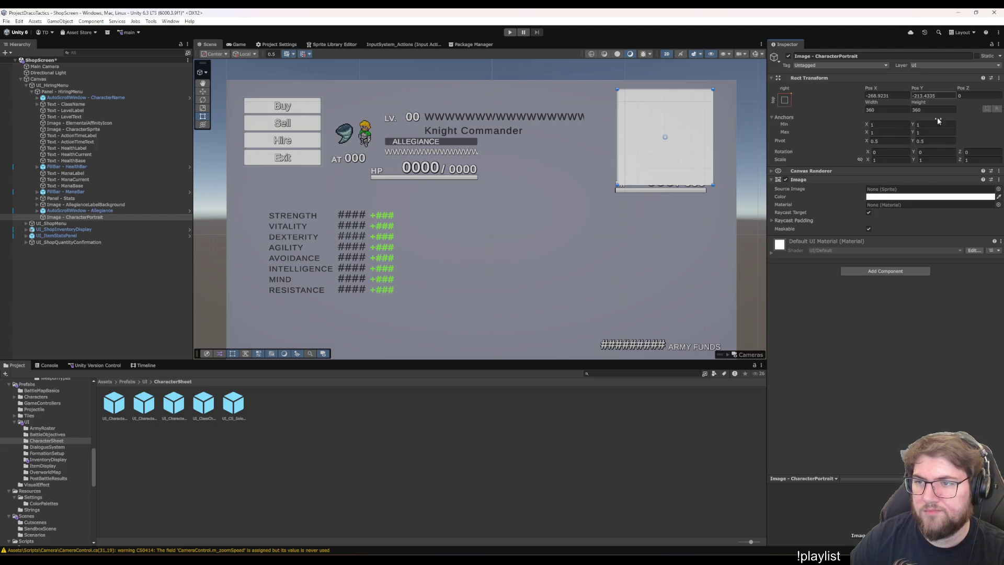
# Give the portrait a top-right pivot and offset it to Pos Y -40 and Pos X -60
pyautogui.click(920, 141)
pyautogui.write('1')
pyautogui.click(935, 95)
pyautogui.write('-')
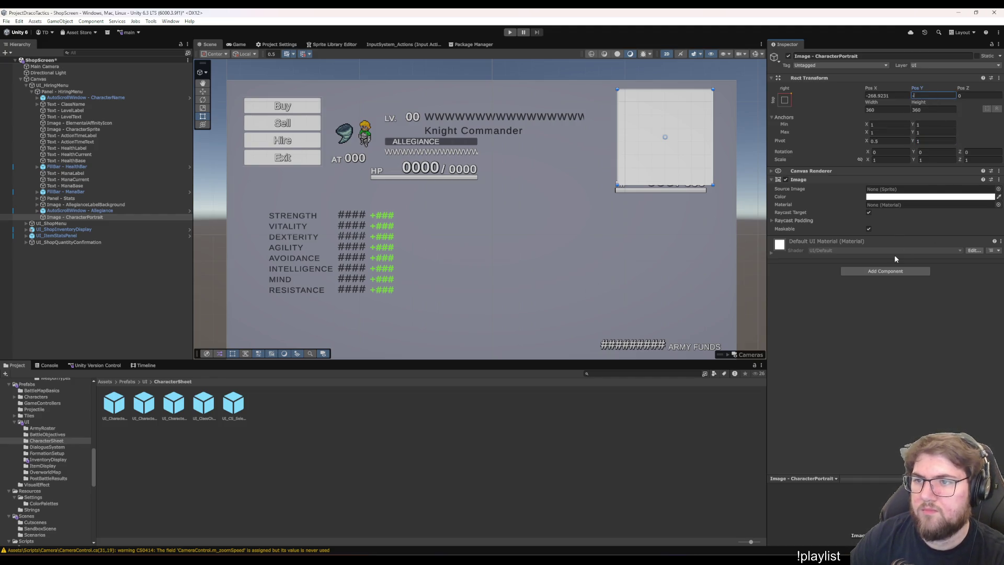
pyautogui.write('40')
pyautogui.hotkey('shift', 'Tab')
pyautogui.write('-')
pyautogui.click(889, 141)
pyautogui.write('01')
pyautogui.click(888, 95)
pyautogui.write('0-')
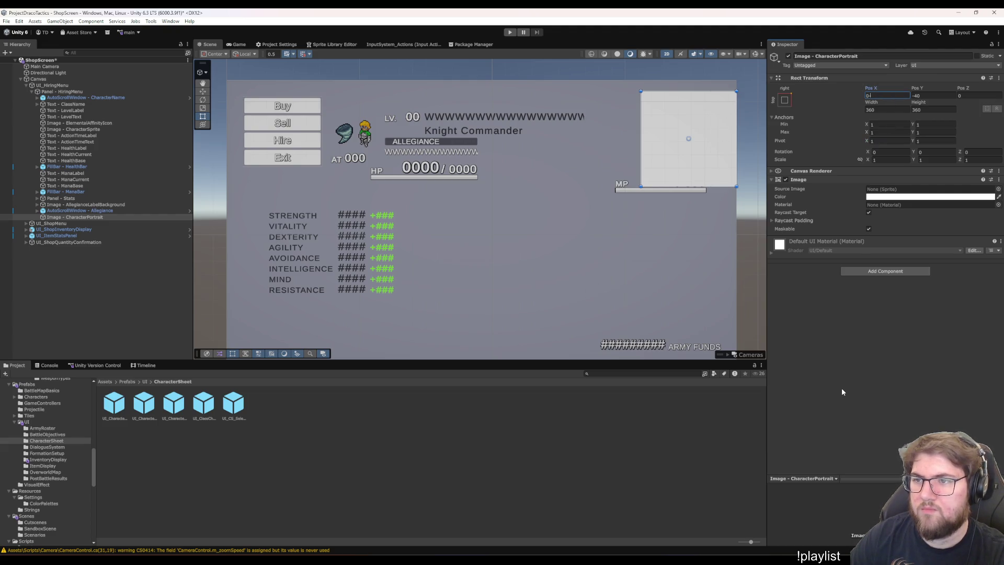
pyautogui.write('4')
pyautogui.press('BackSpace')
pyautogui.write('60')
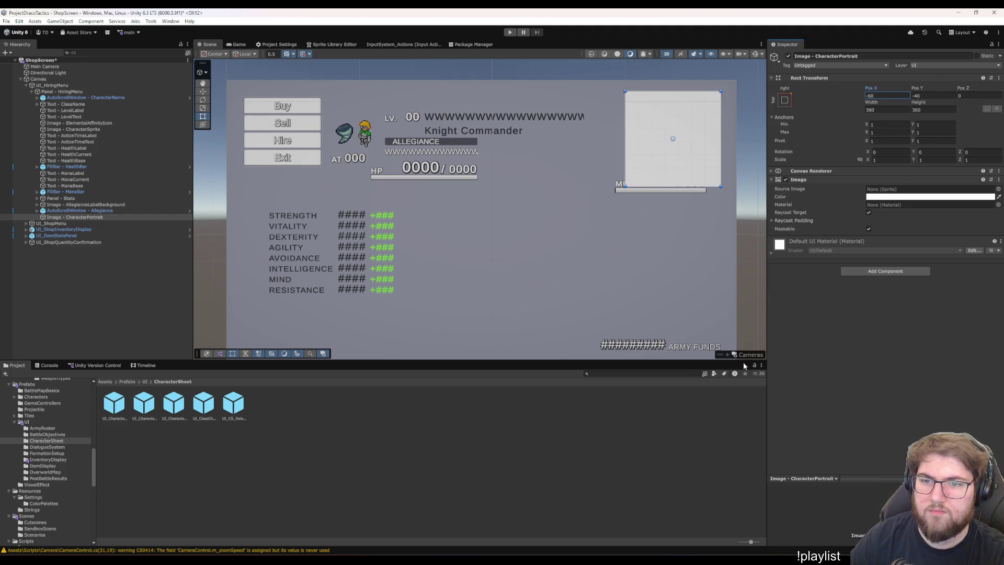
pyautogui.press('Return')
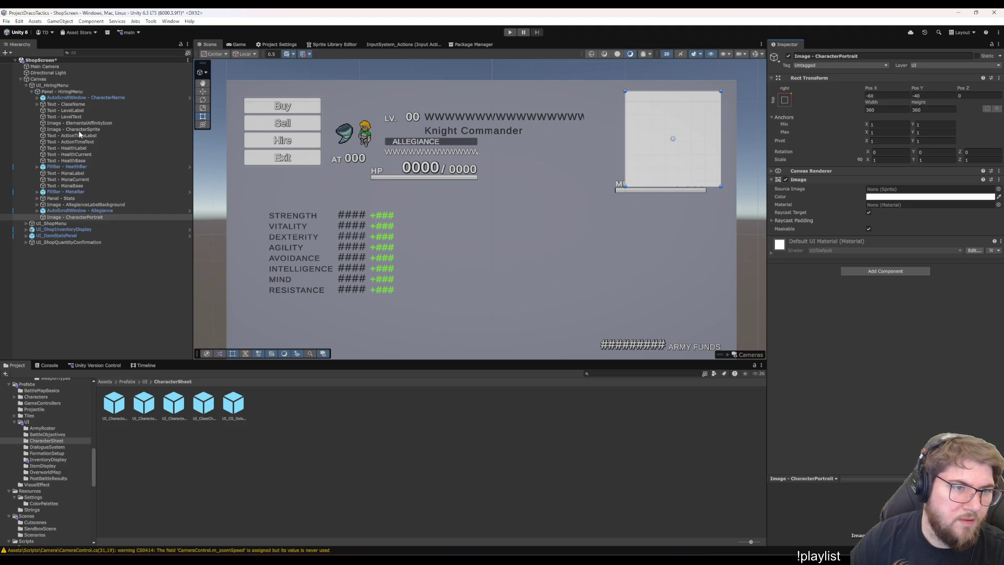
pyautogui.click(91, 161)
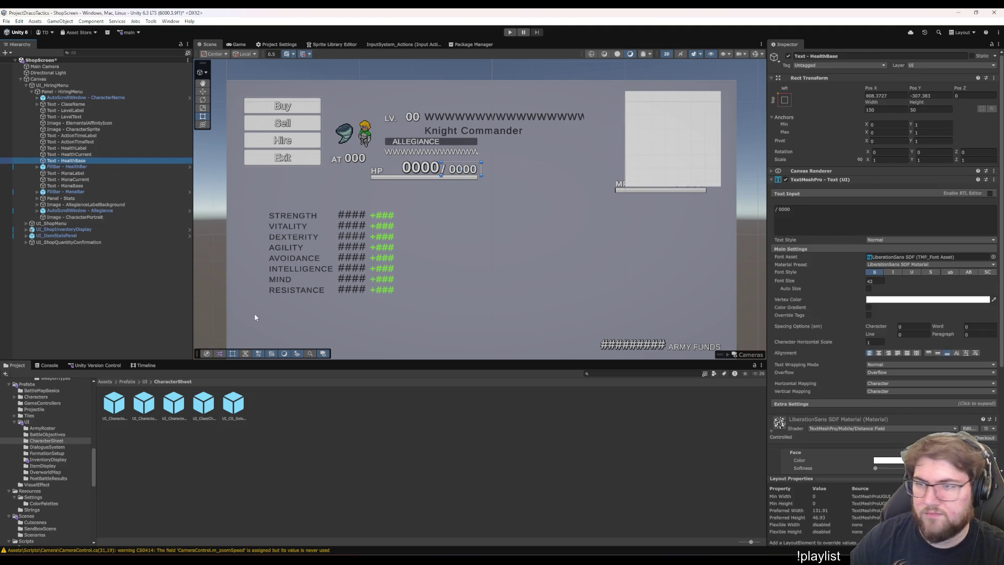
# Drag Panel - Stats (STRENGTH to RESISTANCE) up to the top right, just left of the portrait
pyautogui.press('Up')
pyautogui.press('Up')
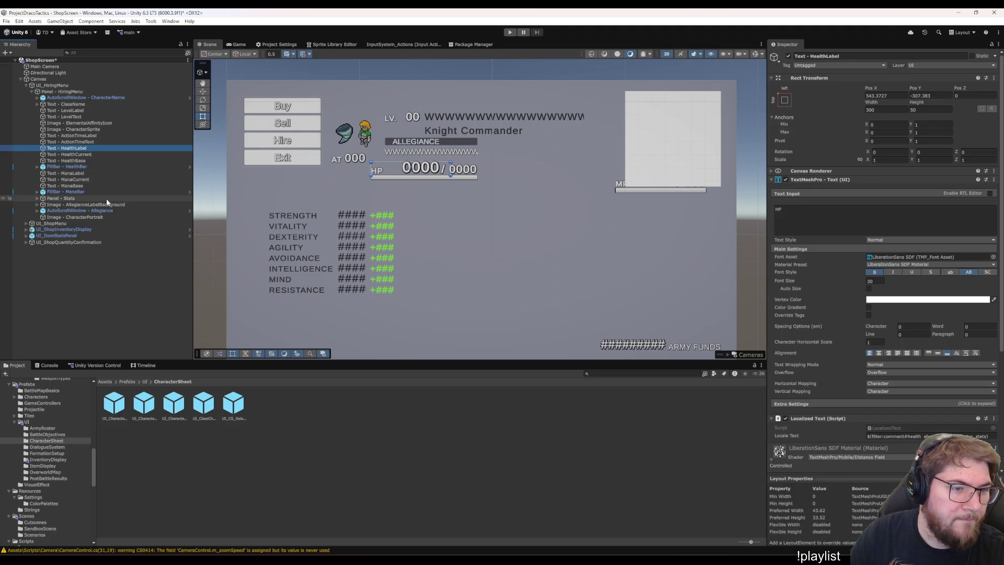
pyautogui.click(133, 198)
pyautogui.moveTo(290, 221)
pyautogui.mouseDown()
pyautogui.moveTo(559, 217)
pyautogui.moveTo(544, 90)
pyautogui.moveTo(525, 111)
pyautogui.moveTo(534, 106)
pyautogui.mouseUp()
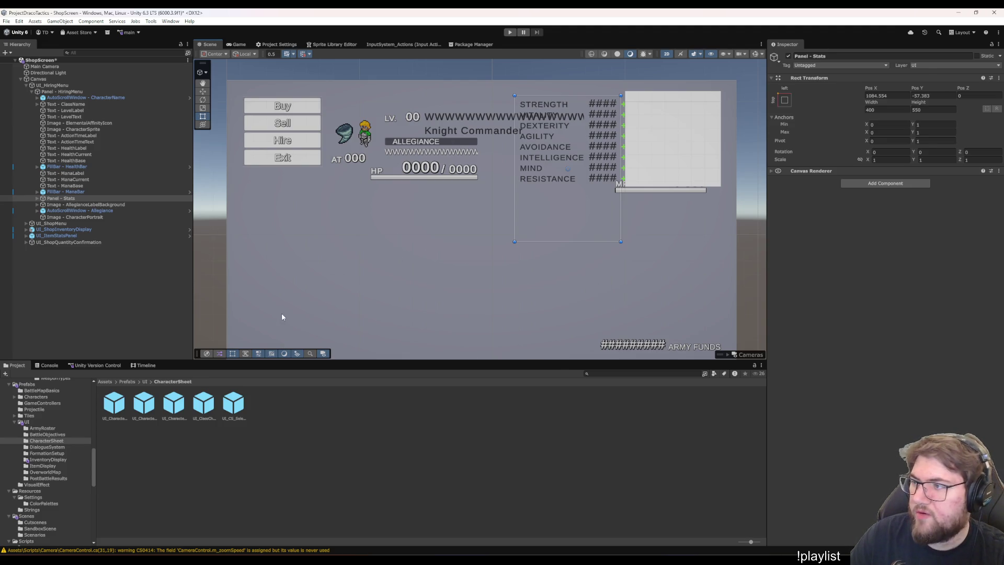
# Select CharacterName, LevelLabel and LevelText together and drag the row up and left
pyautogui.click(82, 98)
pyautogui.keyDown('ctrl'); pyautogui.click(85, 104); pyautogui.keyUp('ctrl')
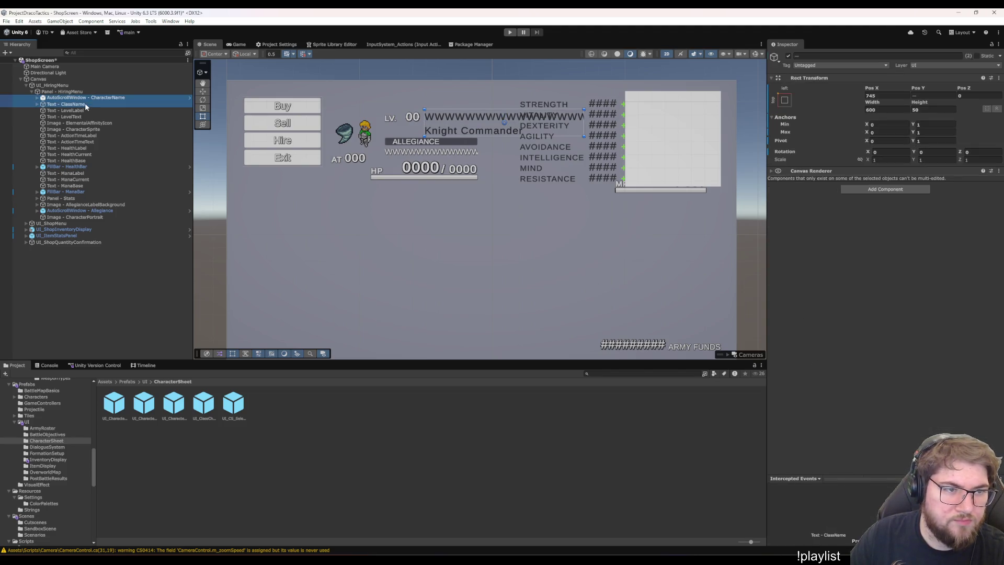
pyautogui.keyDown('ctrl'); pyautogui.click(85, 104); pyautogui.keyUp('ctrl')
pyautogui.keyDown('ctrl'); pyautogui.click(76, 110); pyautogui.keyUp('ctrl')
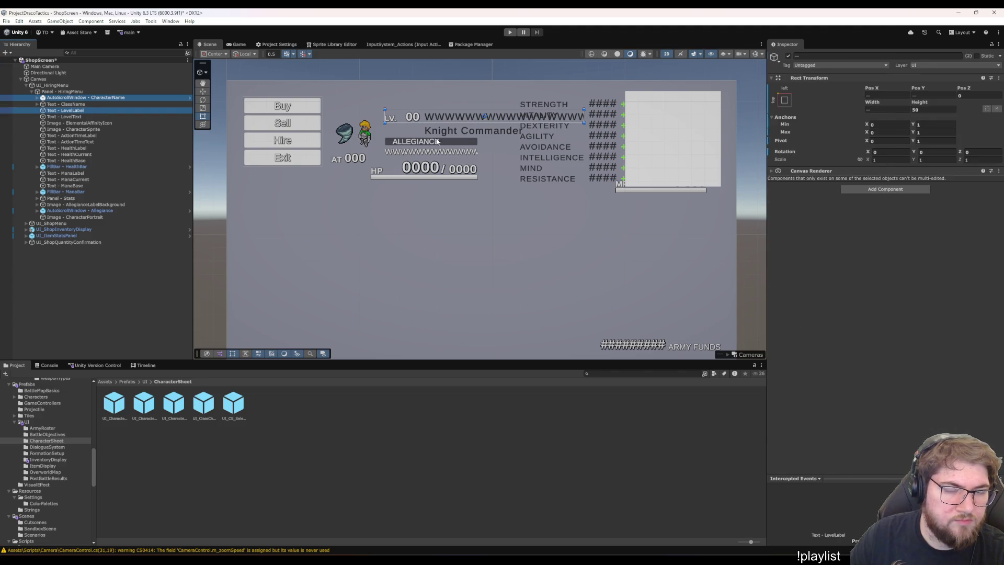
pyautogui.moveTo(452, 120); pyautogui.dragTo(445, 119)
pyautogui.hotkey('ctrl', 'z')
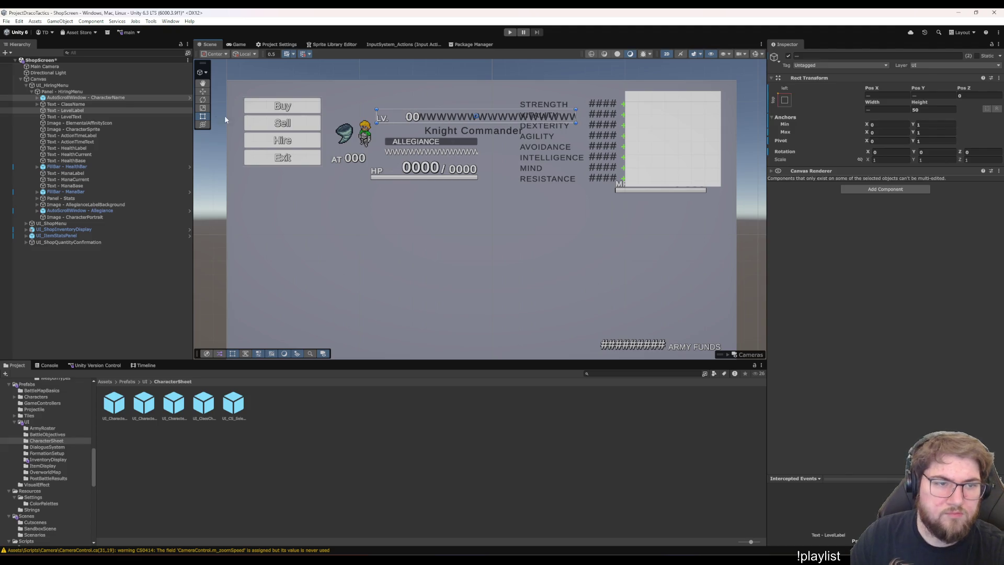
pyautogui.keyDown('ctrl'); pyautogui.click(82, 118); pyautogui.keyUp('ctrl')
pyautogui.moveTo(457, 119); pyautogui.dragTo(402, 108)
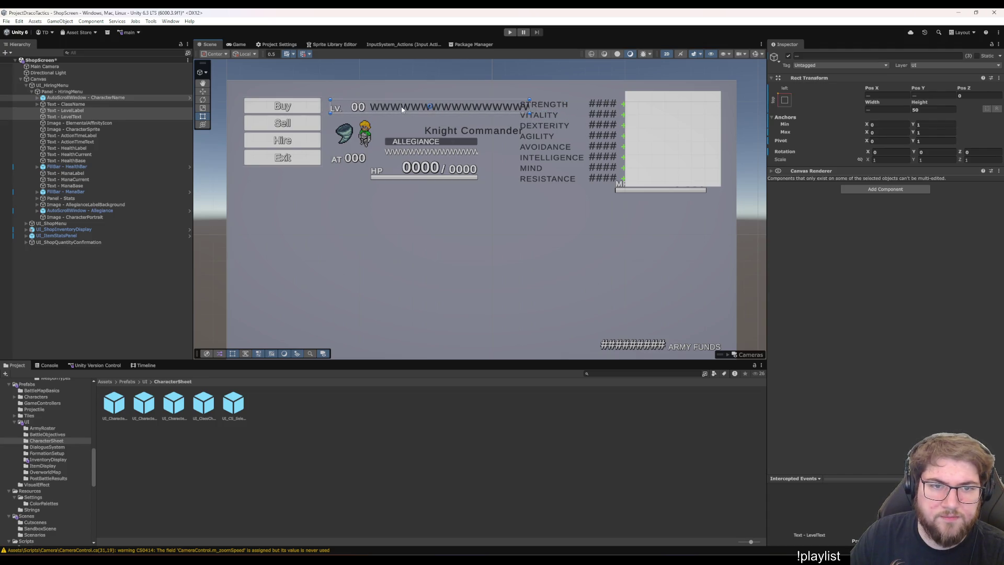
pyautogui.click(98, 97)
# Set CharacterName Pos X to 540 and LevelLabel Pos X to 380
pyautogui.click(939, 114)
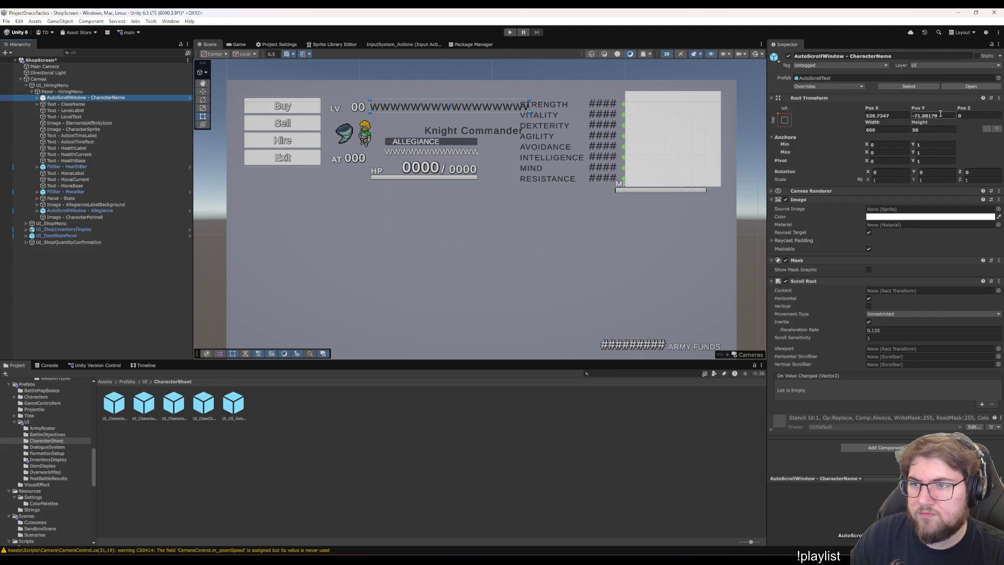
pyautogui.click(889, 116)
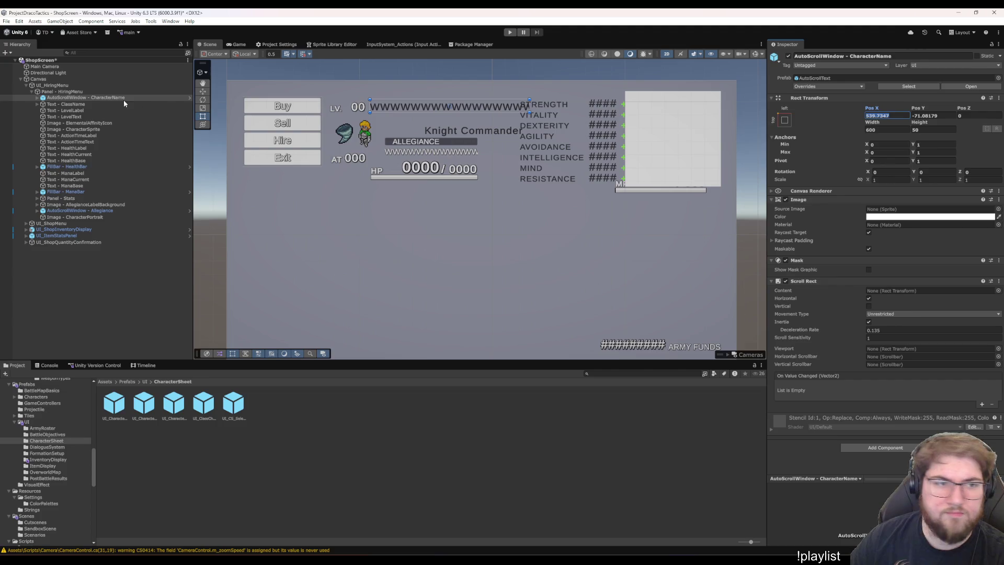
pyautogui.write('540')
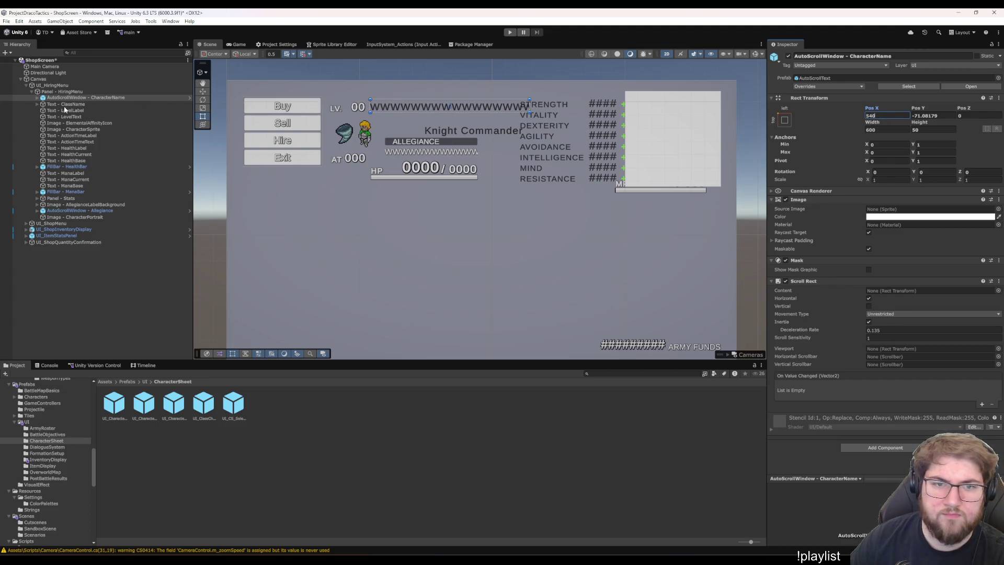
pyautogui.click(73, 111)
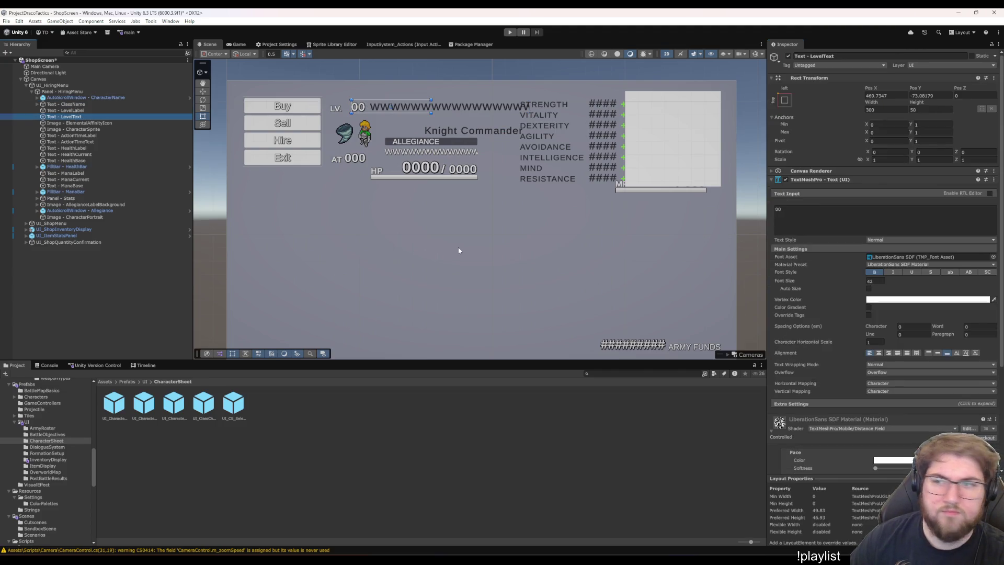
pyautogui.click(893, 95)
pyautogui.write('3')
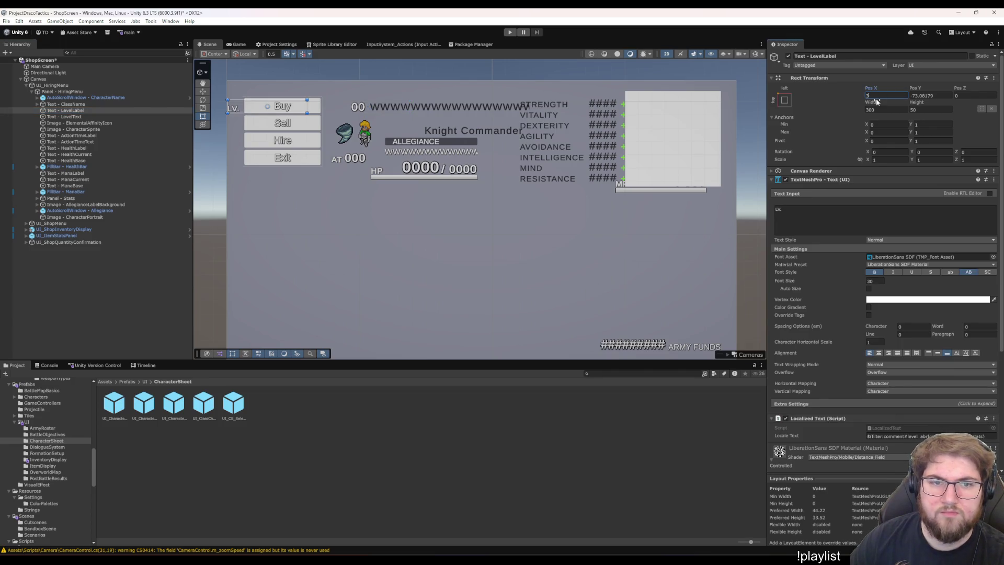
pyautogui.write('80')
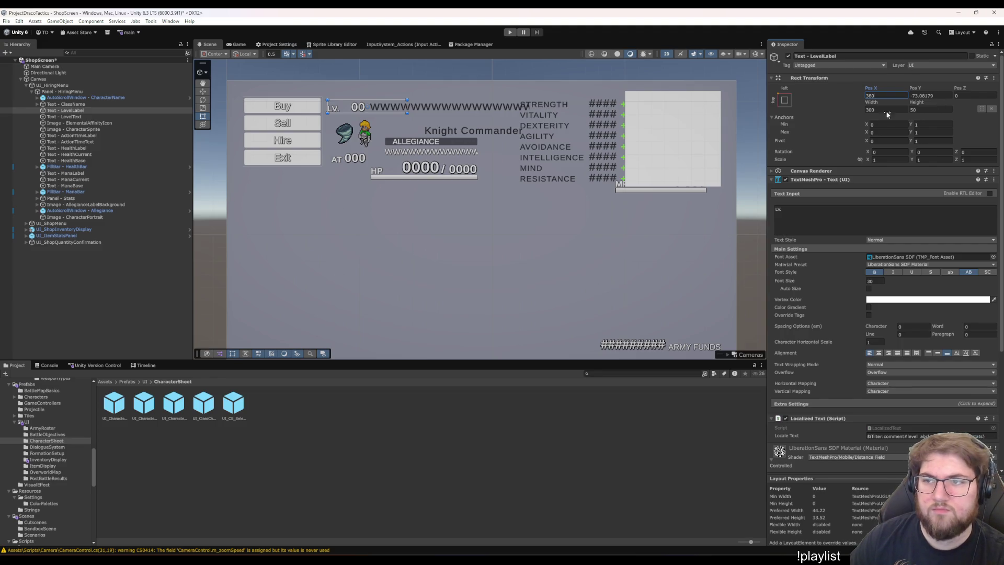
# Set LevelText Pos X to 460 and give LevelLabel and LevelText Pos Y -75
pyautogui.click(74, 104)
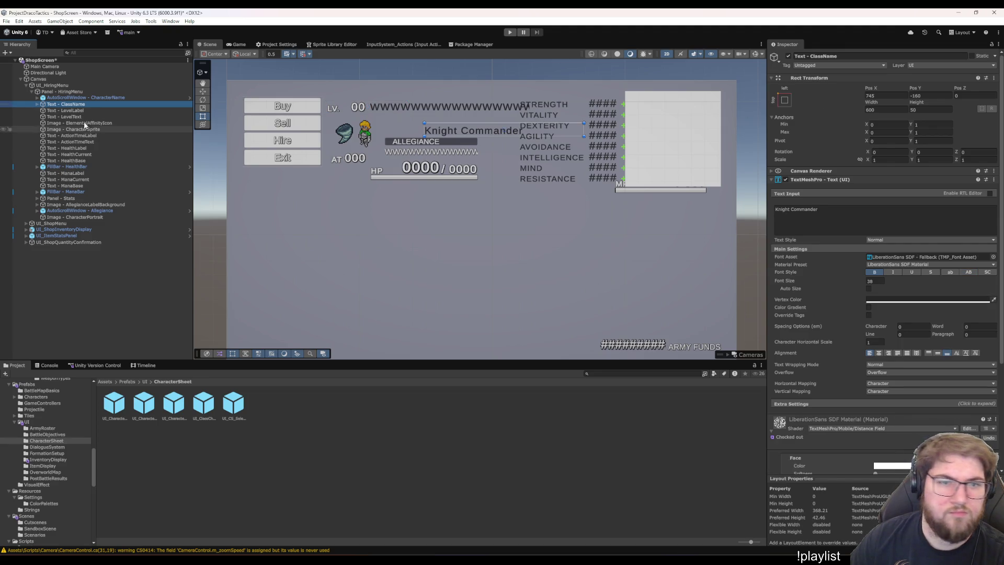
pyautogui.click(78, 116)
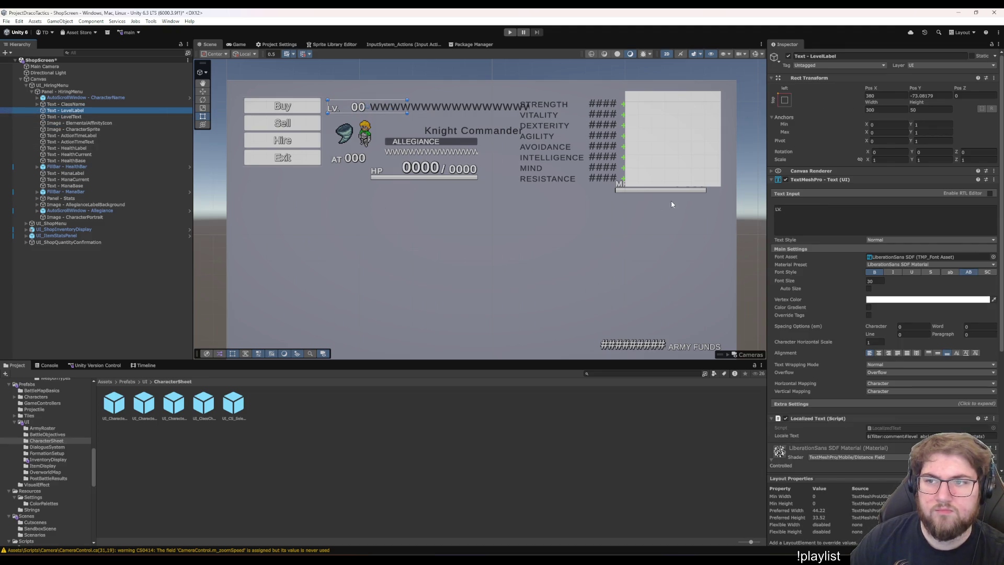
pyautogui.click(878, 96)
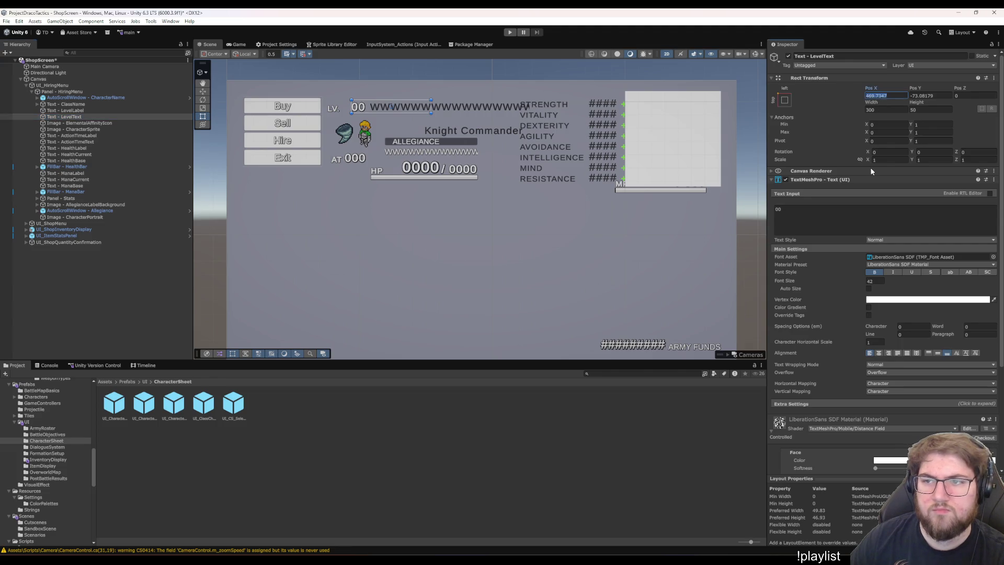
pyautogui.write('460')
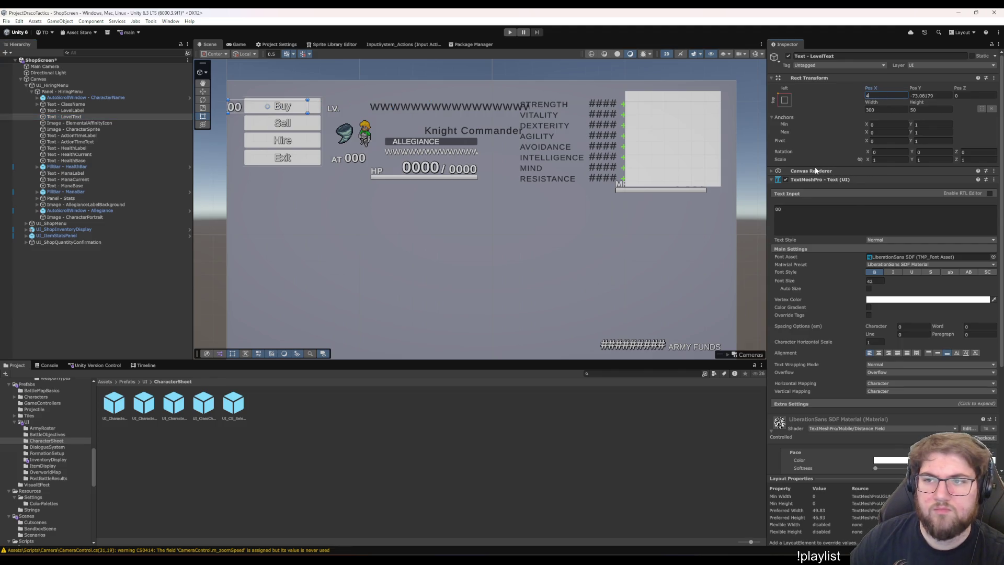
pyautogui.click(65, 110)
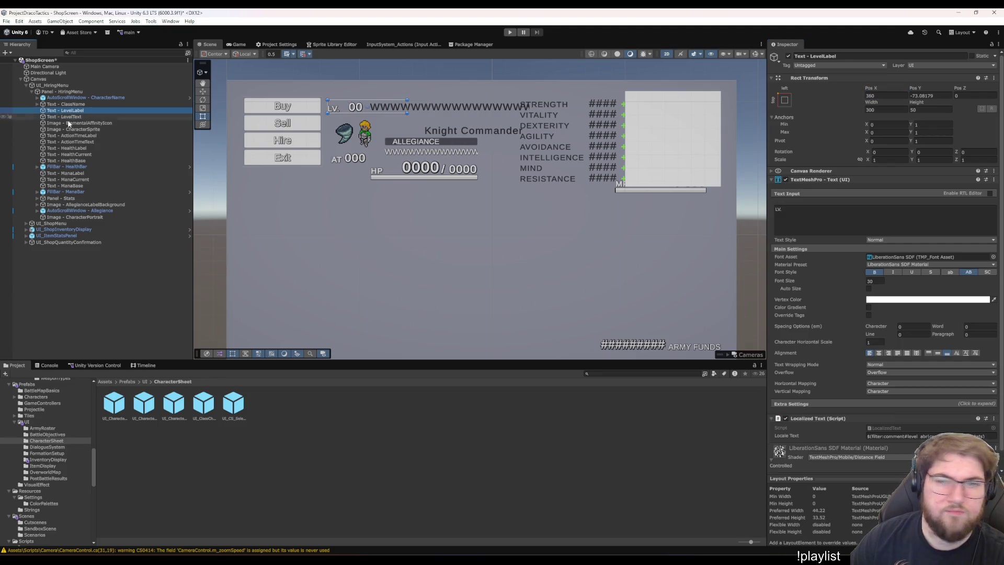
pyautogui.hotkey('shift', 'Down')
pyautogui.click(926, 95)
pyautogui.write('-')
pyautogui.write('75')
# Set the CharacterName window to Pos Y -70 and width 500
pyautogui.click(96, 98)
pyautogui.click(931, 116)
pyautogui.write('-70')
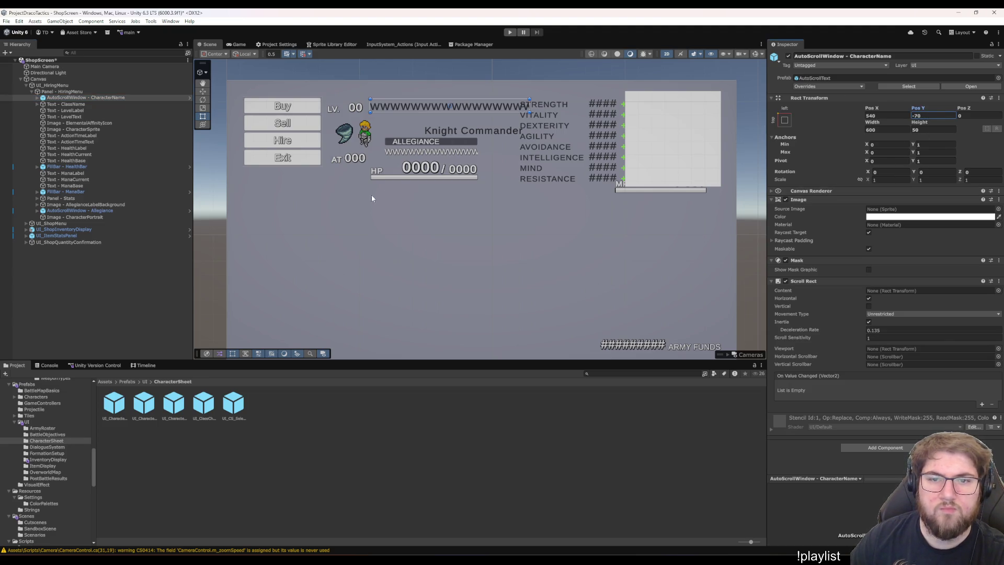
pyautogui.click(886, 129)
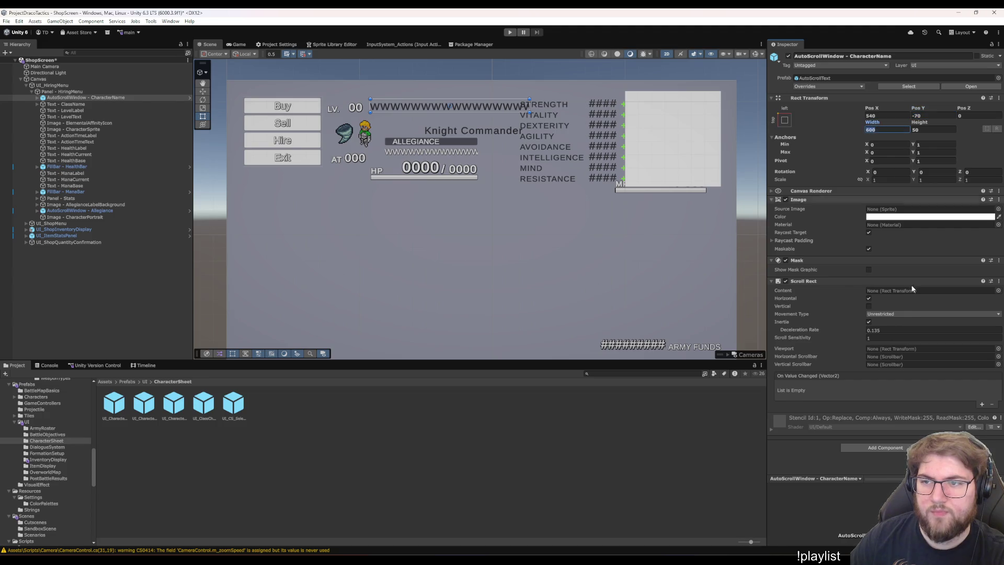
pyautogui.write('4')
pyautogui.press('BackSpace')
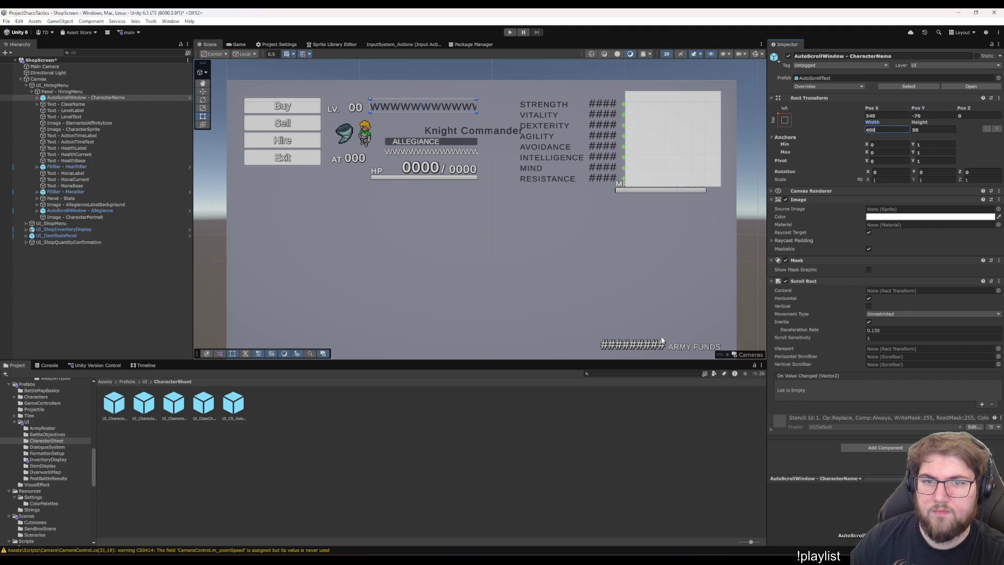
pyautogui.write('500')
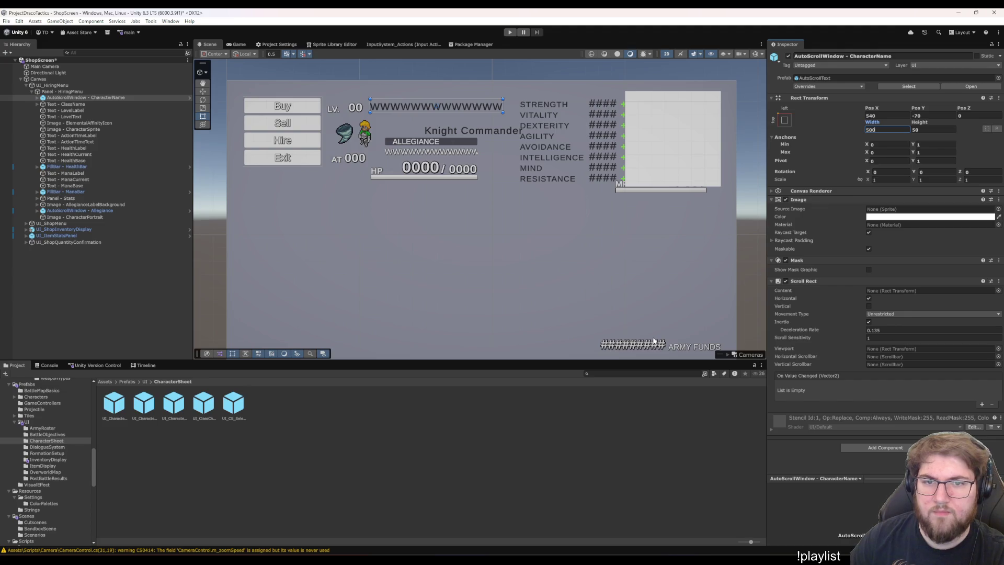
# Select the Knight Commander class text and drag it up and left beneath the name row
pyautogui.click(100, 97)
pyautogui.press('Right')
pyautogui.press('Down')
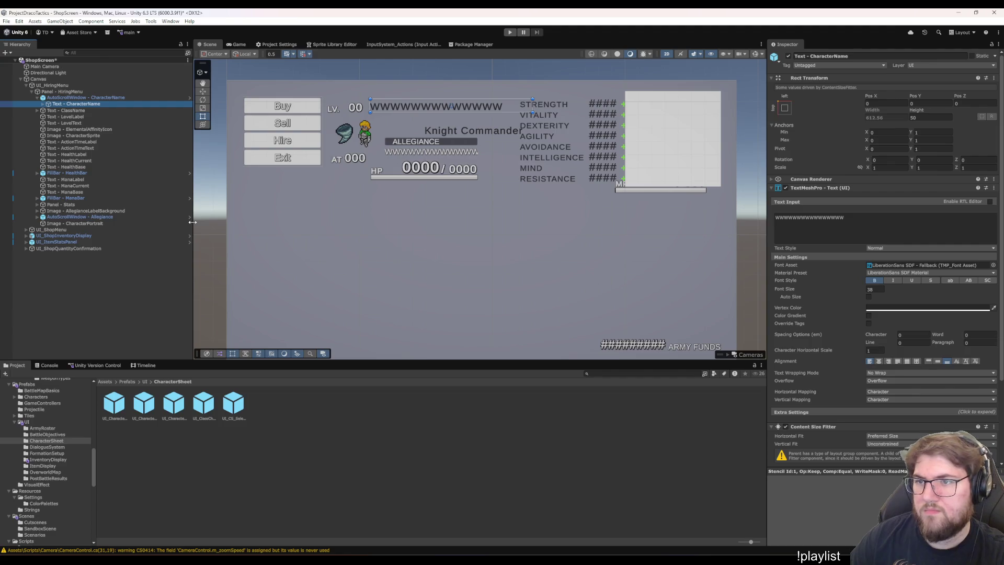
pyautogui.press('Up')
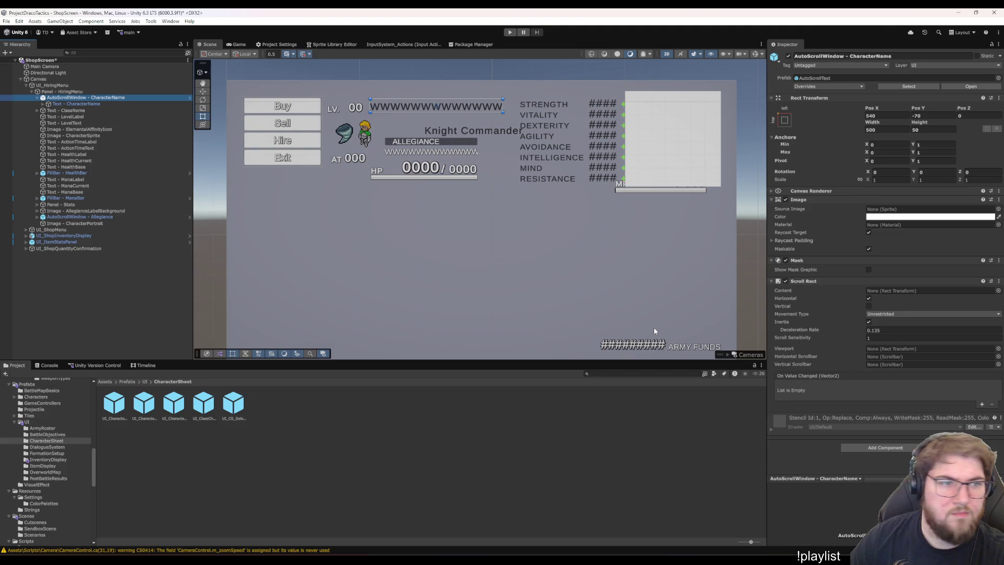
pyautogui.press('Down')
pyautogui.press('Right')
pyautogui.press('Down')
pyautogui.press('Left')
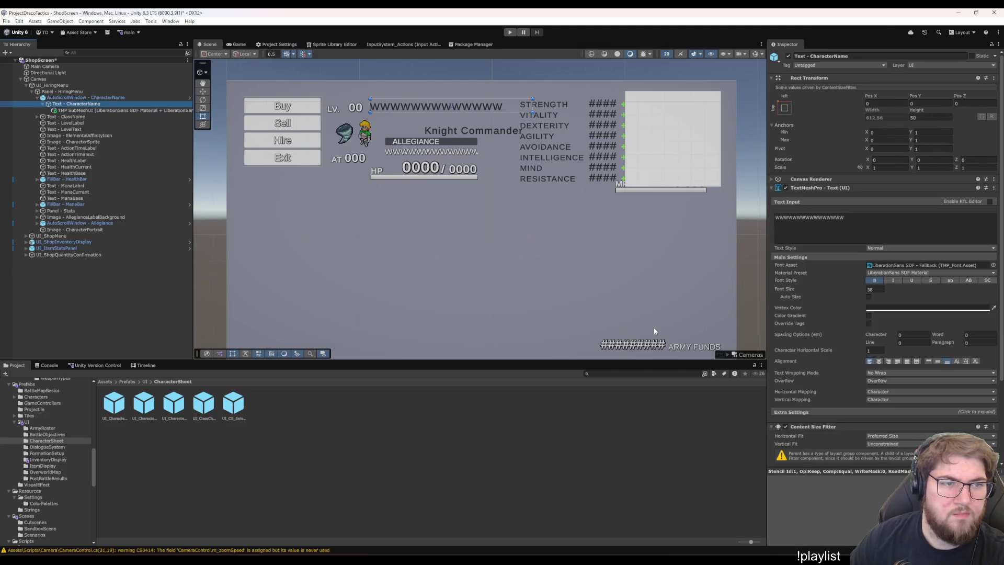
pyautogui.press('Left')
pyautogui.press('Left')
pyautogui.press('Down')
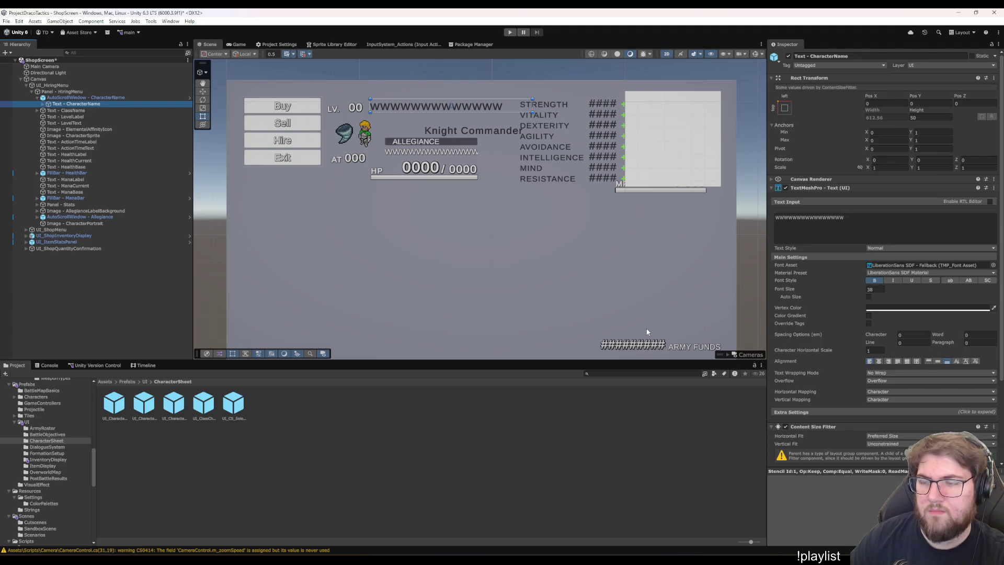
pyautogui.scroll(-5, 837, 372)
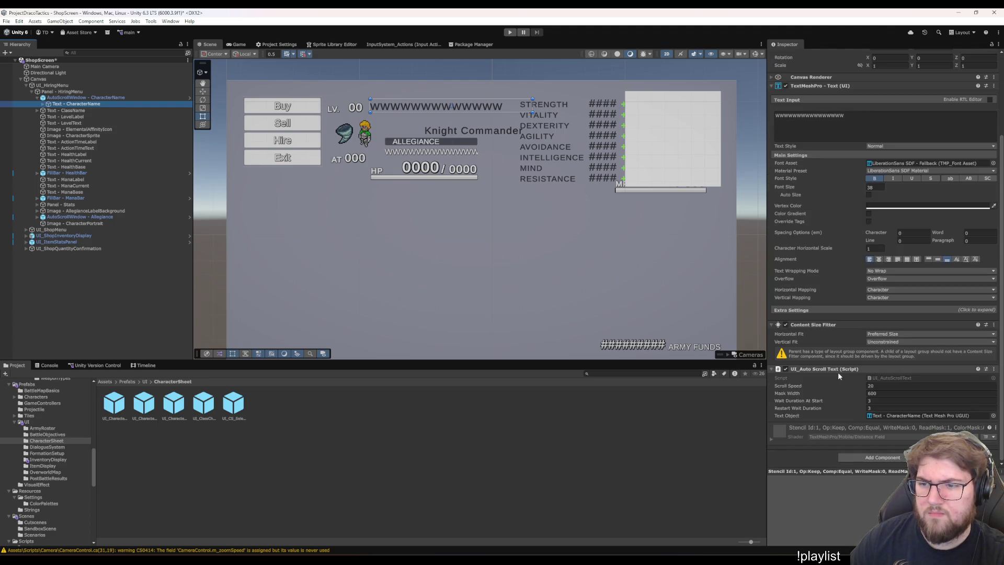
pyautogui.scroll(4, 838, 372)
pyautogui.press('Up')
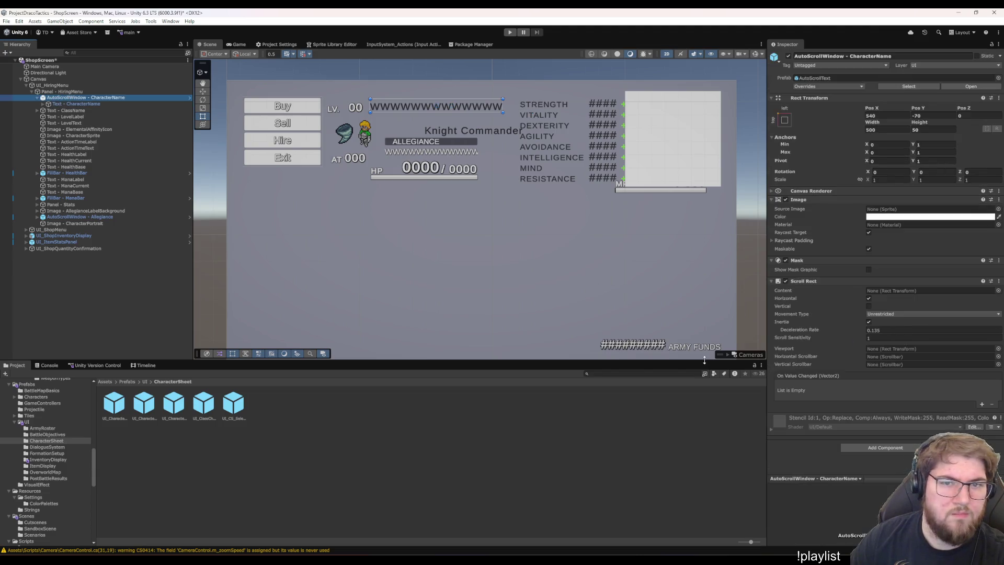
pyautogui.press('Down')
pyautogui.press('Right')
pyautogui.press('Left')
pyautogui.press('Up')
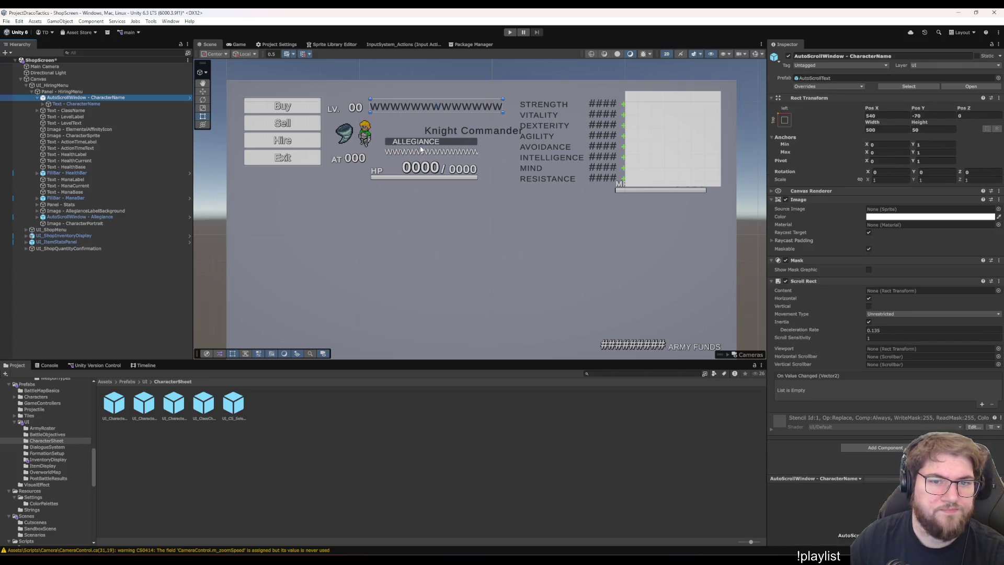
pyautogui.press('Down')
pyautogui.press('Up')
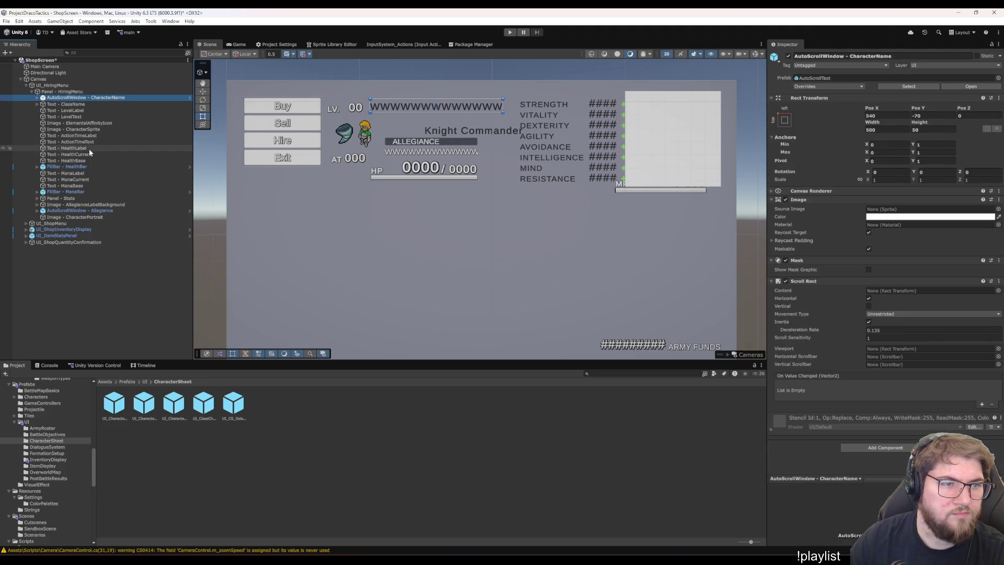
pyautogui.press('Down')
pyautogui.press('Up')
pyautogui.press('Left')
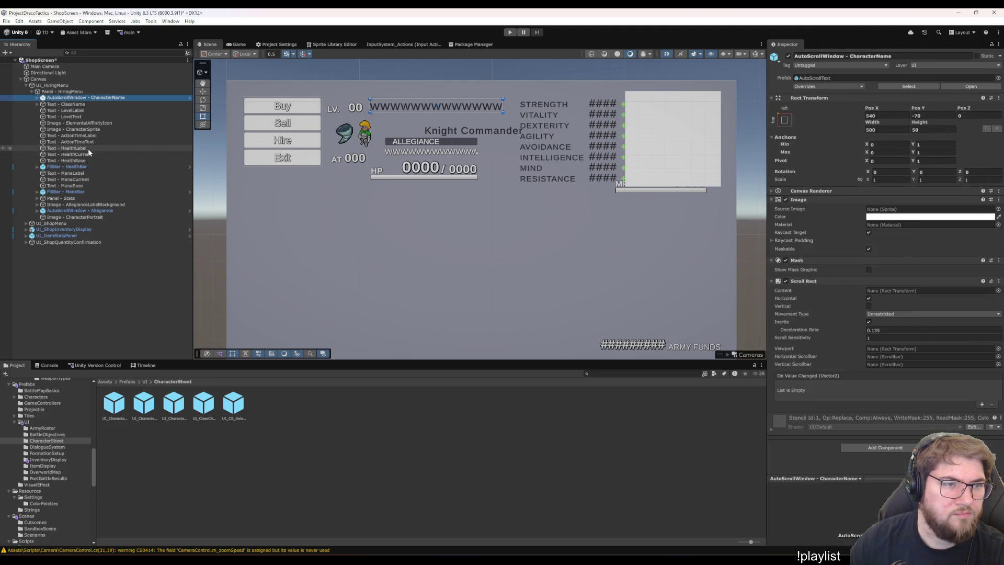
pyautogui.press('Down')
pyautogui.moveTo(453, 135); pyautogui.dragTo(418, 127)
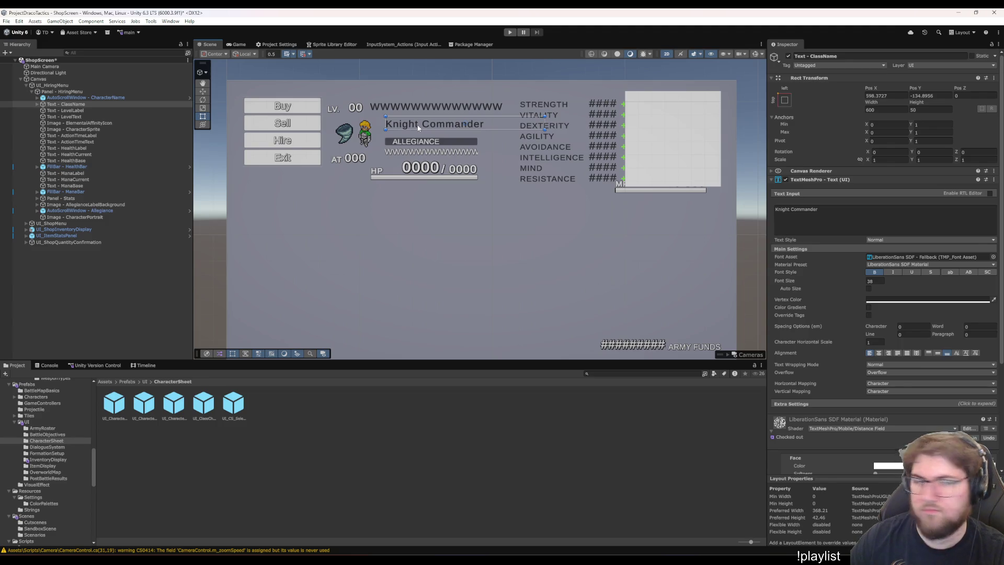
# Position Image - CharacterSprite at Pos X 530, Pos Y -200
pyautogui.click(92, 130)
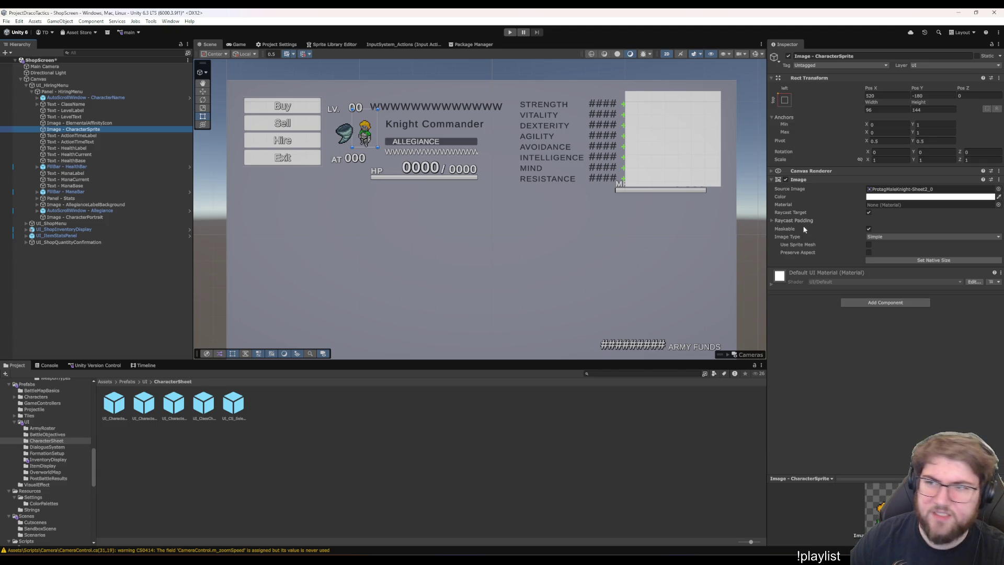
pyautogui.click(881, 94)
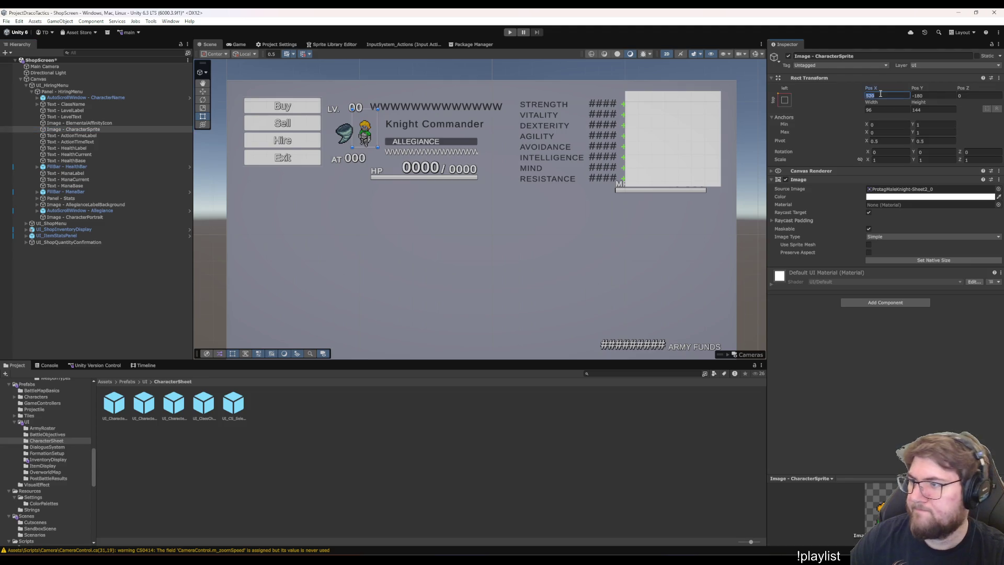
pyautogui.click(881, 95)
pyautogui.write('20+')
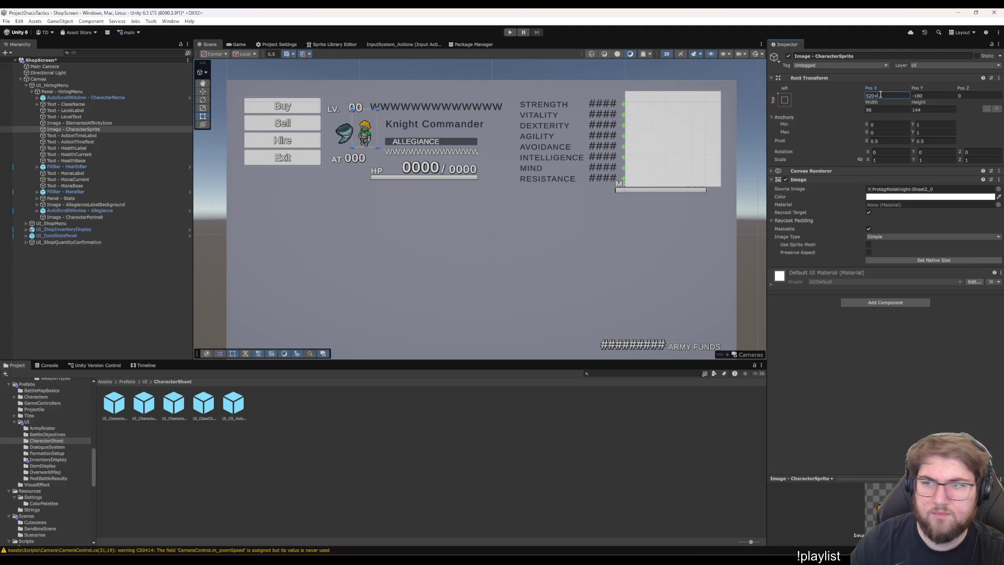
pyautogui.write('10')
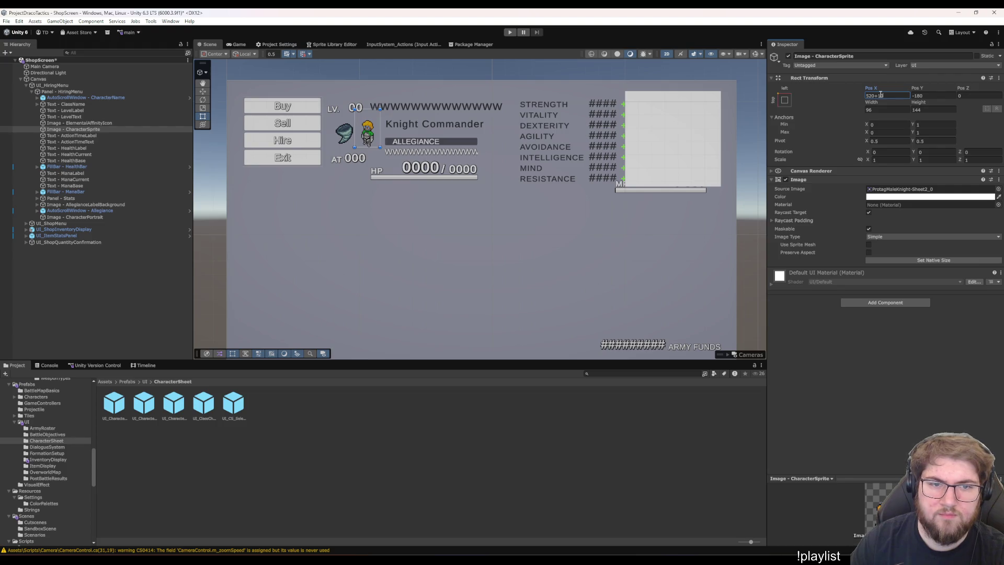
pyautogui.click(937, 96)
pyautogui.click(938, 98)
pyautogui.write('-20')
pyautogui.press('Return')
pyautogui.click(105, 128)
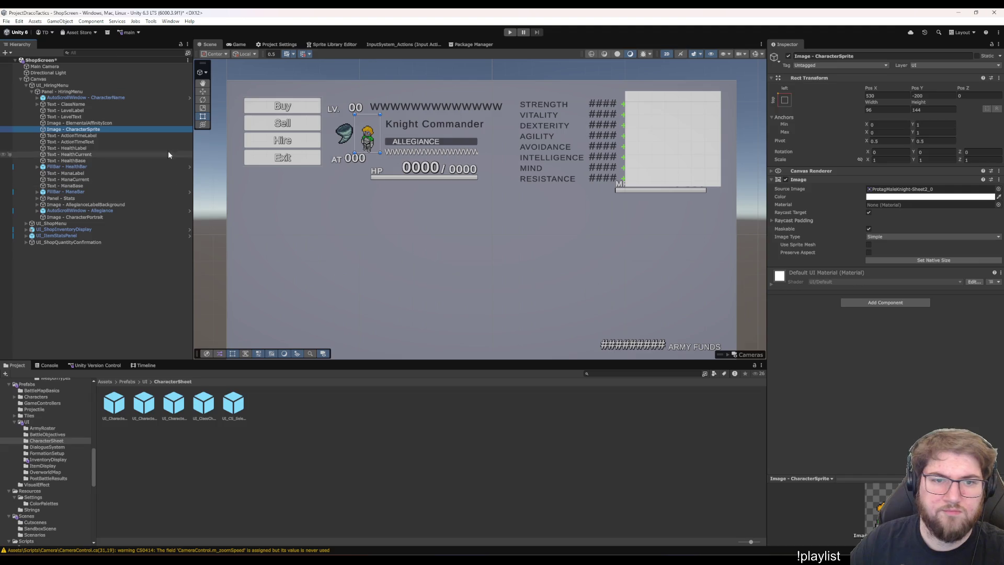
# Position the ElementalAffinityIcon at Pos X 425, Pos Y -210
pyautogui.click(109, 124)
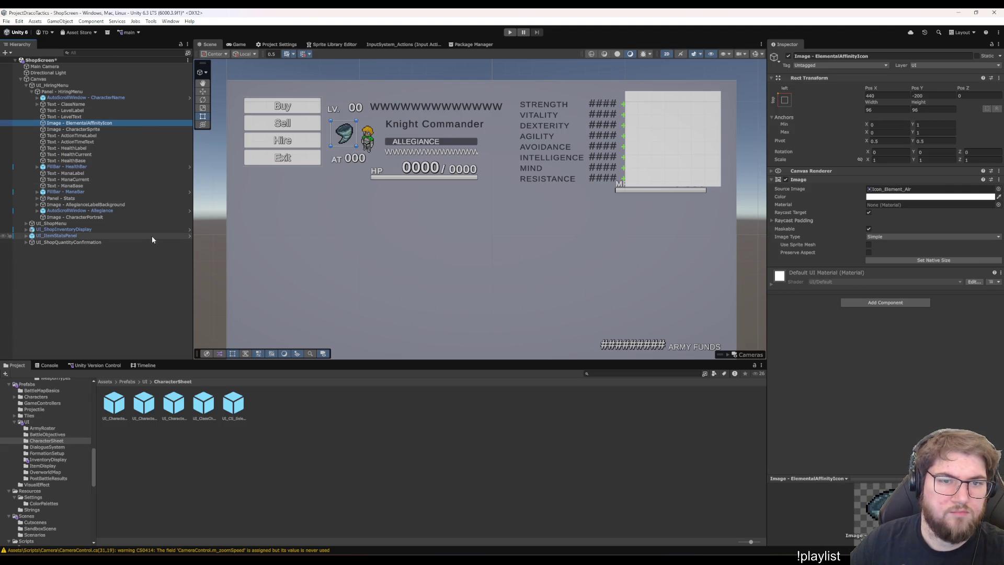
pyautogui.moveTo(341, 136); pyautogui.dragTo(338, 138)
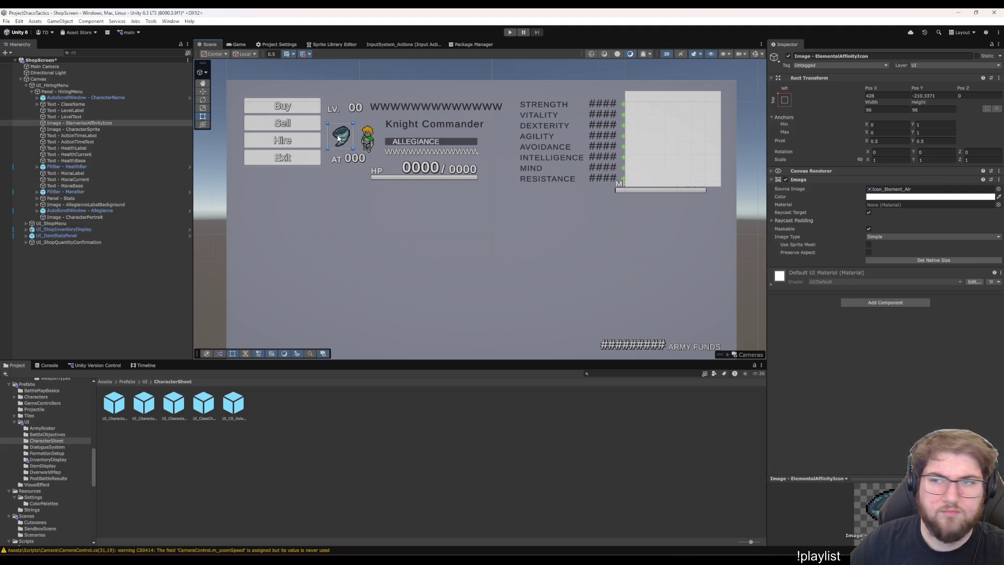
pyautogui.click(881, 95)
pyautogui.write('425')
pyautogui.click(939, 97)
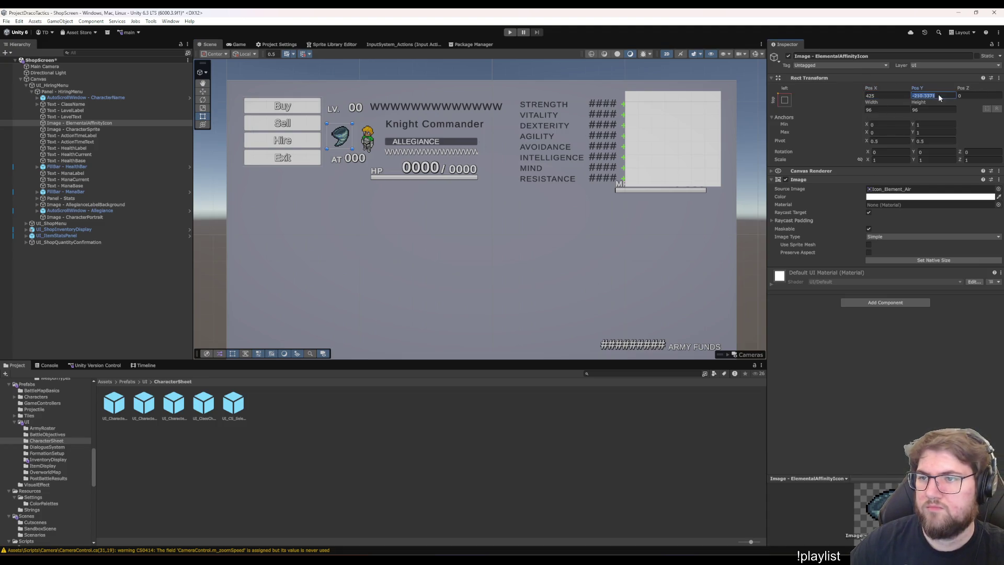
pyautogui.write('-210')
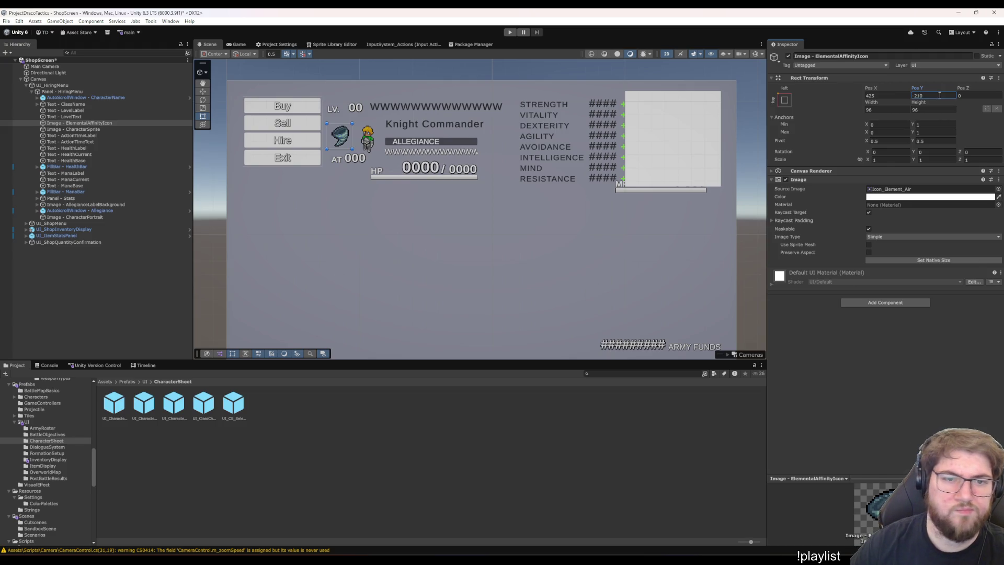
pyautogui.click(104, 129)
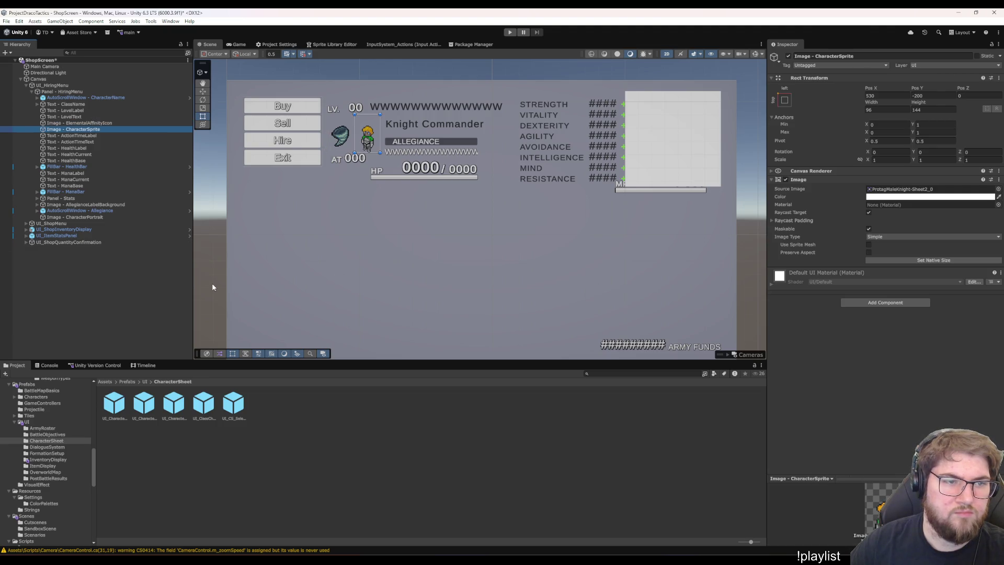
pyautogui.hotkey('shift', 'Up')
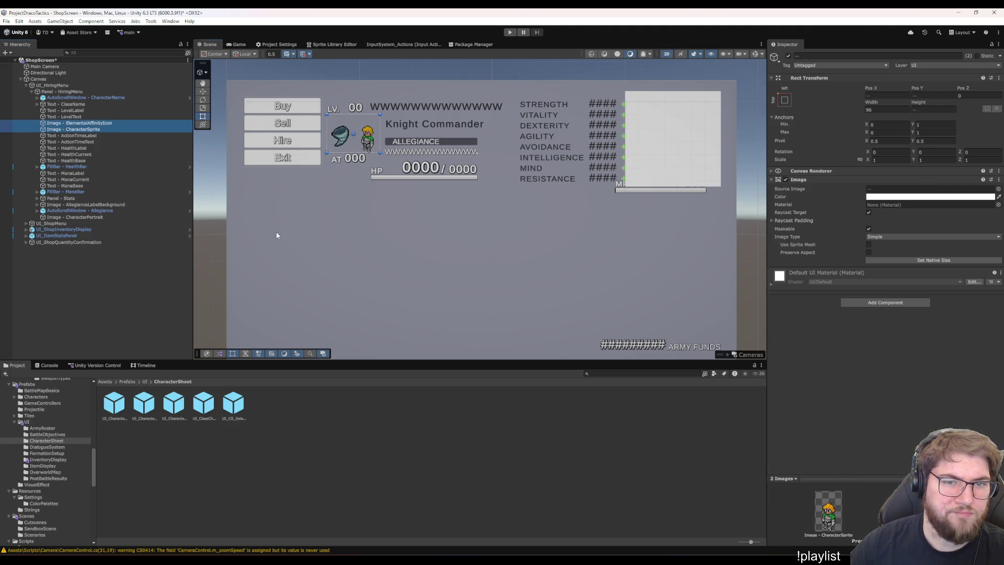
# Drag ActionTimeLabel and ActionTimeText down beside the affinity icon
pyautogui.click(278, 235)
pyautogui.click(73, 135)
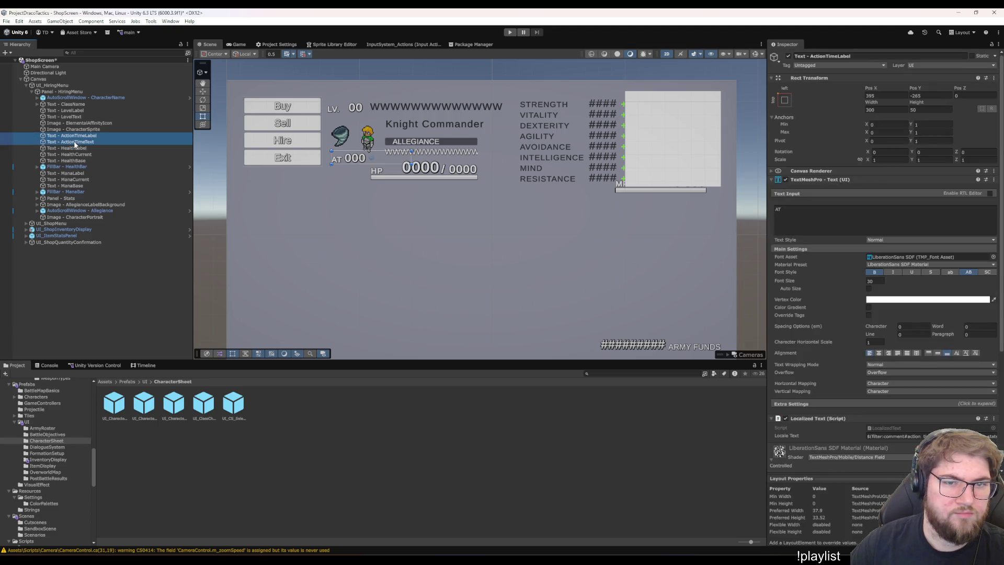
pyautogui.keyDown('shift'); pyautogui.click(75, 142); pyautogui.keyUp('shift')
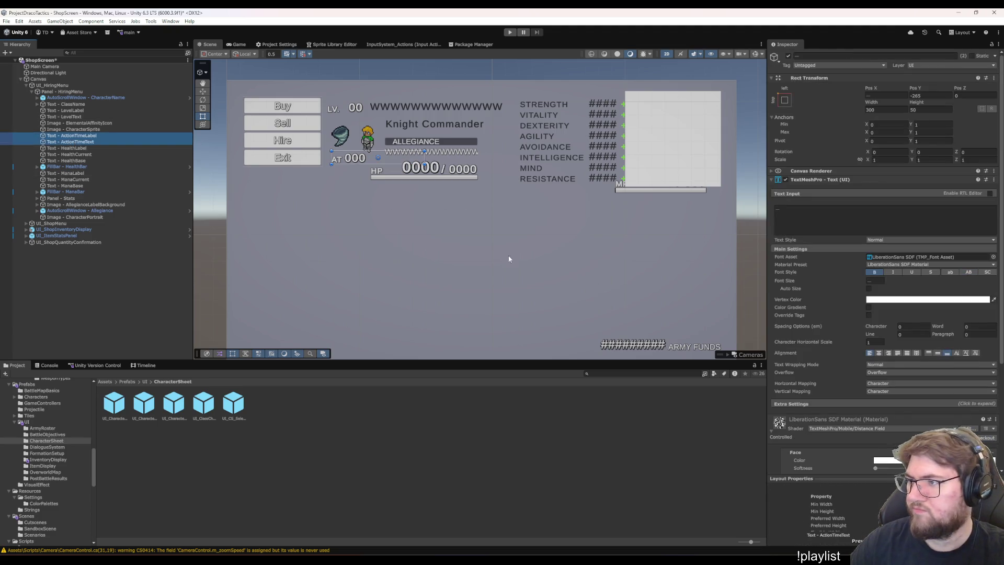
pyautogui.moveTo(335, 151)
pyautogui.mouseDown()
pyautogui.moveTo(291, 180)
pyautogui.moveTo(342, 187)
pyautogui.moveTo(359, 166)
pyautogui.mouseUp()
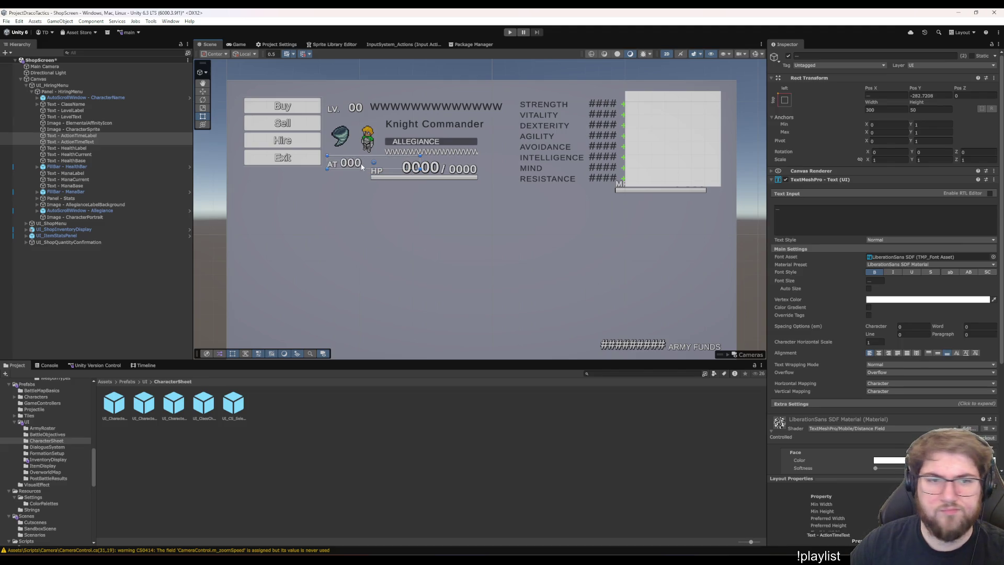
# Set the AT label's Pos X to 380 and the AT value's Pos X to 430
pyautogui.click(99, 136)
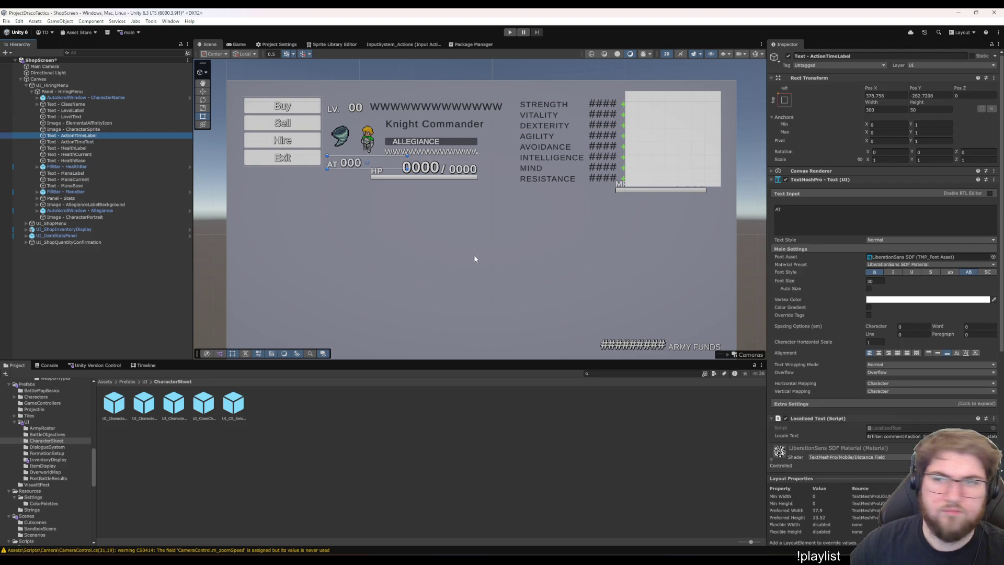
pyautogui.click(76, 112)
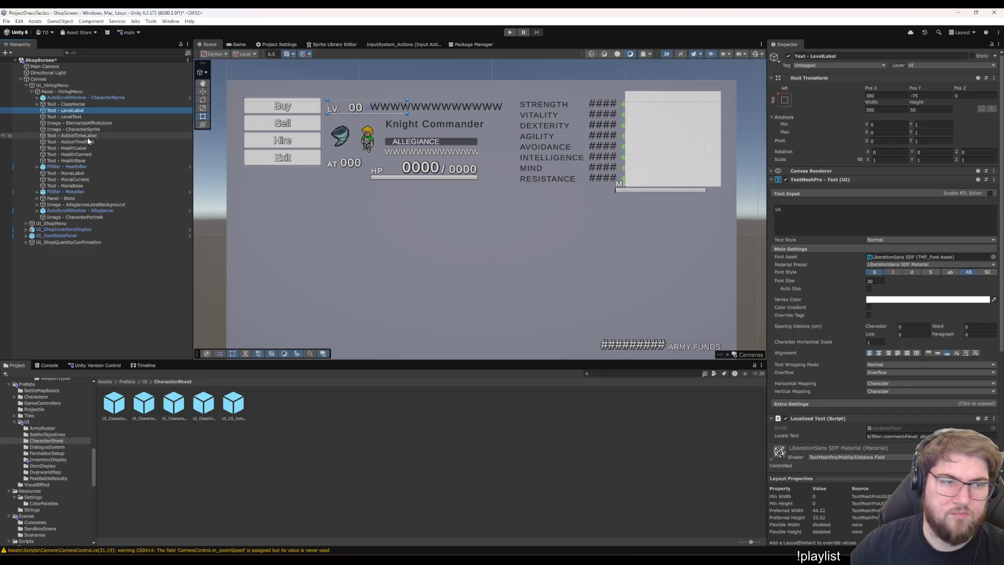
pyautogui.click(89, 138)
pyautogui.click(89, 141)
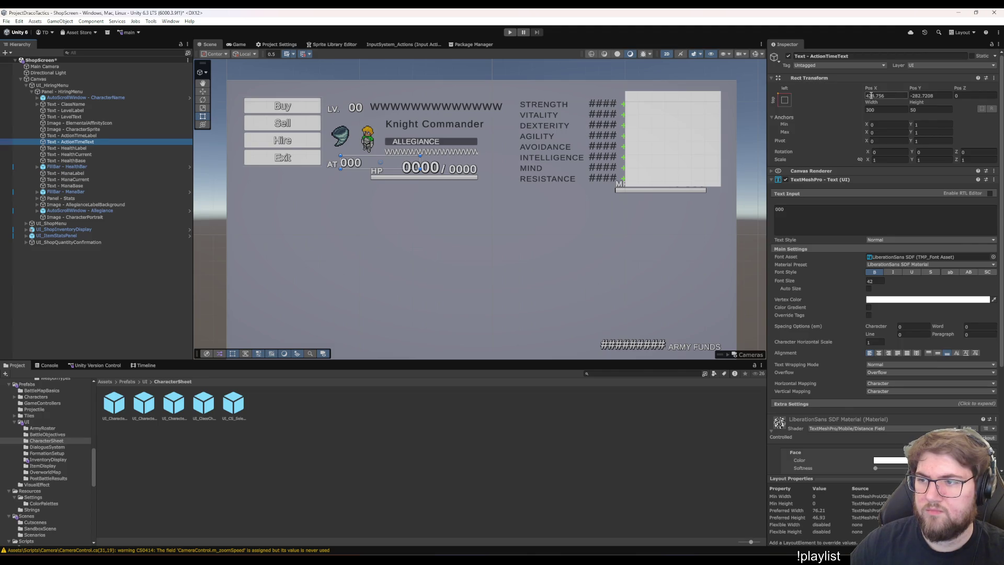
pyautogui.press('Up')
pyautogui.click(871, 96)
pyautogui.write('380')
pyautogui.press('Return')
pyautogui.click(98, 142)
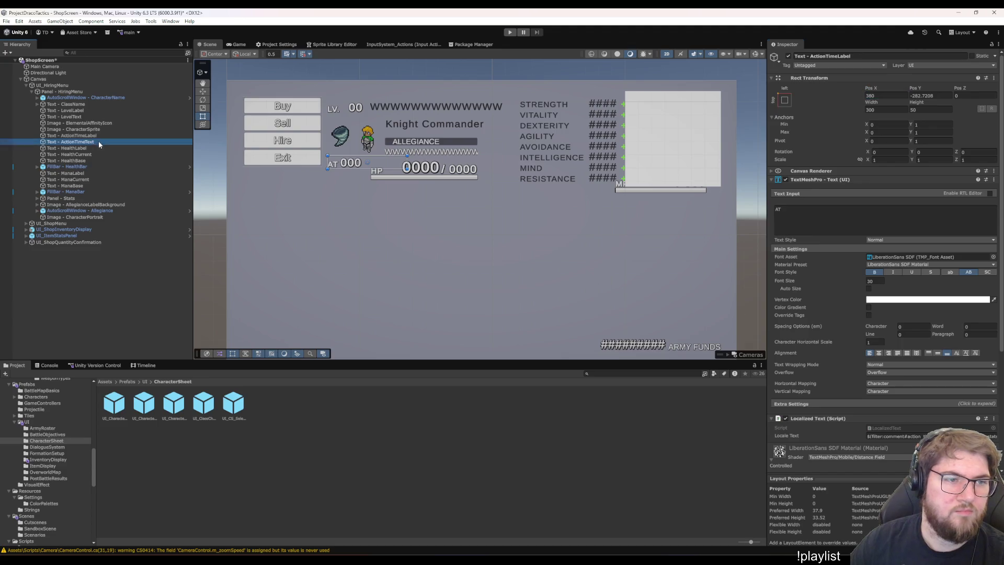
pyautogui.click(886, 96)
pyautogui.write('430')
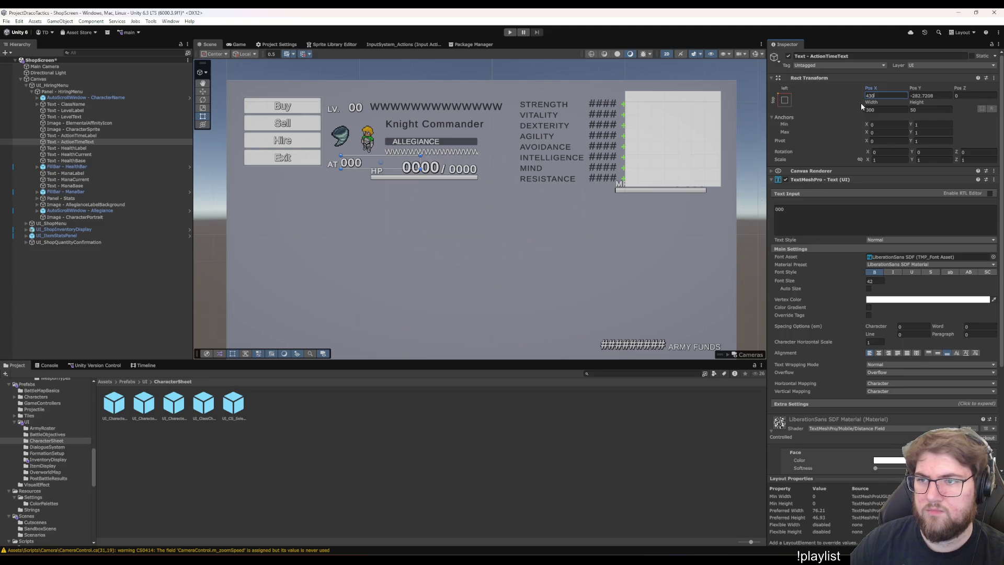
# Give both the AT label and value Pos Y -280
pyautogui.click(85, 136)
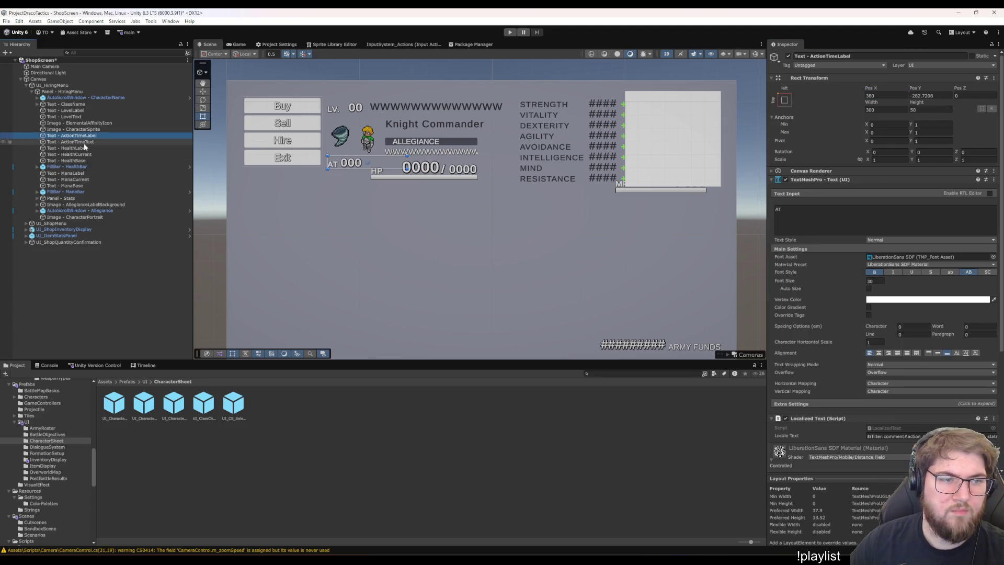
pyautogui.keyDown('ctrl'); pyautogui.click(84, 141); pyautogui.keyUp('ctrl')
pyautogui.click(934, 97)
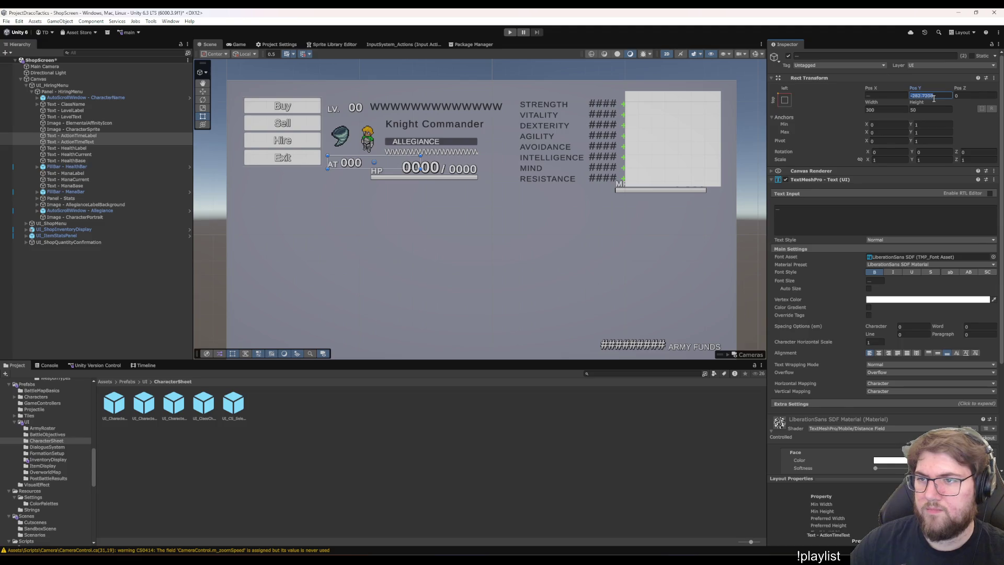
pyautogui.write('-280')
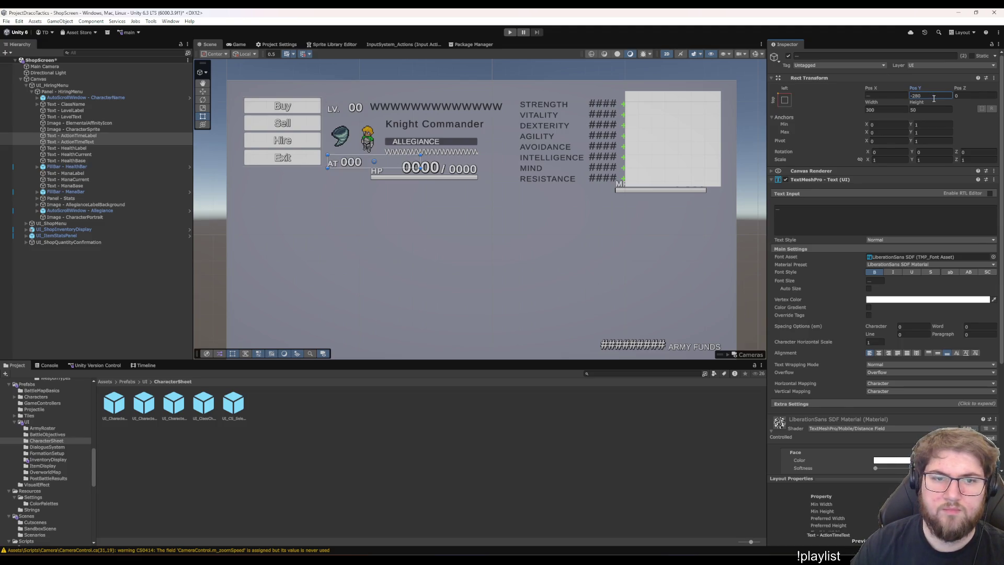
pyautogui.click(114, 130)
pyautogui.press('Down')
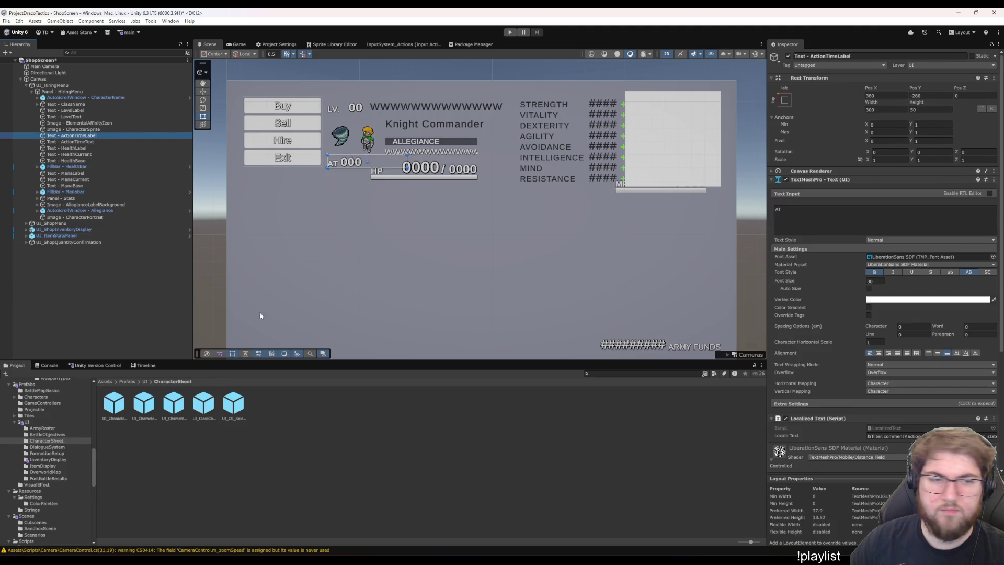
pyautogui.press('Up')
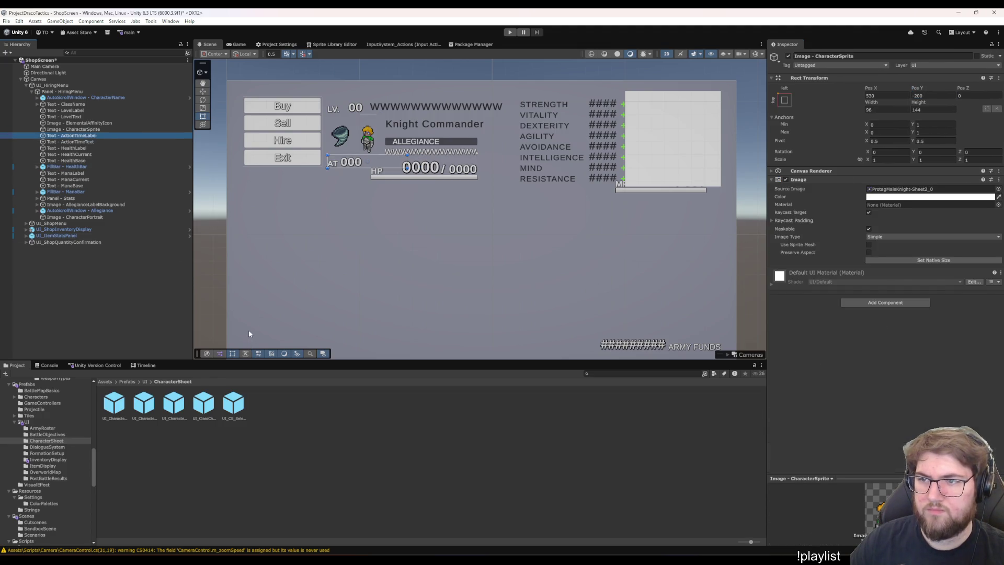
pyautogui.press('Down')
pyautogui.press('Down')
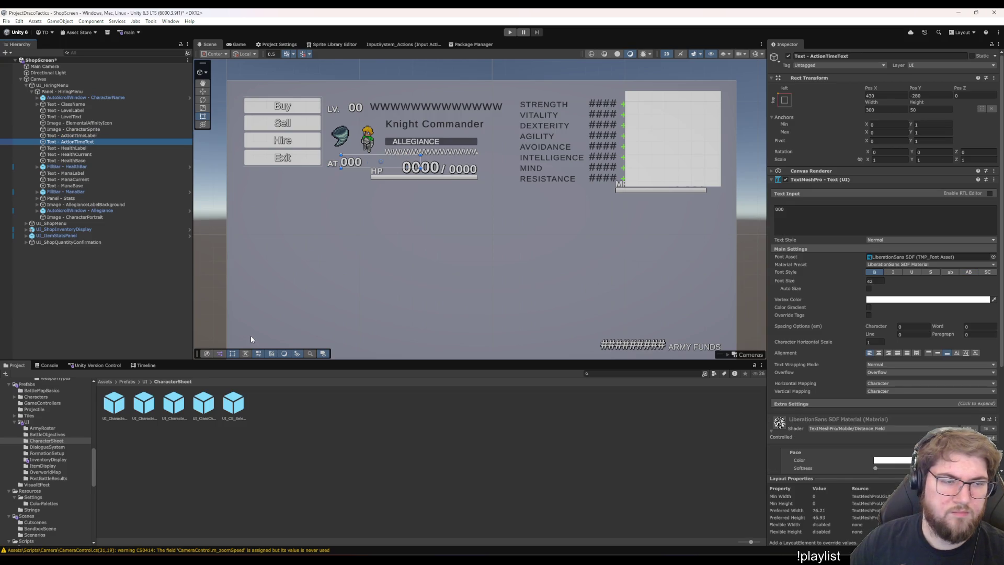
pyautogui.press('Down')
pyautogui.press('Down')
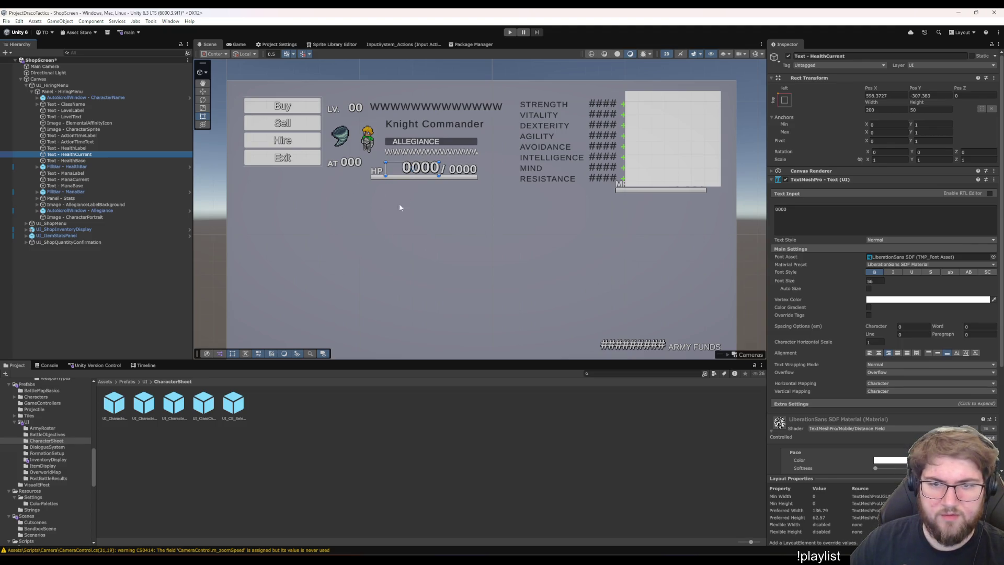
# Select the HP label, 0000/0000 values and health bar, then drag them down-left under the AT row
pyautogui.hotkey('shift', 'Up')
pyautogui.hotkey('shift', 'Up')
pyautogui.hotkey('shift', 'Down')
pyautogui.hotkey('shift', 'Down')
pyautogui.hotkey('shift', 'Down')
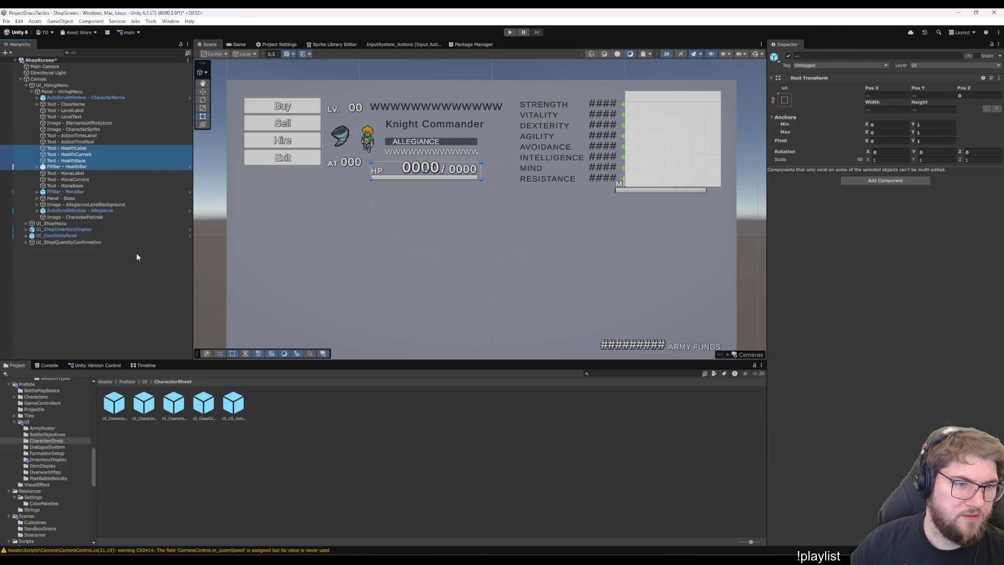
pyautogui.moveTo(394, 170)
pyautogui.mouseDown()
pyautogui.moveTo(318, 186)
pyautogui.moveTo(354, 185)
pyautogui.mouseUp()
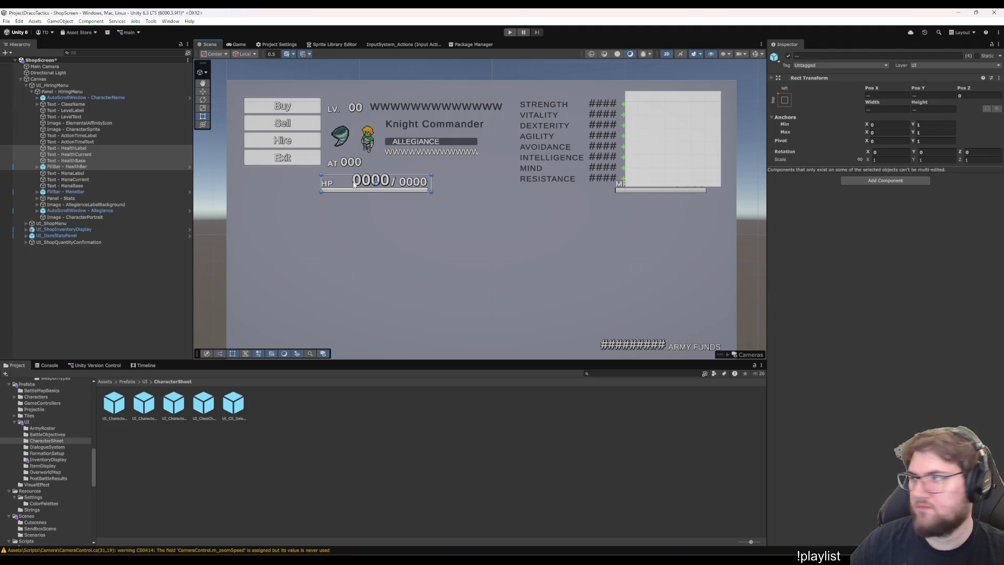
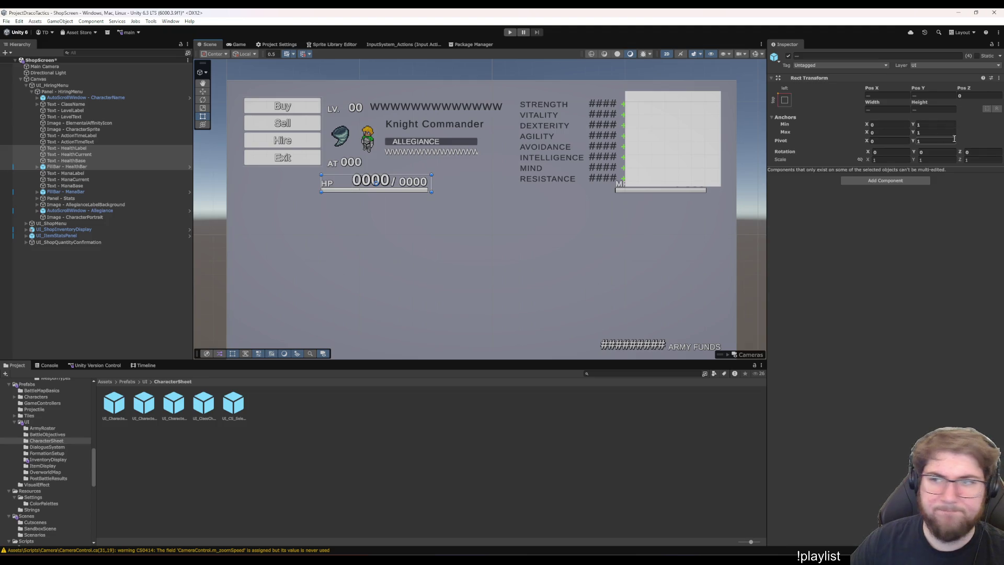
# Shift the HP label, text and bar left and place the MP bar beside them on one row
pyautogui.click(75, 149)
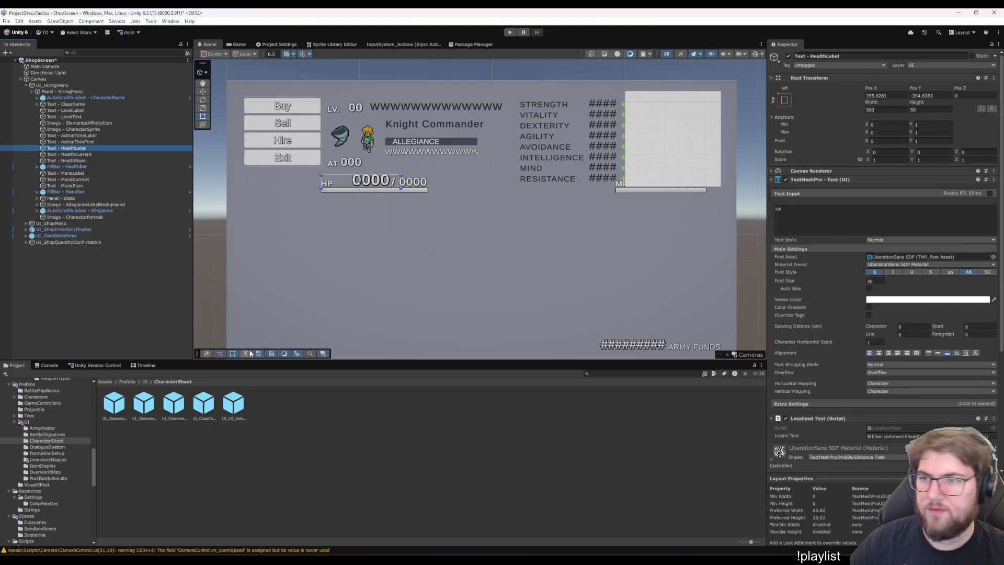
pyautogui.moveTo(251, 301); pyautogui.dragTo(305, 131)
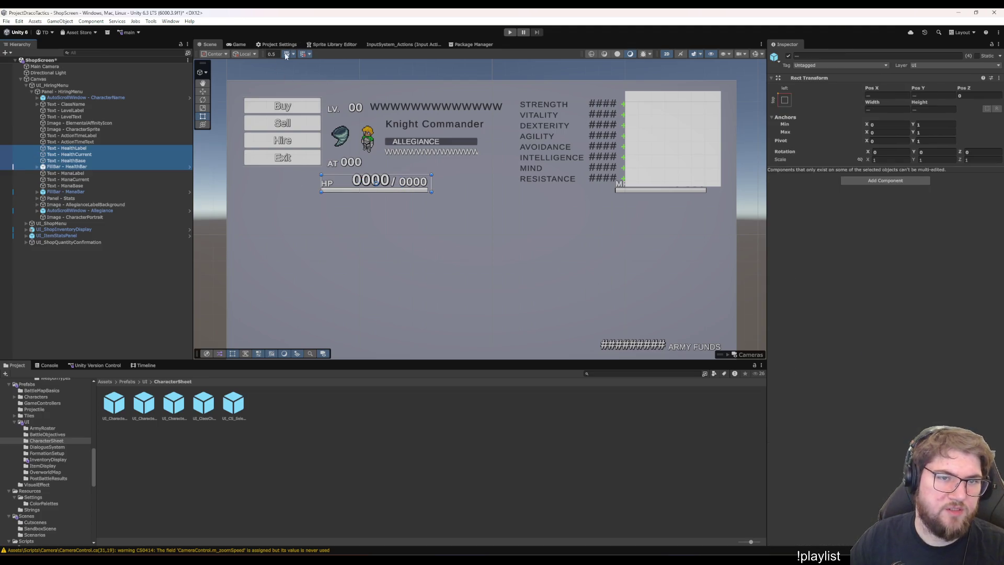
pyautogui.hotkey('ctrl', 'z')
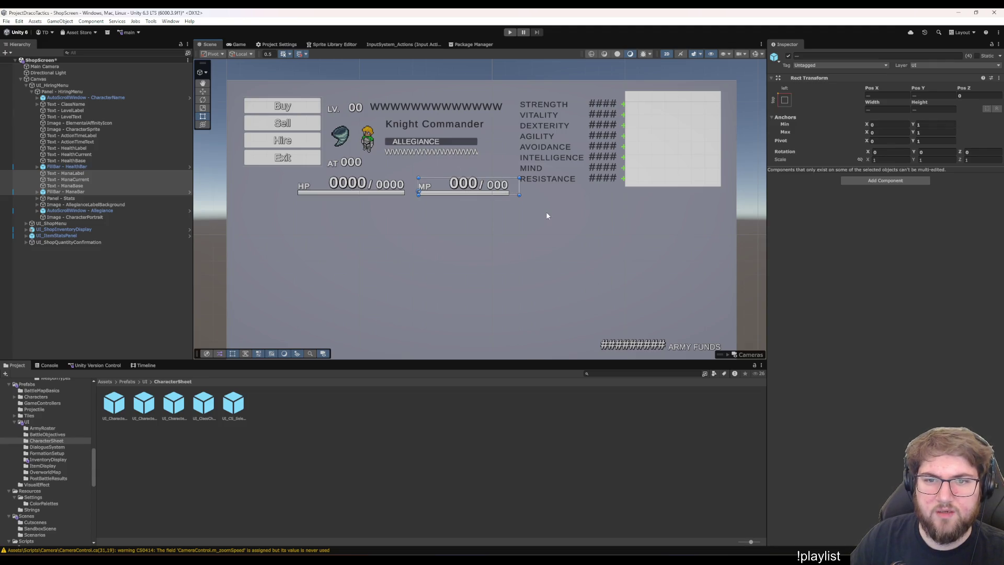
pyautogui.click(500, 307)
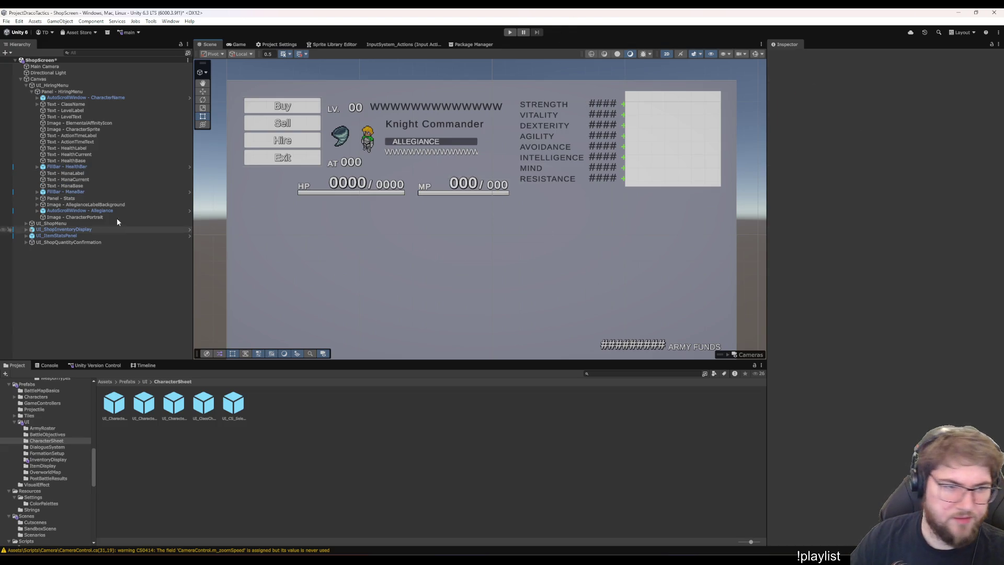
pyautogui.click(89, 210)
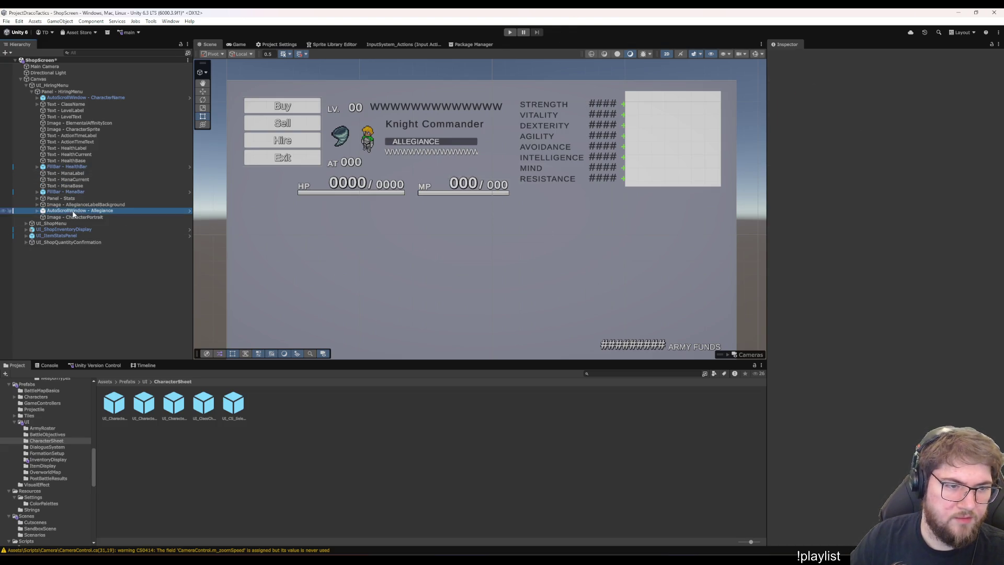
# Append _abr to the Strength label's Locale Text key, then select the Vitality label's key
pyautogui.click(77, 198)
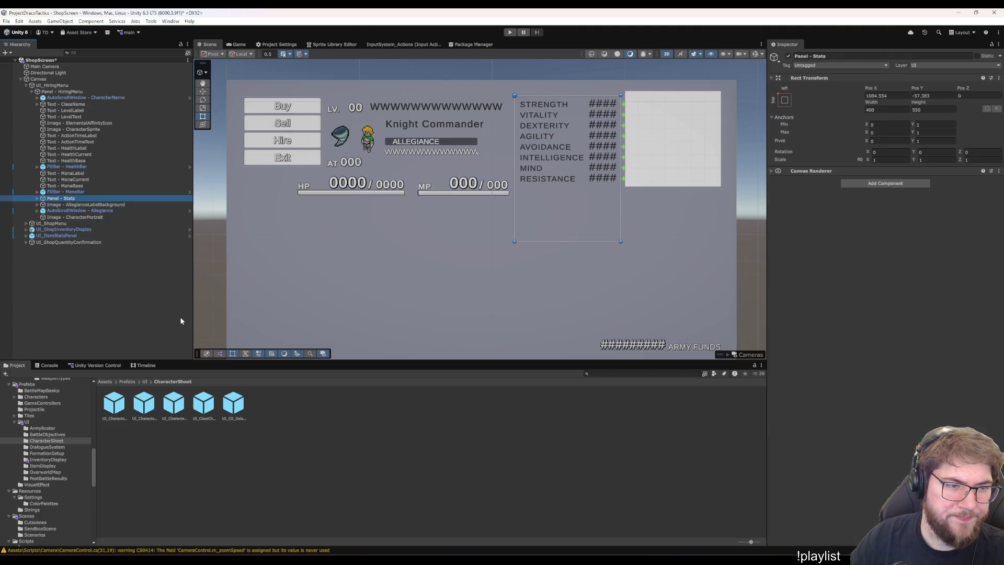
pyautogui.press('Right')
pyautogui.press('Right')
pyautogui.press('Right')
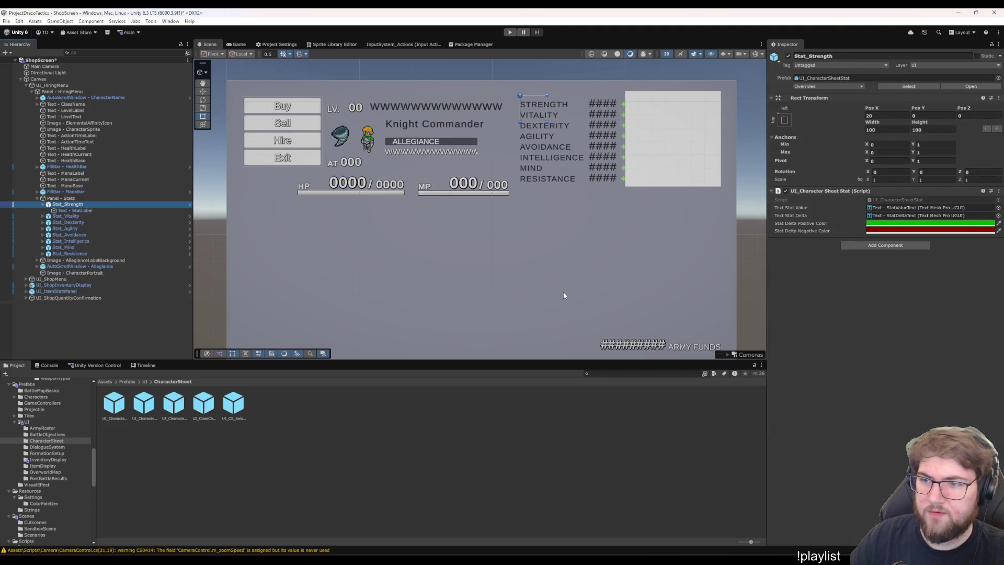
pyautogui.press('Down')
pyautogui.scroll(-3, 861, 300)
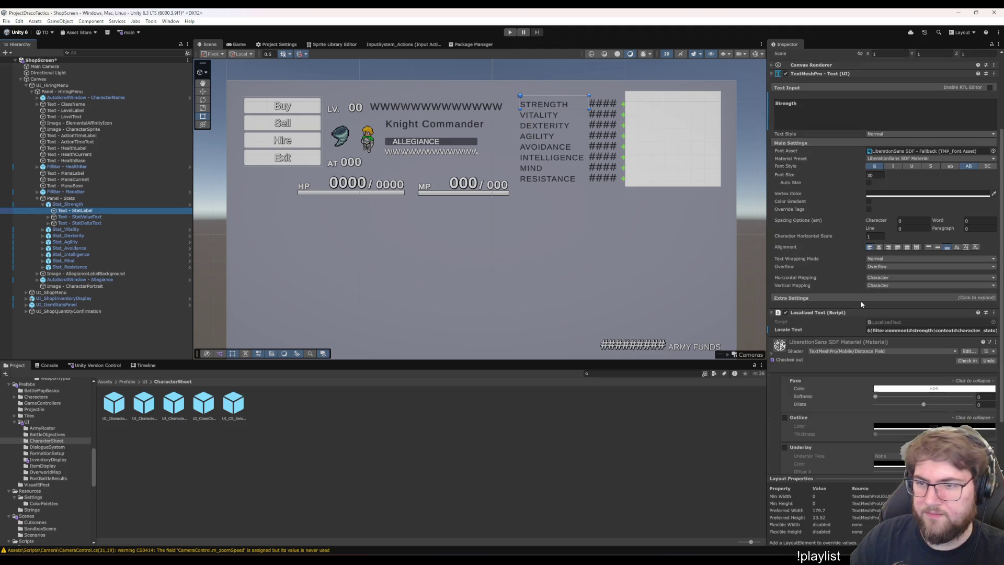
pyautogui.scroll(-3, 861, 300)
pyautogui.click(935, 266)
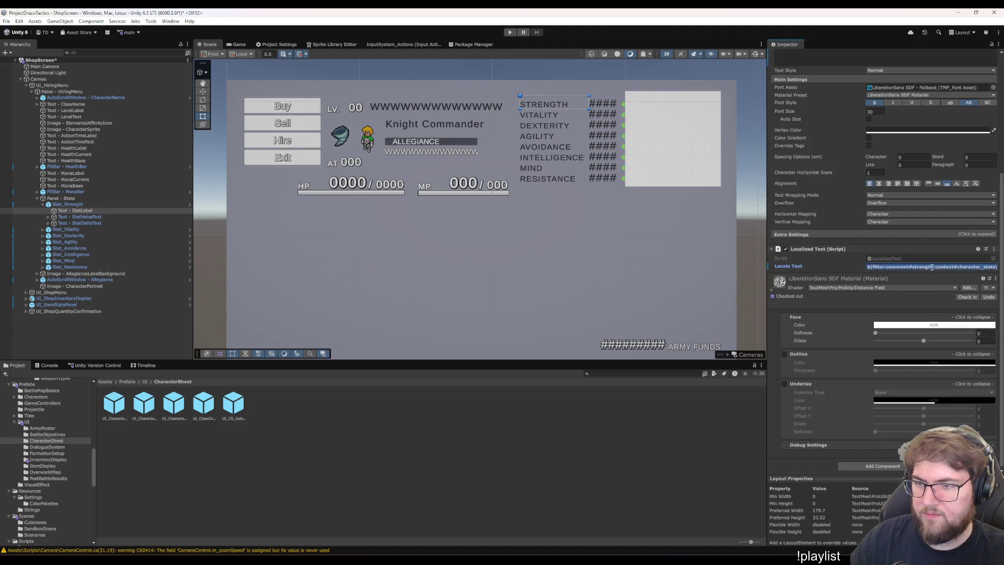
pyautogui.write('_')
pyautogui.write('abr')
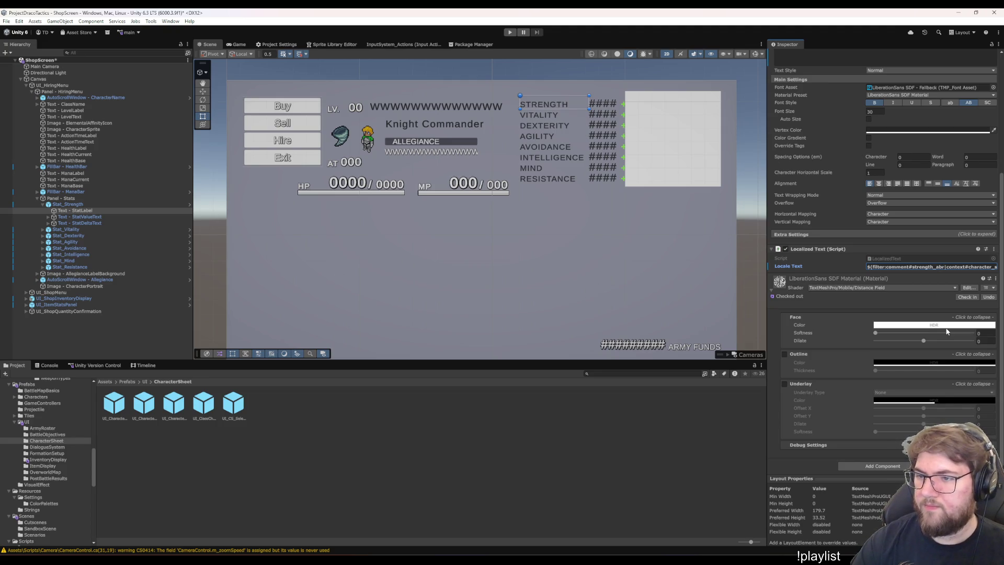
pyautogui.click(144, 230)
pyautogui.click(146, 236)
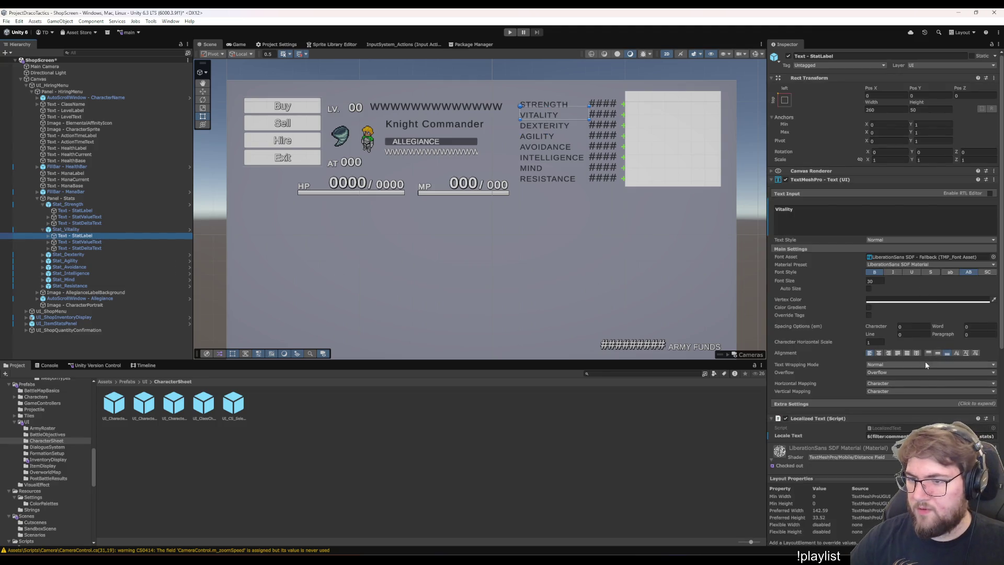
pyautogui.click(888, 436)
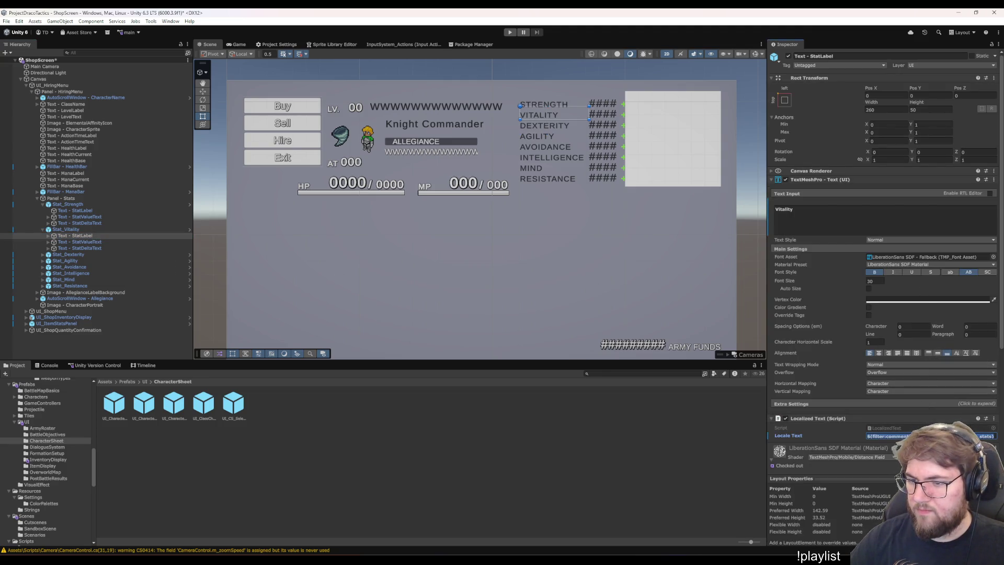
# Append _abr to the Dexterity and Agility labels' locale keys
pyautogui.click(75, 255)
pyautogui.press('Right')
pyautogui.press('Down')
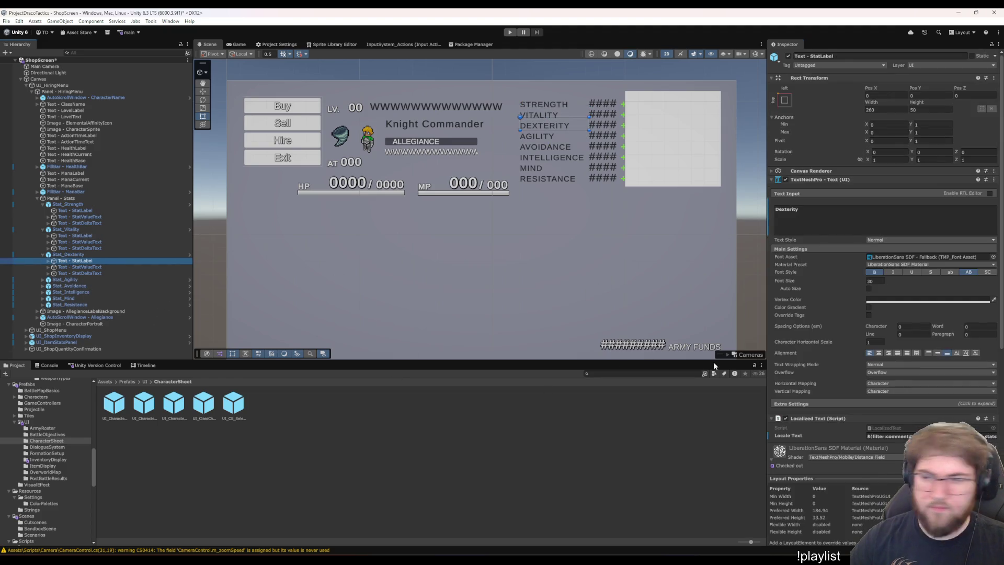
pyautogui.scroll(-1, 783, 370)
pyautogui.click(937, 414)
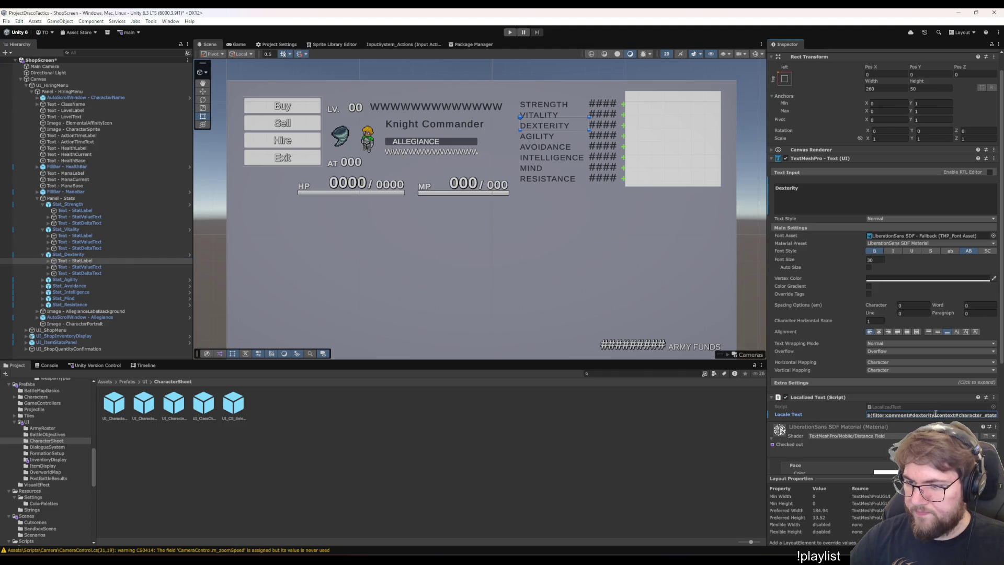
pyautogui.write('_abr')
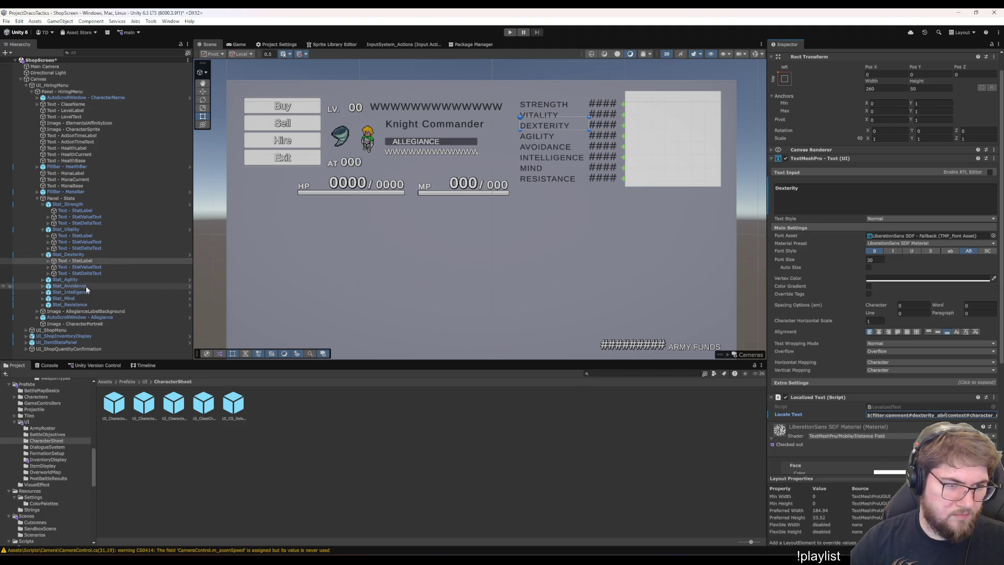
pyautogui.click(71, 279)
pyautogui.press('Right')
pyautogui.press('Down')
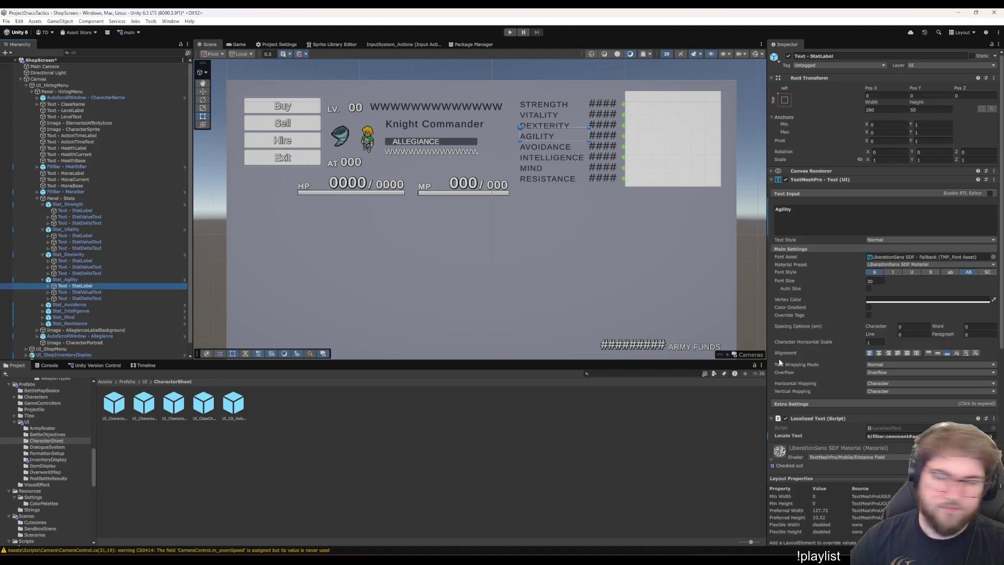
pyautogui.scroll(-1, 848, 398)
pyautogui.click(925, 415)
pyautogui.write('_abr')
# Append _abr to the Avoidance and Intelligence labels' locale keys
pyautogui.click(78, 305)
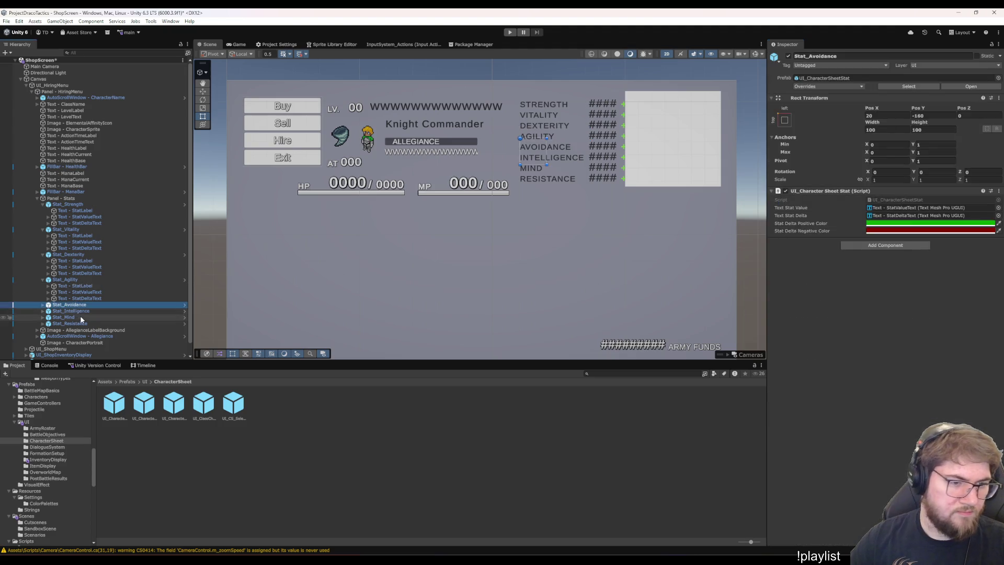
pyautogui.press('Right')
pyautogui.press('Down')
pyautogui.scroll(-2, 919, 403)
pyautogui.click(937, 393)
pyautogui.write('_abr')
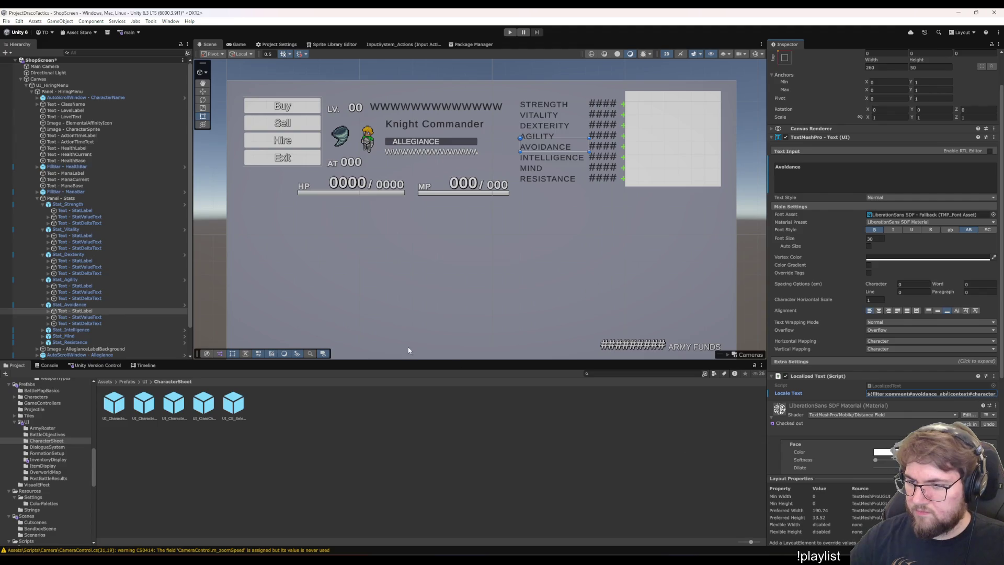
pyautogui.click(71, 329)
pyautogui.press('Right')
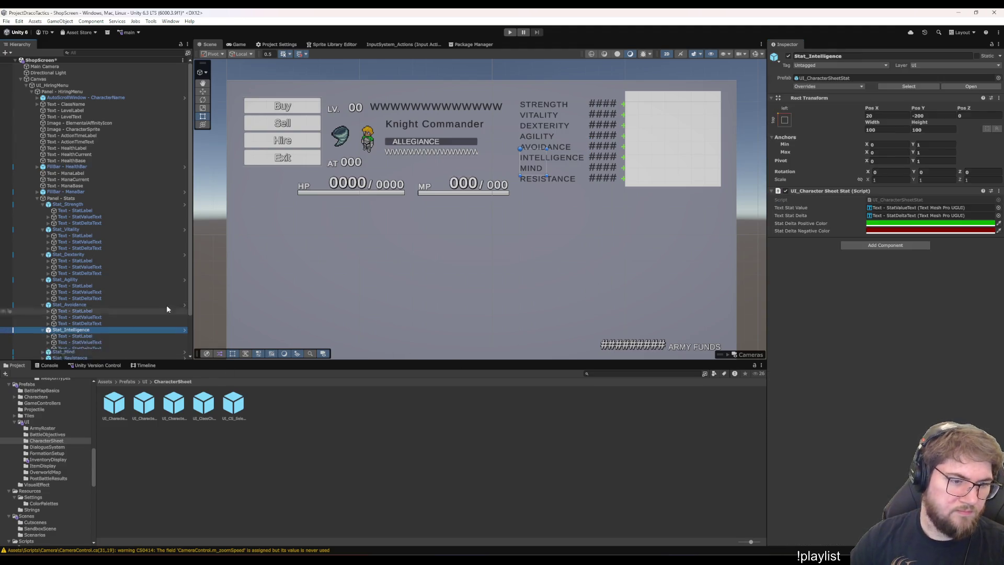
pyautogui.scroll(-2, 152, 294)
pyautogui.click(95, 287)
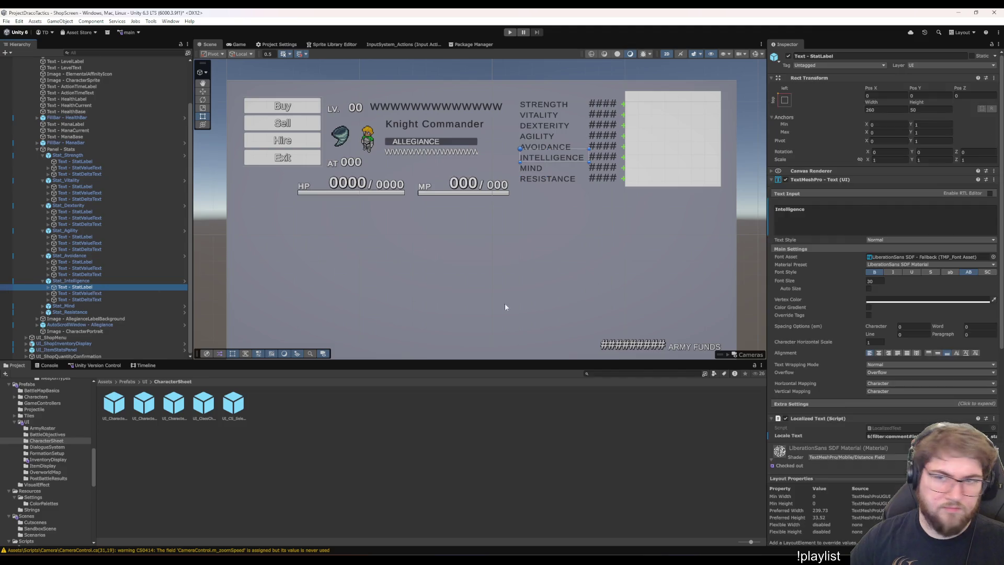
pyautogui.scroll(-3, 873, 394)
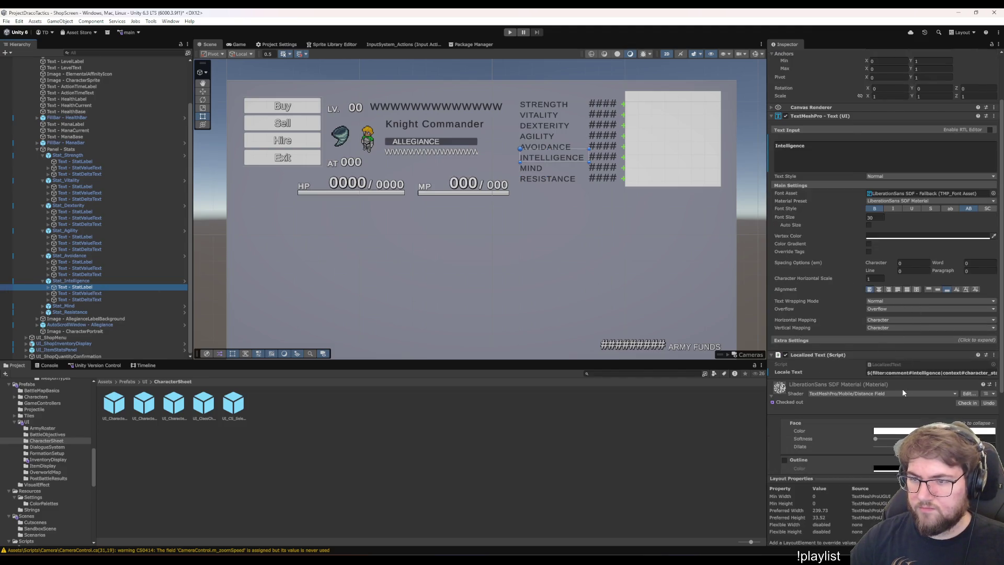
pyautogui.click(941, 373)
pyautogui.click(940, 373)
pyautogui.write('_abr')
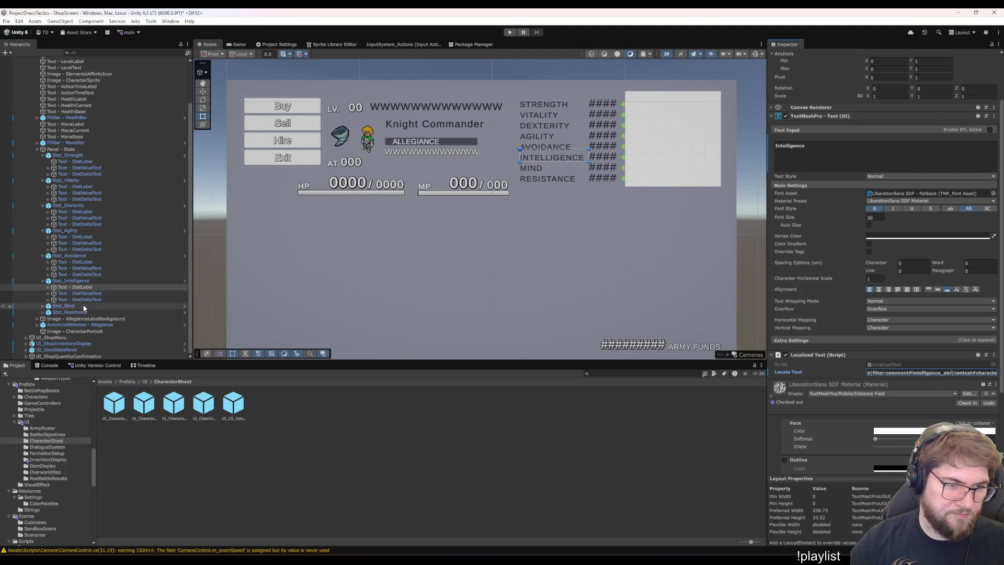
# Append _abr to the Mind label's locale key
pyautogui.click(84, 306)
pyautogui.press('Right')
pyautogui.press('Down')
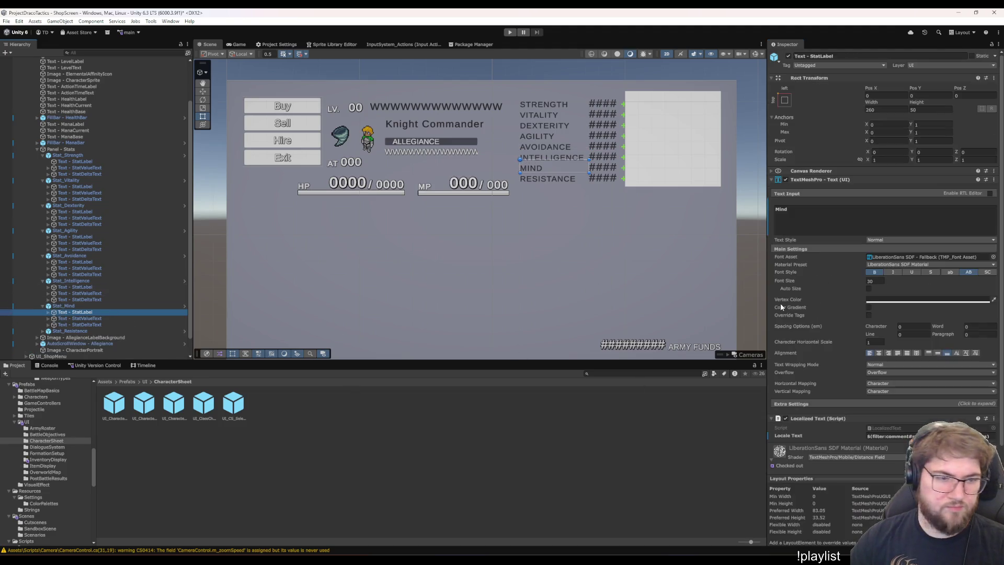
pyautogui.scroll(-3, 921, 384)
pyautogui.click(925, 395)
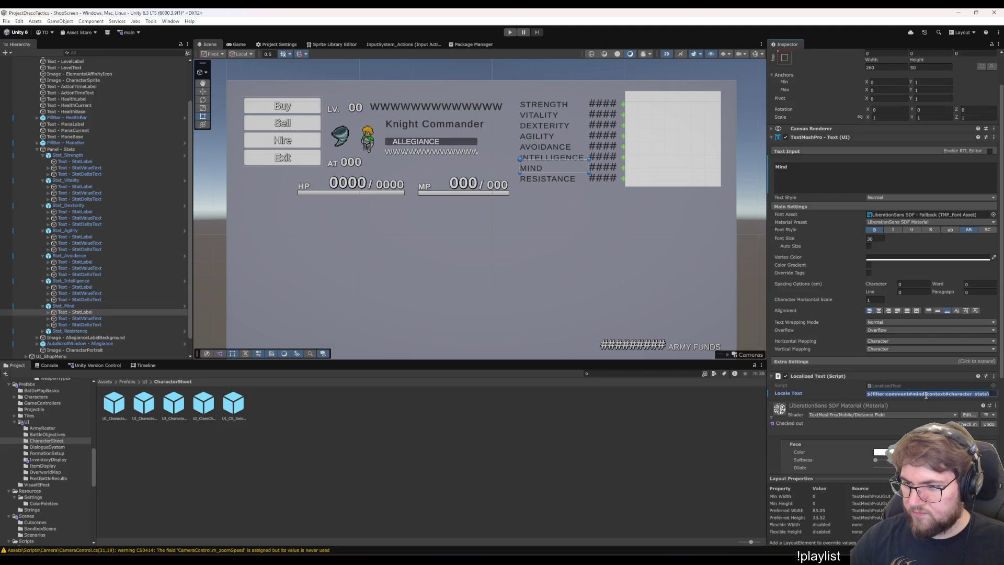
pyautogui.click(926, 394)
pyautogui.write('_abr')
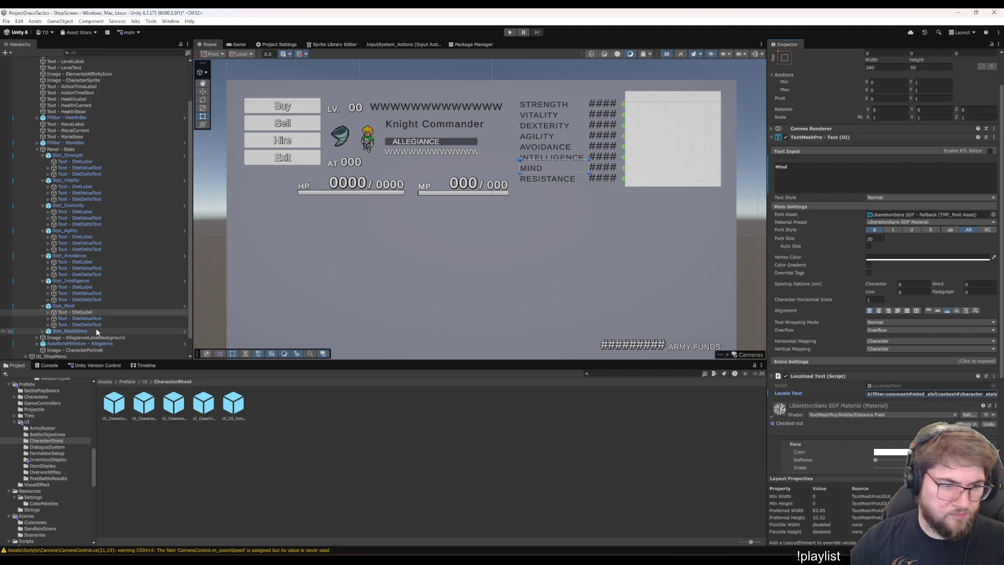
pyautogui.click(97, 331)
pyautogui.press('Right')
pyautogui.press('Down')
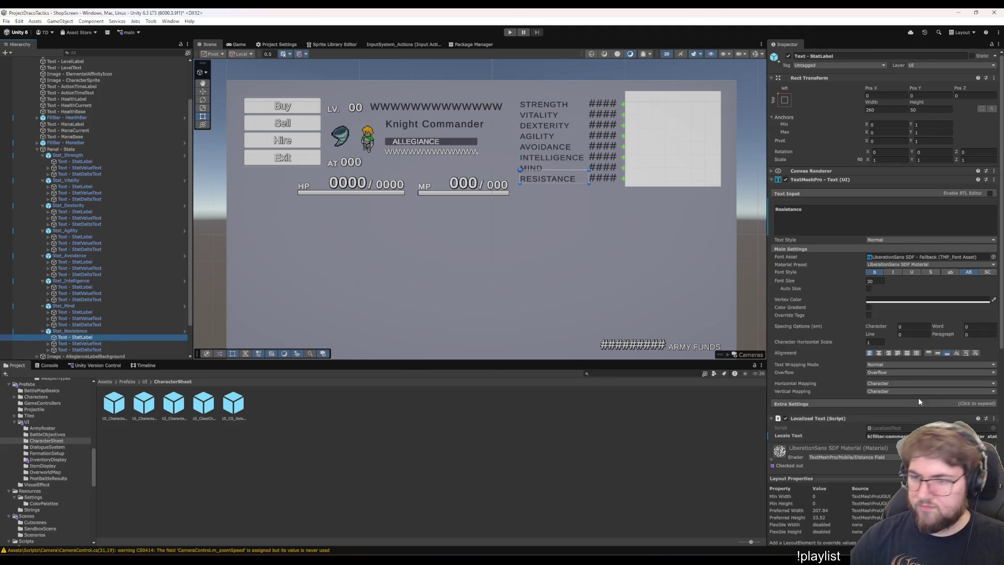
# Change the Resistance label text to Res and shorten the Mind and Intelligence labels
pyautogui.click(889, 435)
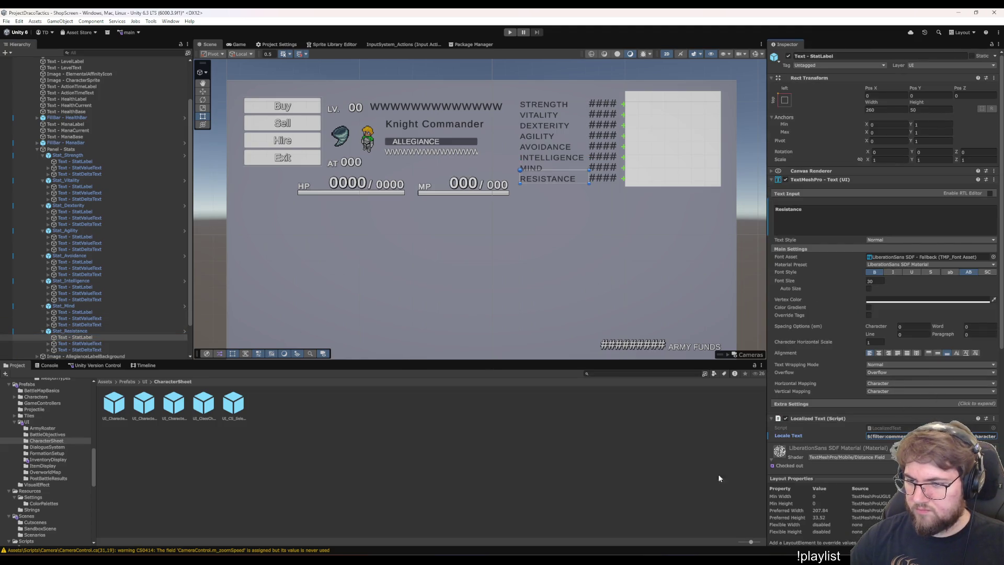
pyautogui.click(835, 210)
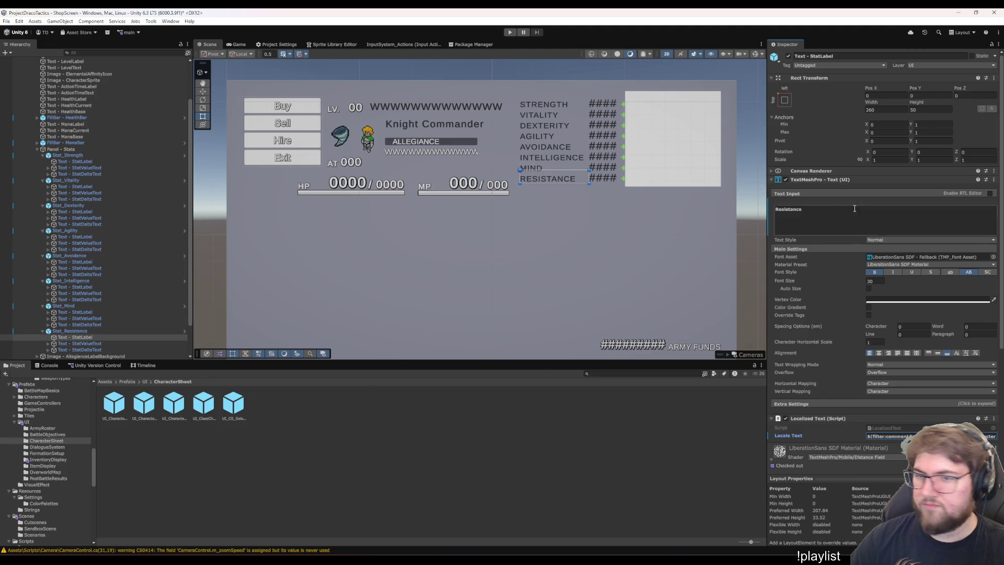
pyautogui.write('Res')
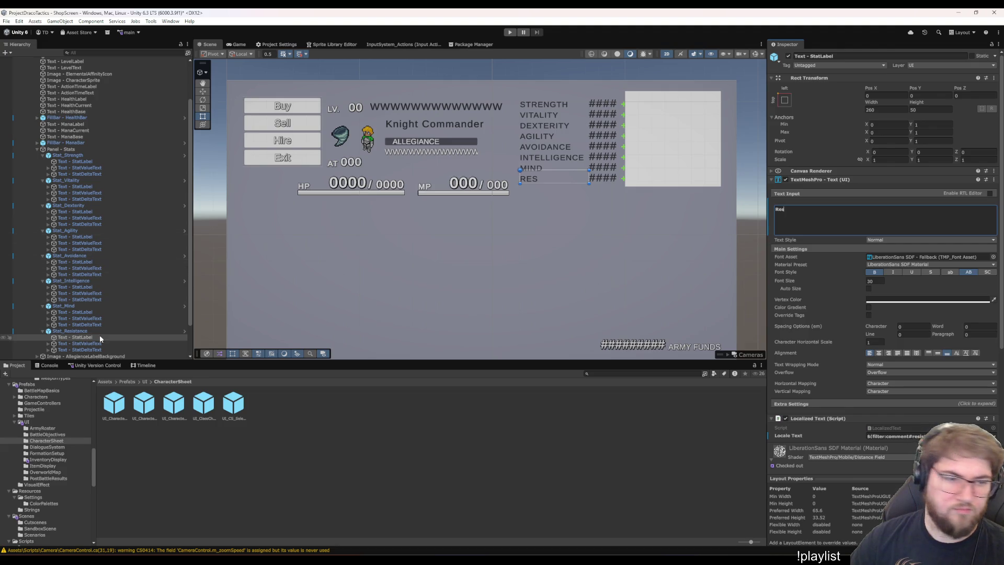
pyautogui.click(78, 311)
pyautogui.click(848, 221)
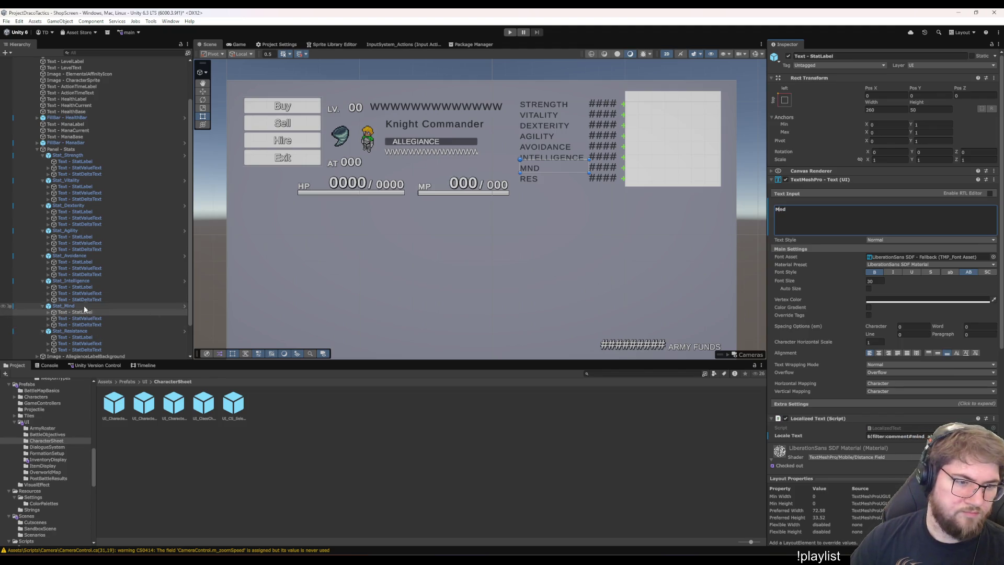
pyautogui.click(87, 288)
pyautogui.click(814, 227)
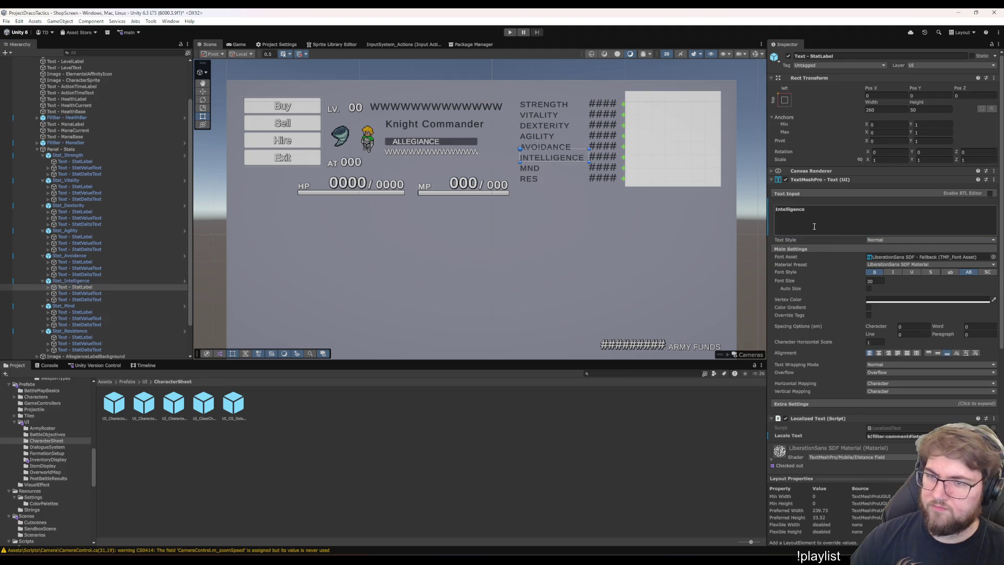
pyautogui.press('BackSpace')
pyautogui.press('BackSpace')
pyautogui.press('BackSpace')
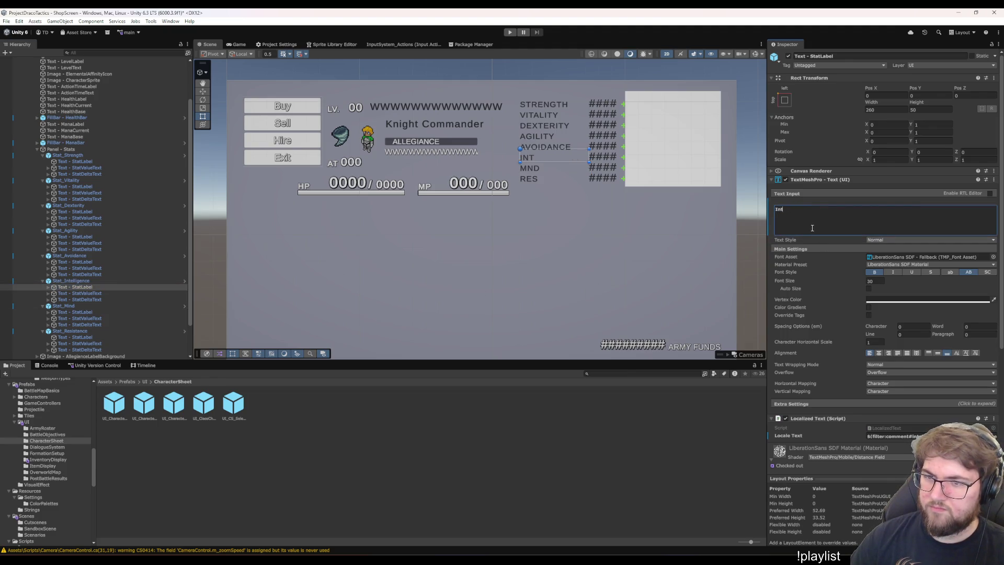
# Abbreviate the Avoidance, Agility, Dexterity and Vitality label texts
pyautogui.click(98, 257)
pyautogui.click(103, 261)
pyautogui.click(851, 209)
pyautogui.press('BackSpace')
pyautogui.press('BackSpace')
pyautogui.press('BackSpace')
pyautogui.write('Avd')
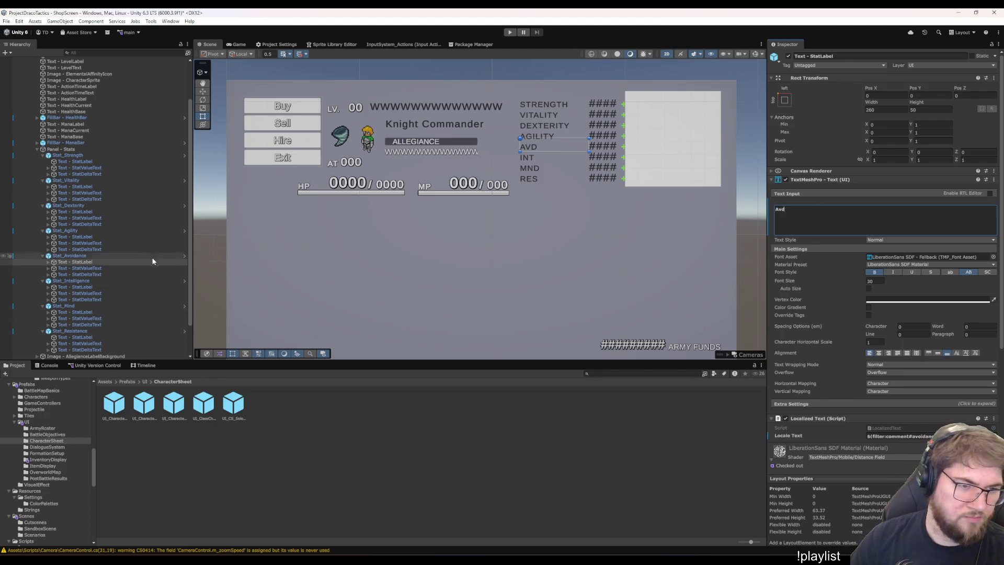
pyautogui.click(118, 235)
pyautogui.click(816, 221)
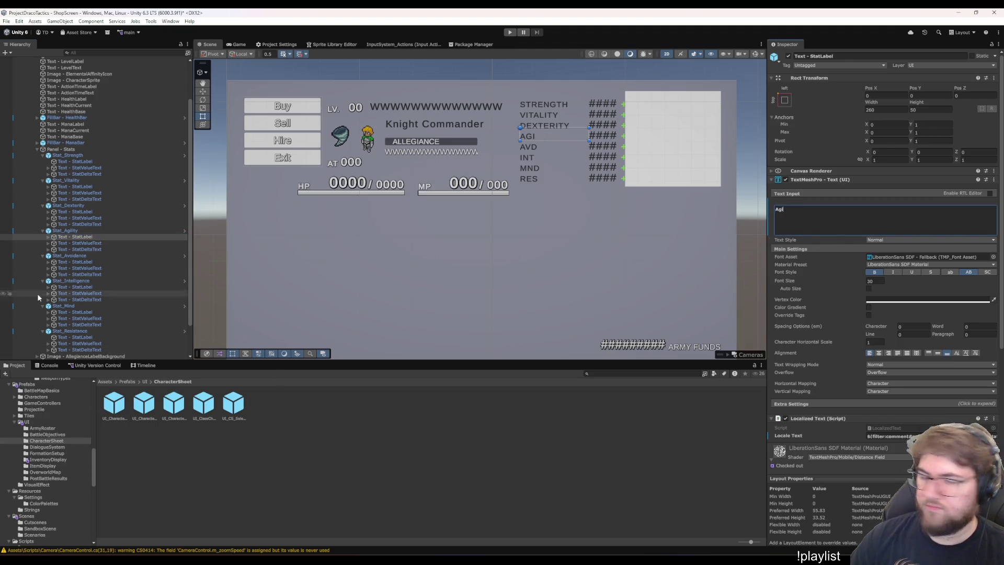
pyautogui.click(91, 212)
pyautogui.click(830, 224)
pyautogui.press('BackSpace')
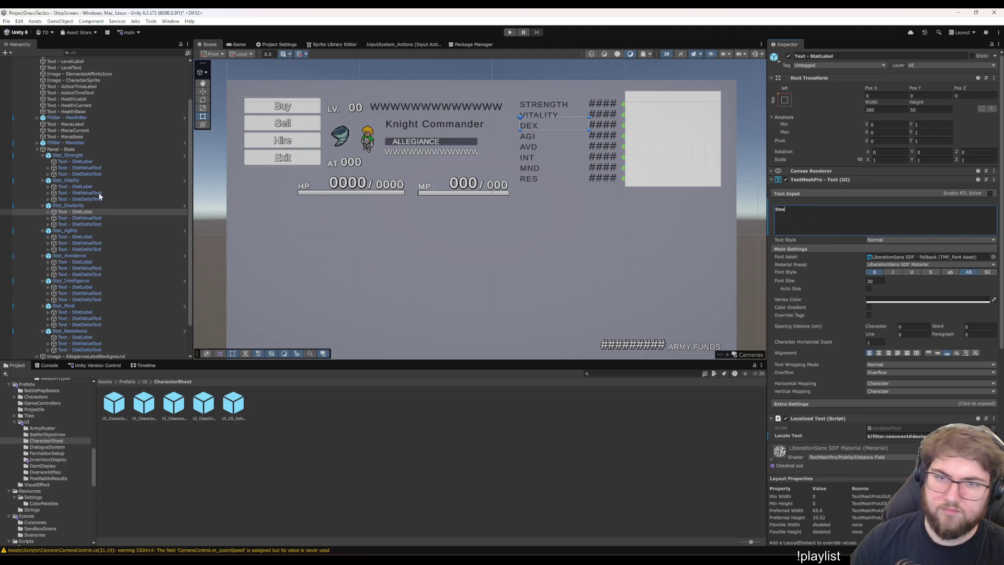
pyautogui.click(87, 187)
pyautogui.click(846, 207)
pyautogui.write('Vit')
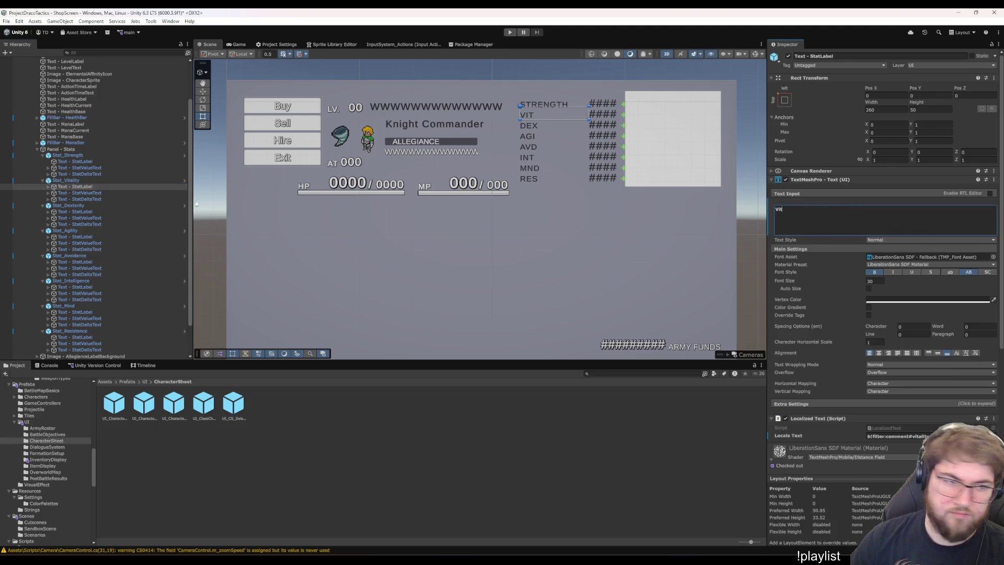
# Shorten the Strength label text to Str and start entering its width
pyautogui.click(117, 174)
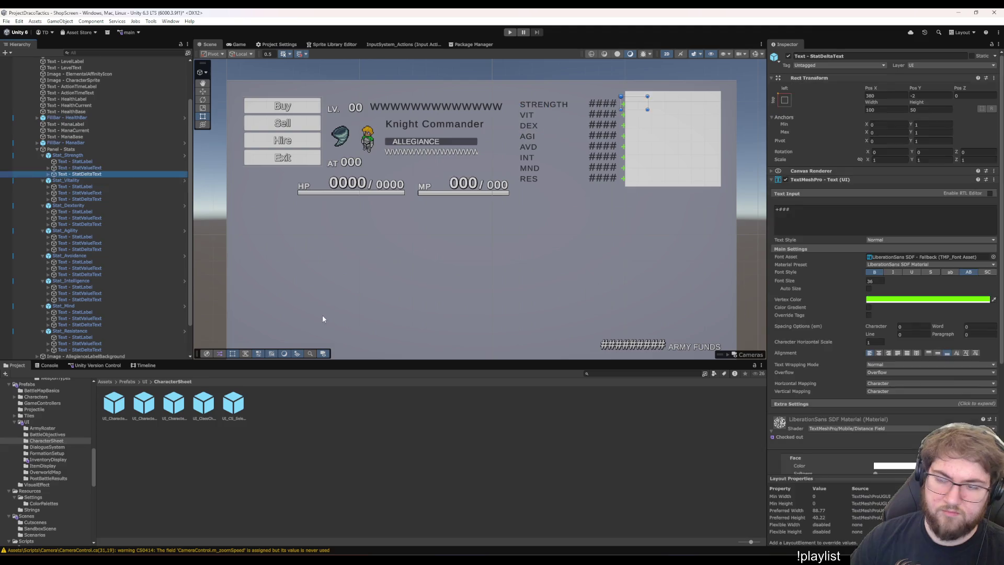
pyautogui.click(78, 161)
pyautogui.click(858, 220)
pyautogui.press('BackSpace')
pyautogui.press('BackSpace')
pyautogui.press('BackSpace')
pyautogui.write('r')
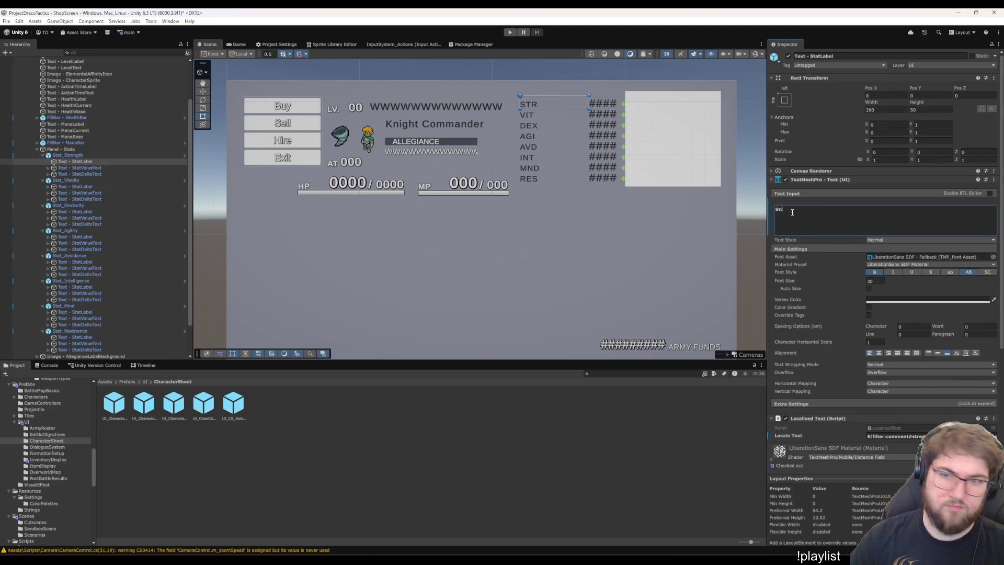
pyautogui.click(72, 157)
pyautogui.press('Down')
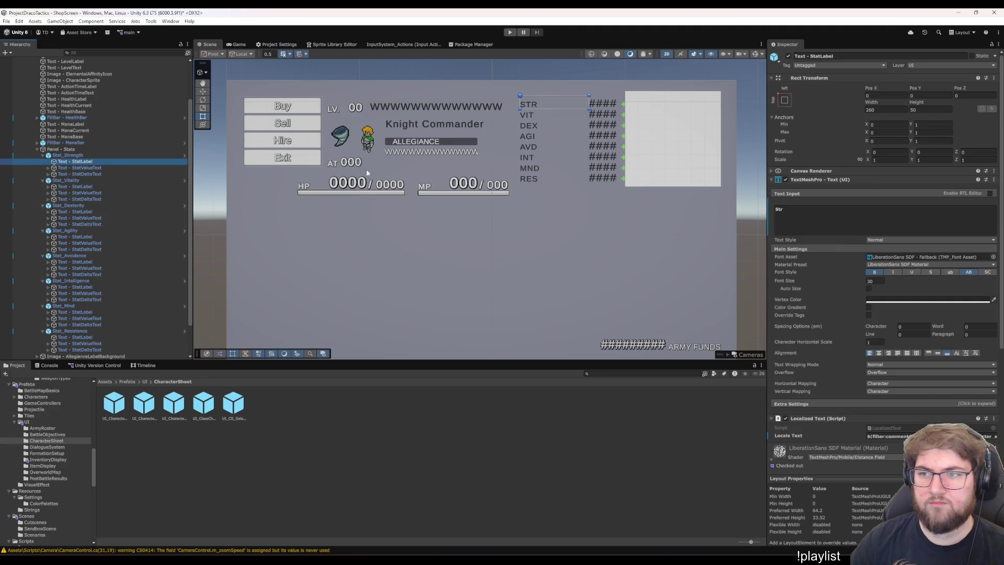
pyautogui.press('Up')
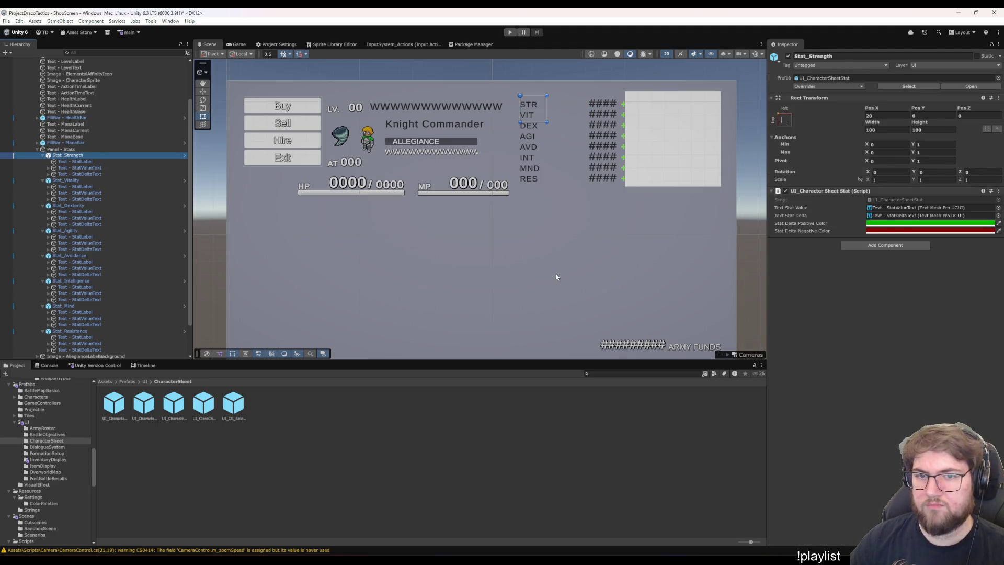
pyautogui.press('Down')
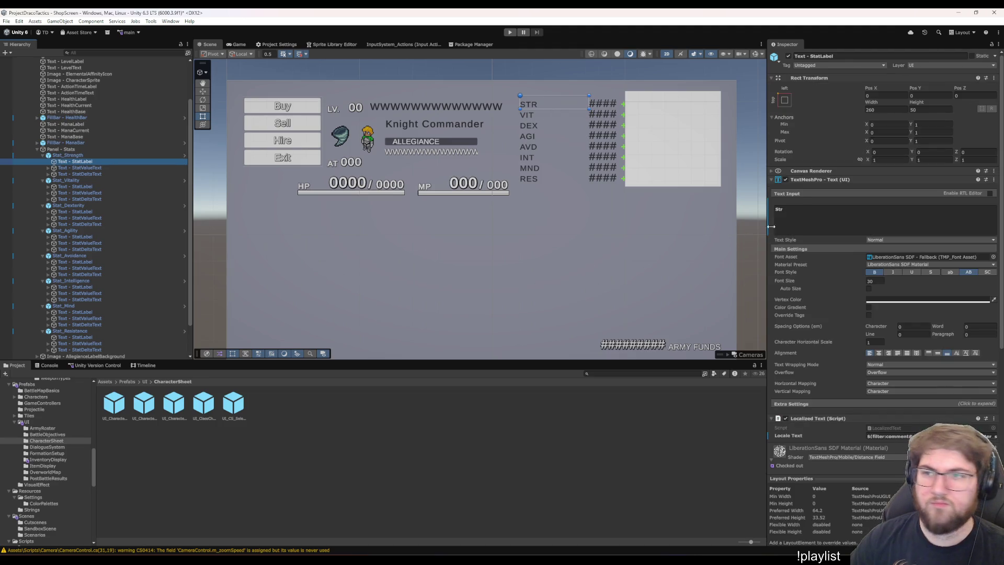
pyautogui.click(872, 109)
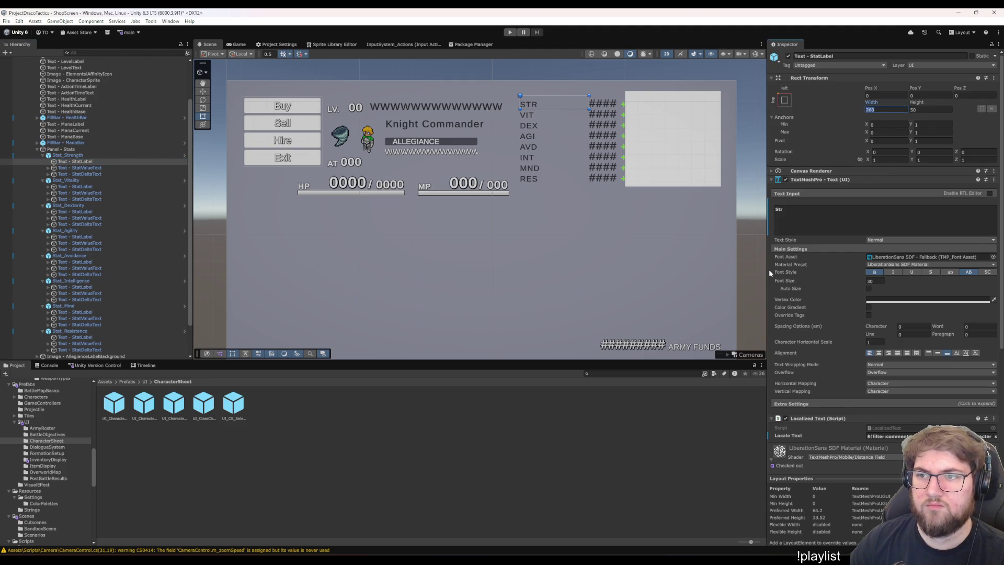
pyautogui.write('8')
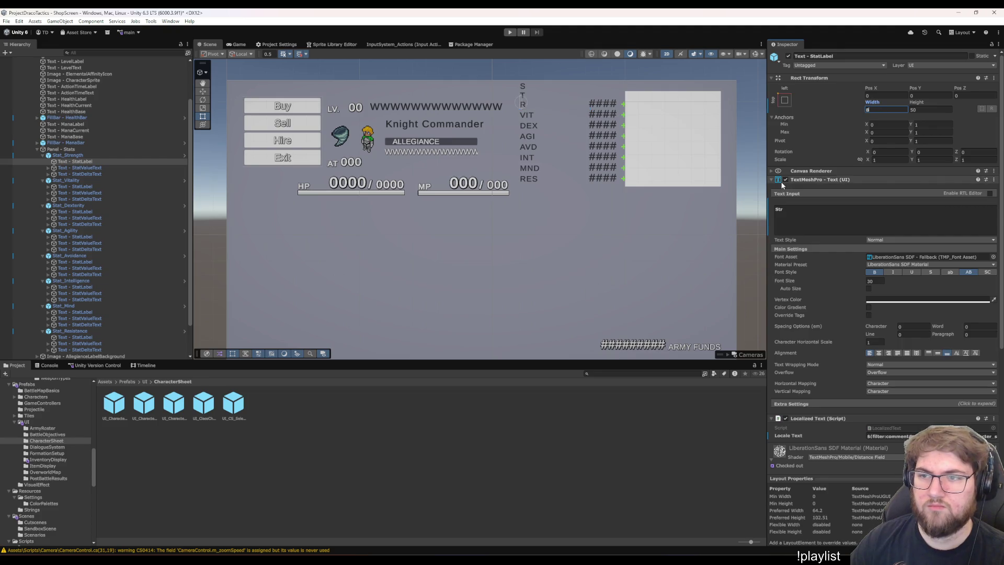
pyautogui.write('60')
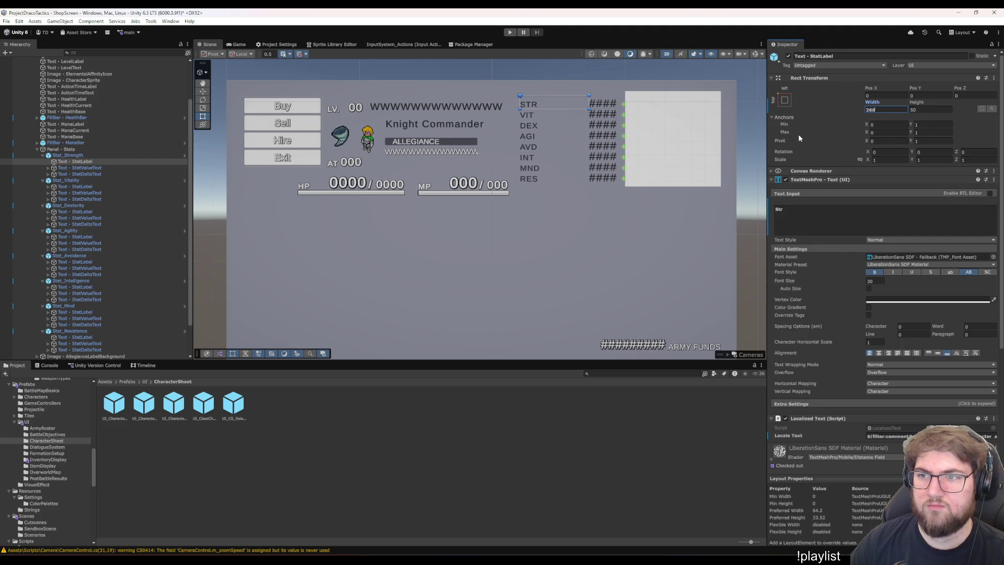
# Set the STR label's Width to 100
pyautogui.press('BackSpace')
pyautogui.press('BackSpace')
pyautogui.press('BackSpace')
pyautogui.write('100')
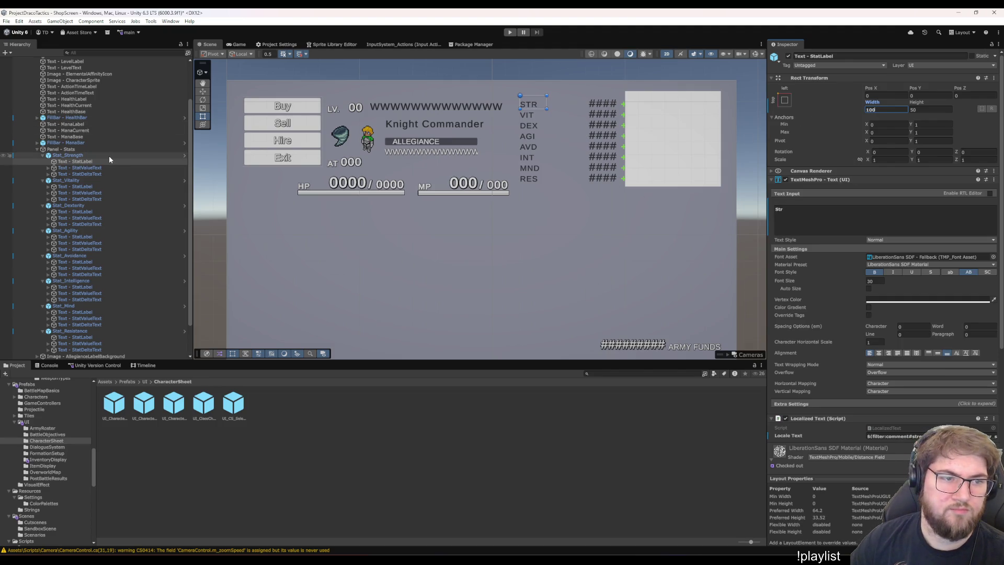
pyautogui.click(103, 167)
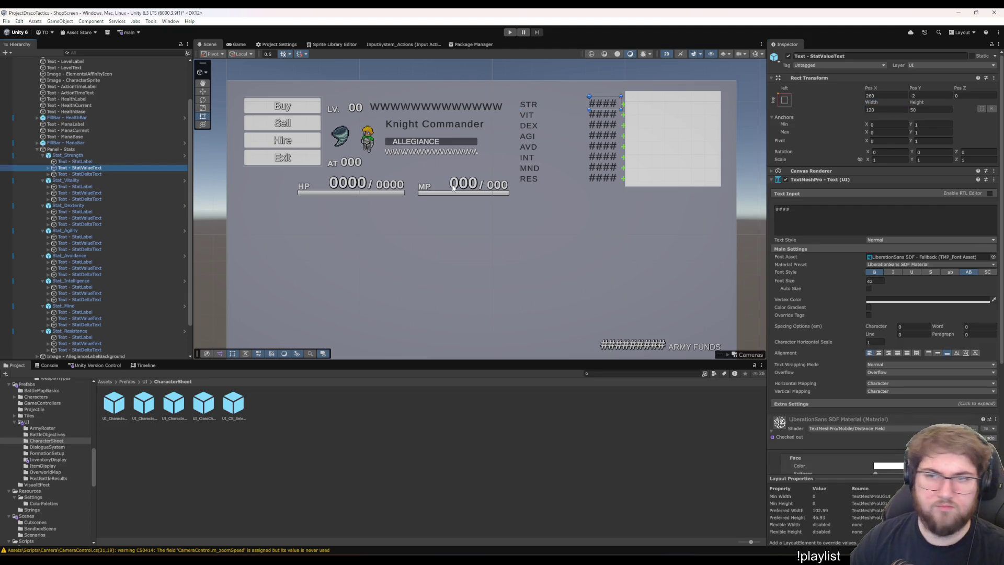
pyautogui.press('Up')
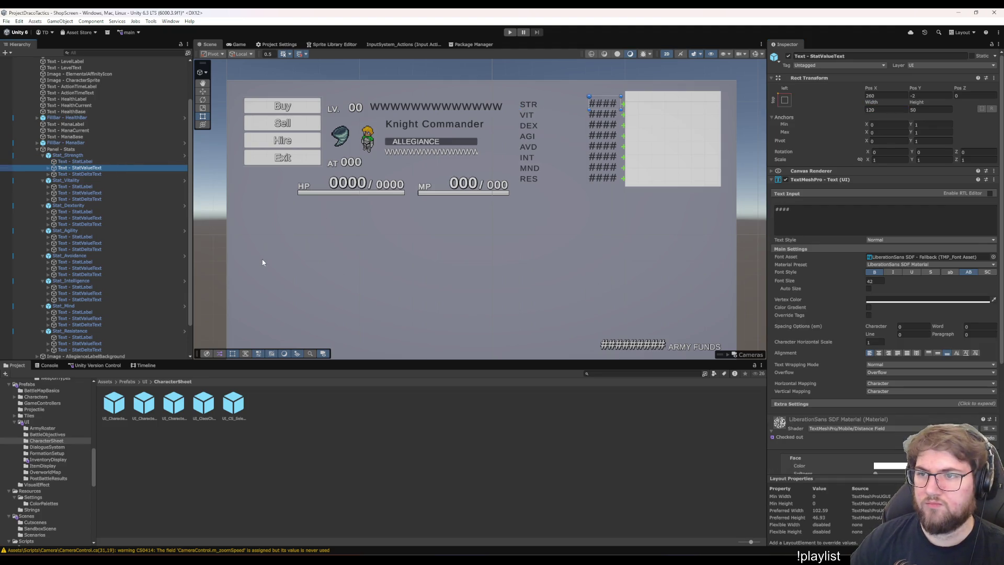
pyautogui.click(887, 95)
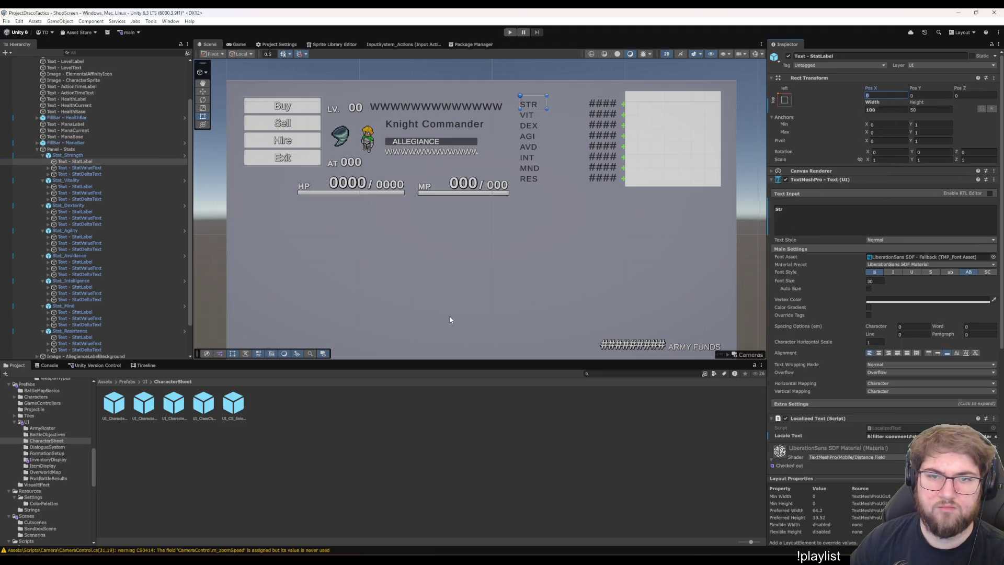
# Shift the Strength value and delta texts 160 units left
pyautogui.click(83, 174)
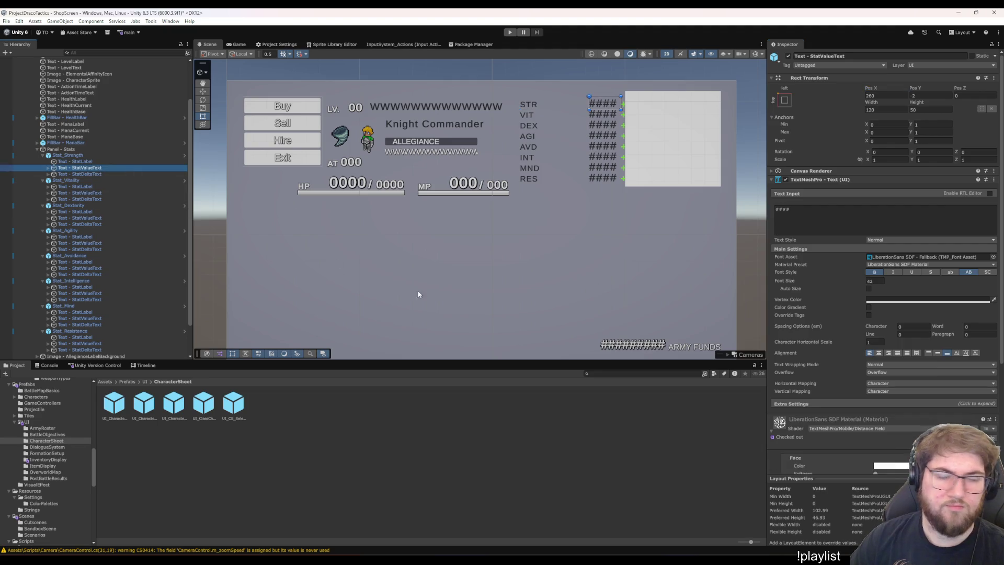
pyautogui.press('Up')
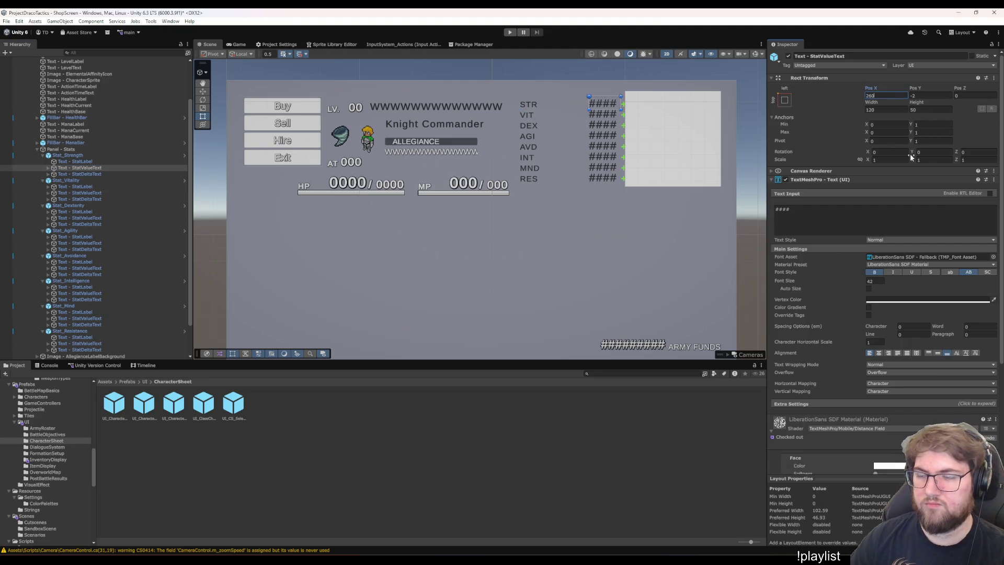
pyautogui.write('-100')
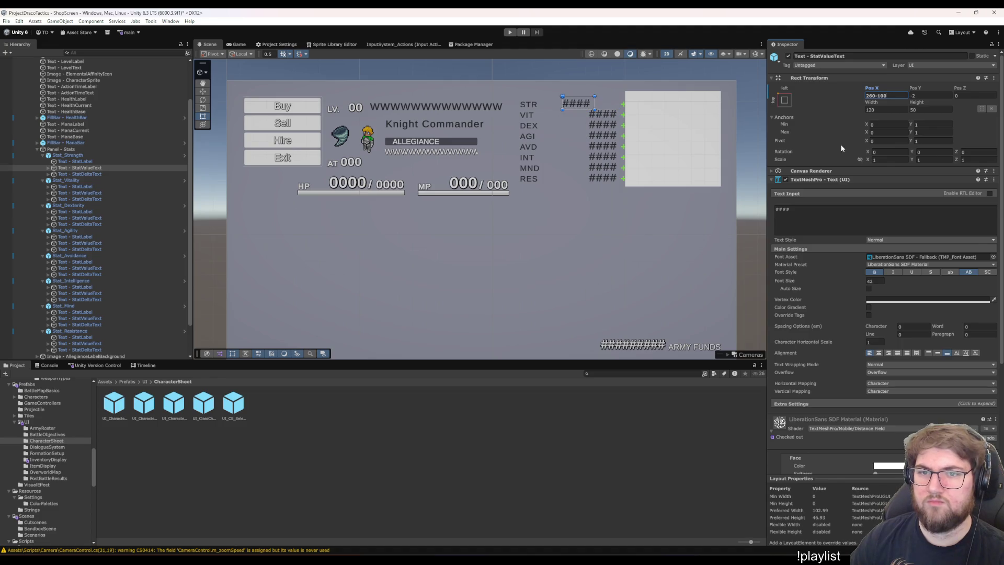
pyautogui.press('BackSpace')
pyautogui.press('BackSpace')
pyautogui.write('60')
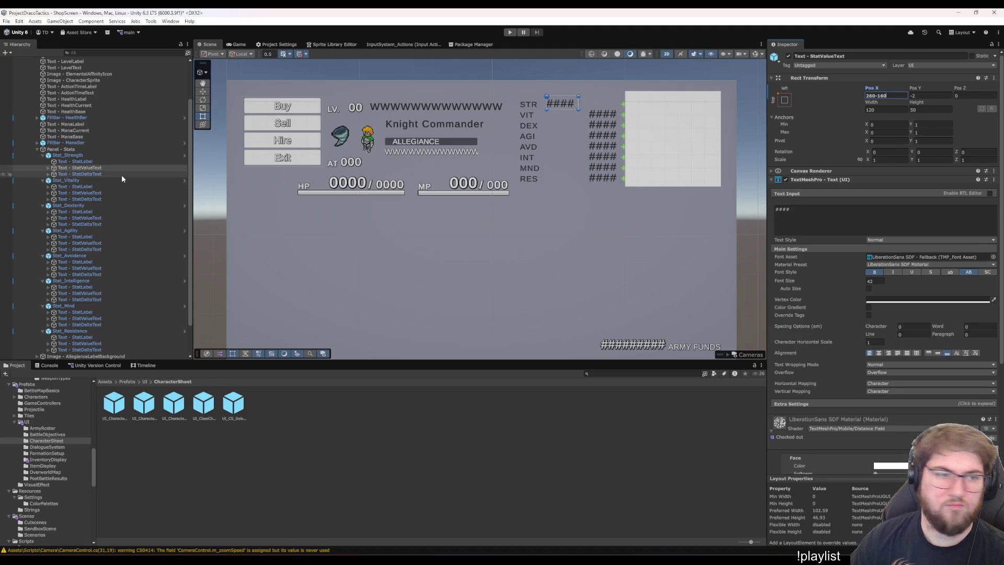
pyautogui.click(103, 175)
pyautogui.click(889, 96)
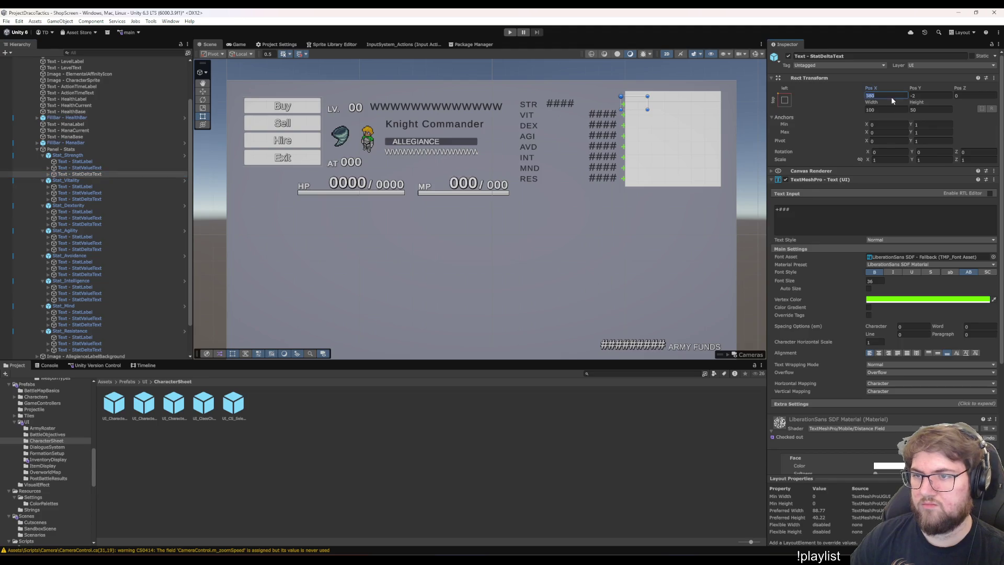
pyautogui.write('160')
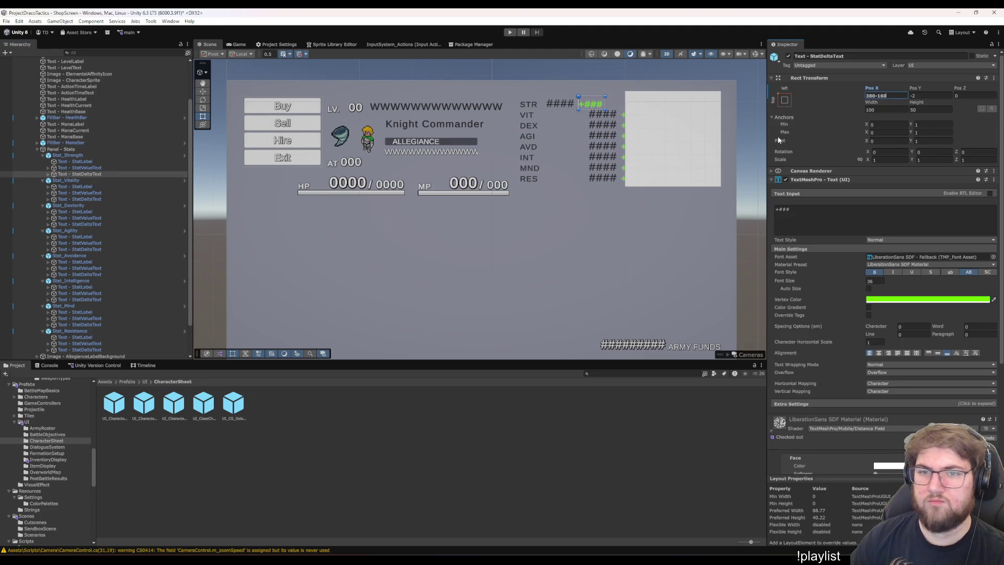
# Shift the Vitality value and delta texts 160 units left
pyautogui.click(87, 192)
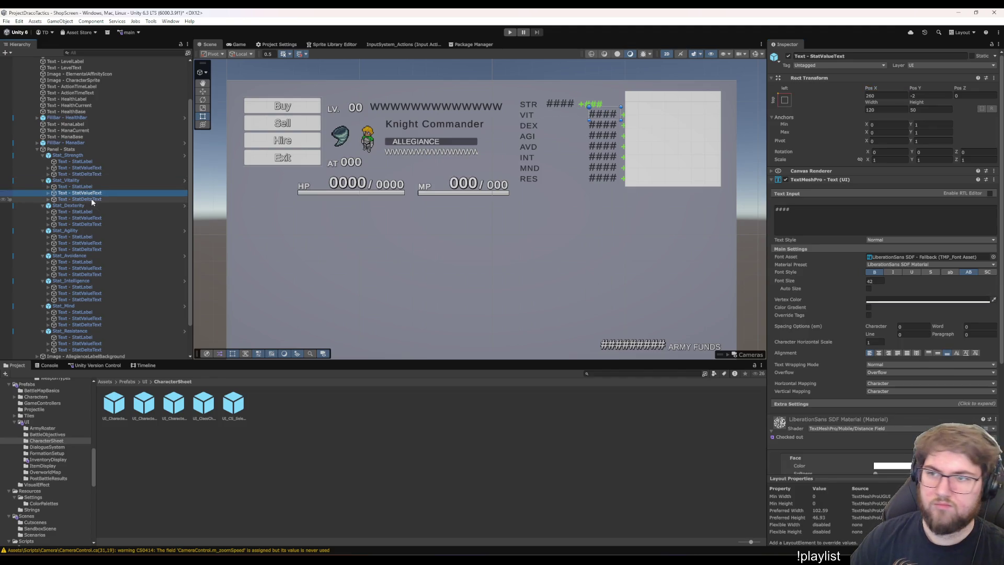
pyautogui.click(895, 97)
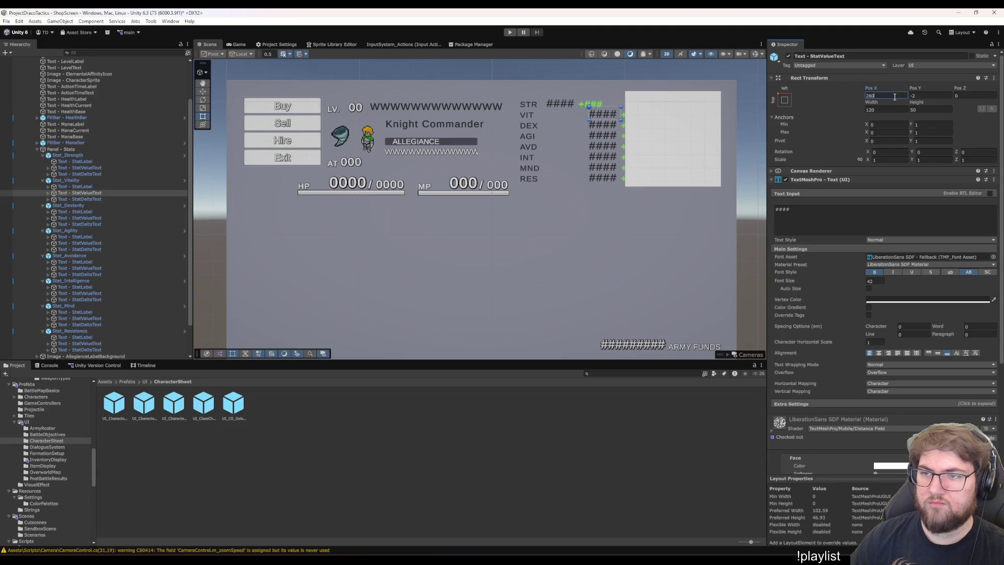
pyautogui.write('-160')
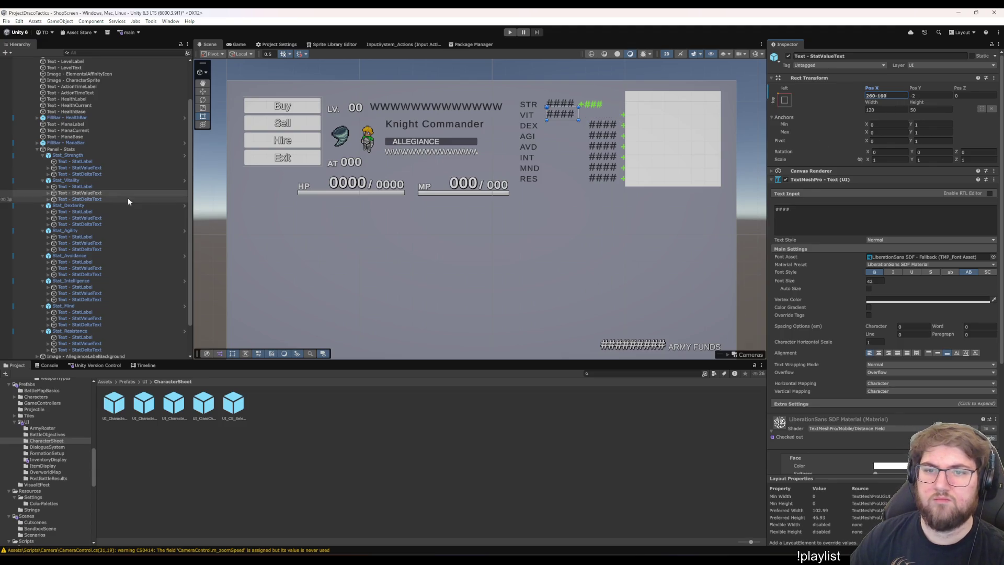
pyautogui.click(86, 200)
pyautogui.click(889, 96)
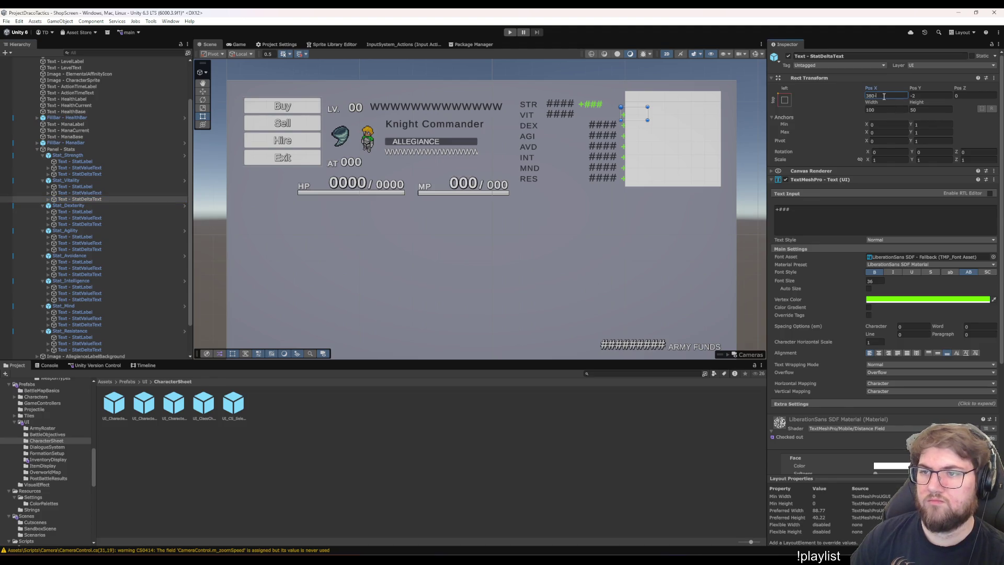
pyautogui.write('160')
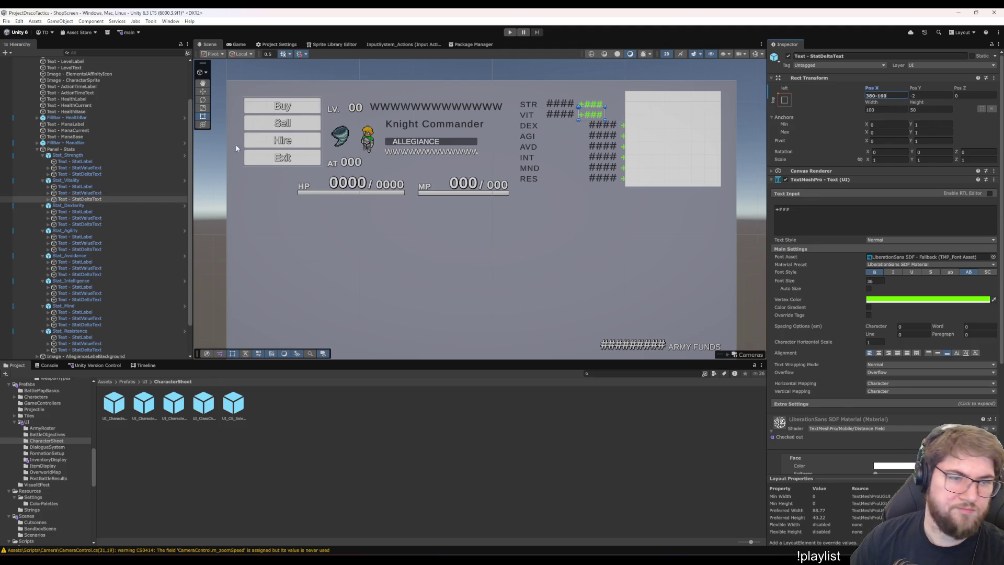
pyautogui.click(74, 212)
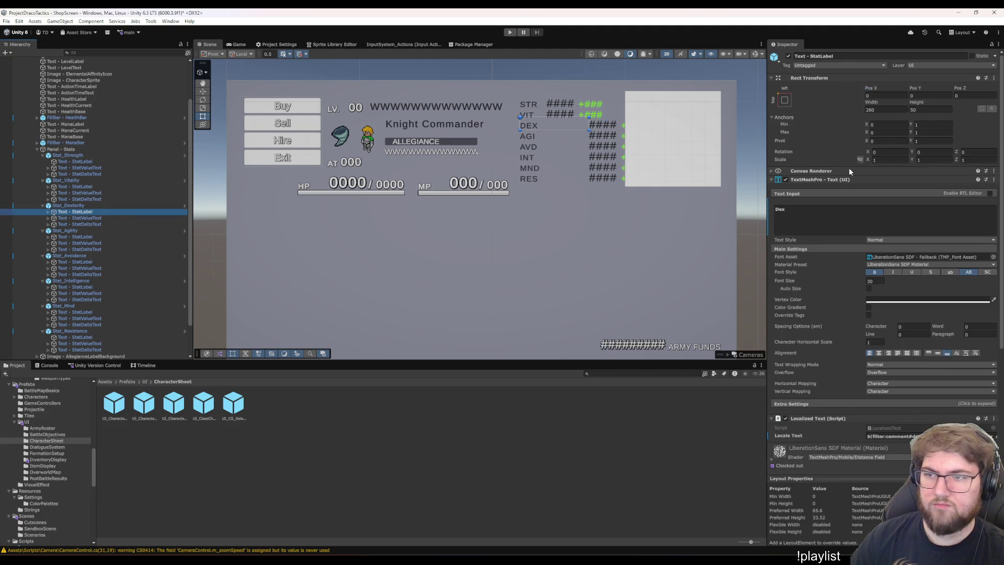
# Set the DEX and VIT label widths to 100
pyautogui.click(886, 110)
pyautogui.write('100')
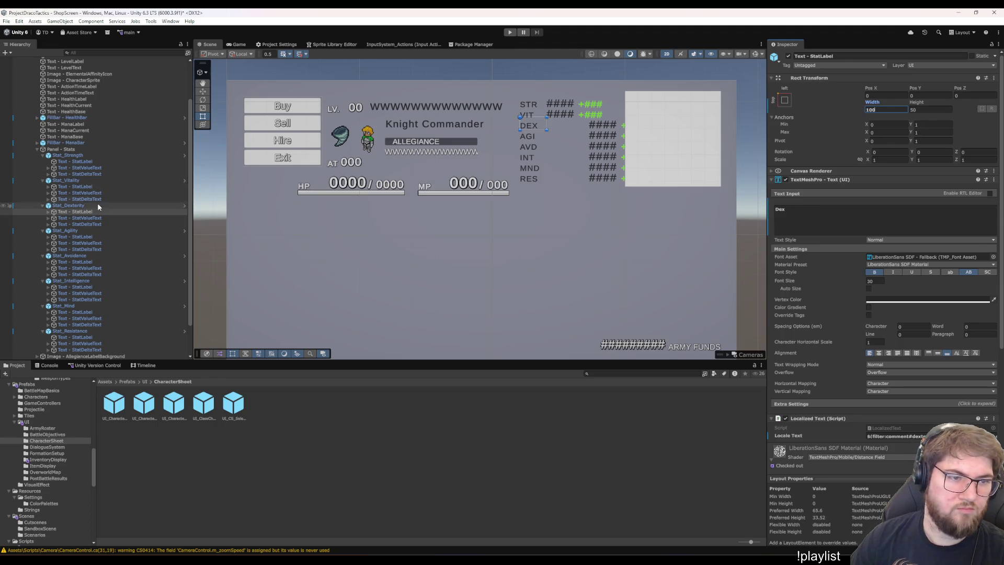
pyautogui.click(83, 187)
pyautogui.click(878, 112)
pyautogui.write('100')
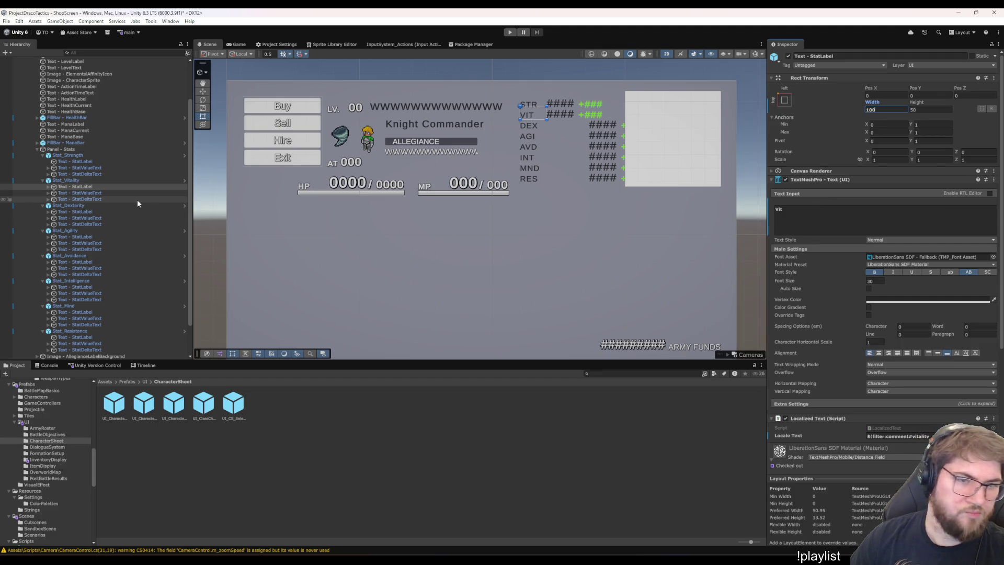
# Shift the DEX value and delta texts 160 units left
pyautogui.click(87, 210)
pyautogui.press('Down')
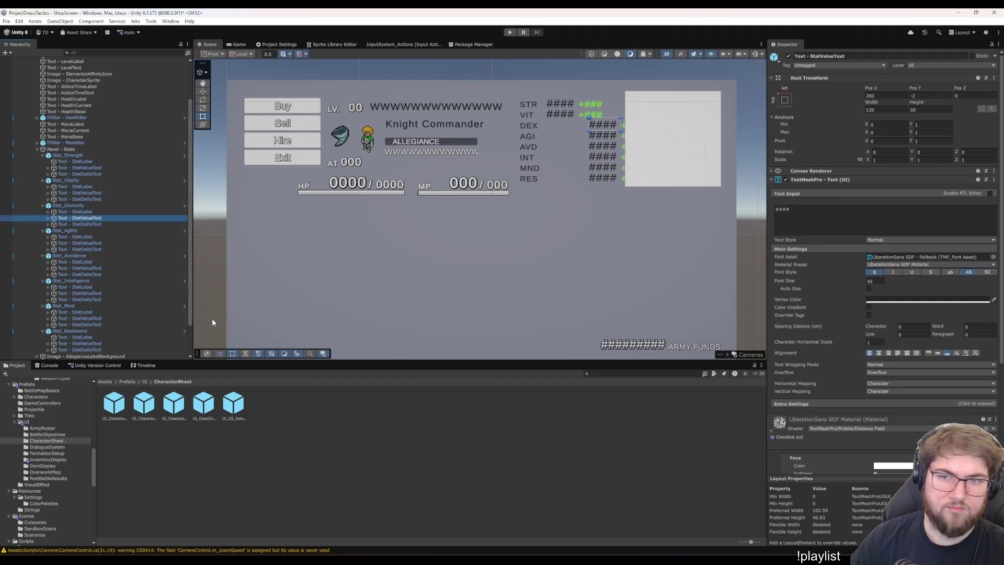
pyautogui.click(882, 110)
pyautogui.write('-')
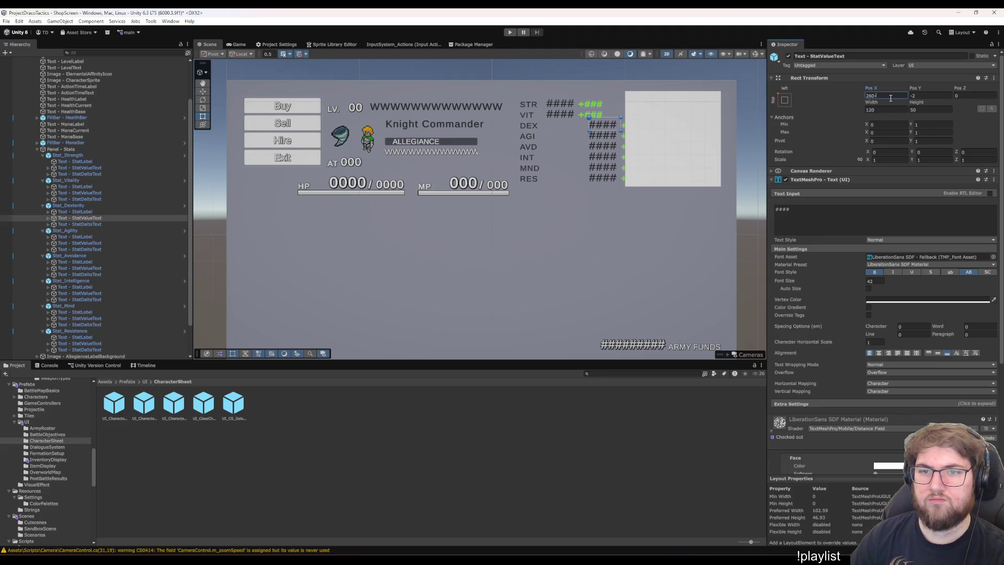
pyautogui.write('160')
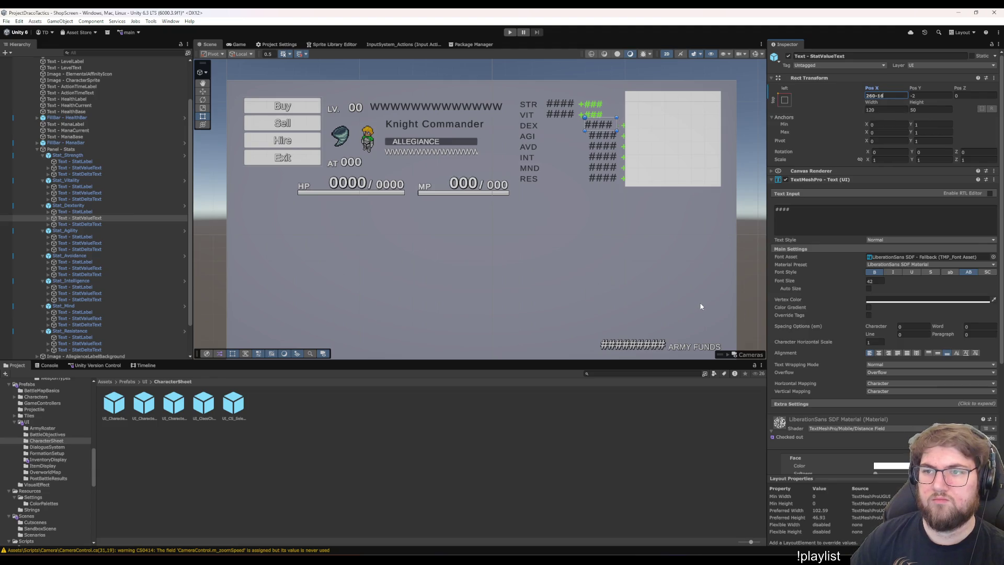
pyautogui.click(104, 225)
pyautogui.click(889, 96)
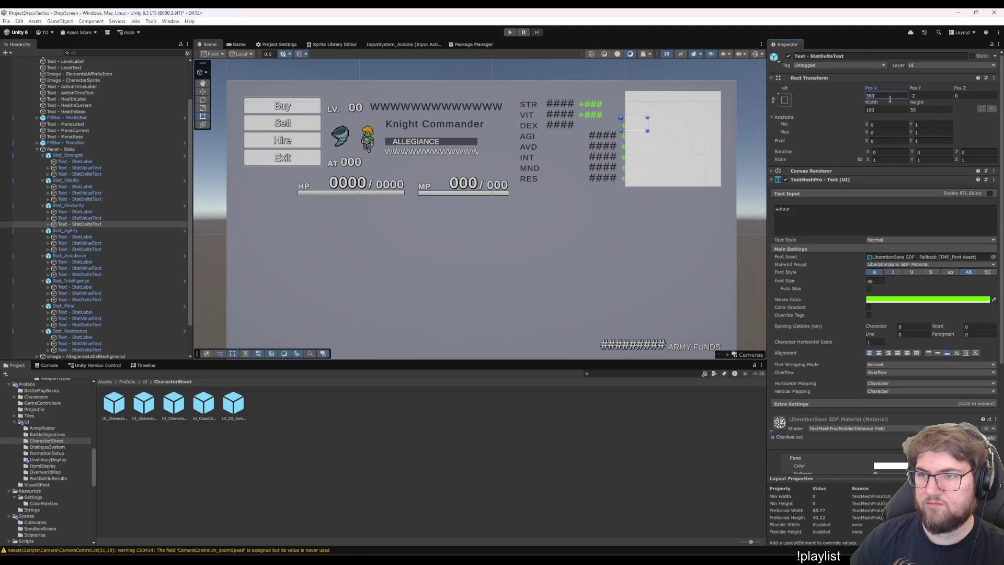
pyautogui.write('-160')
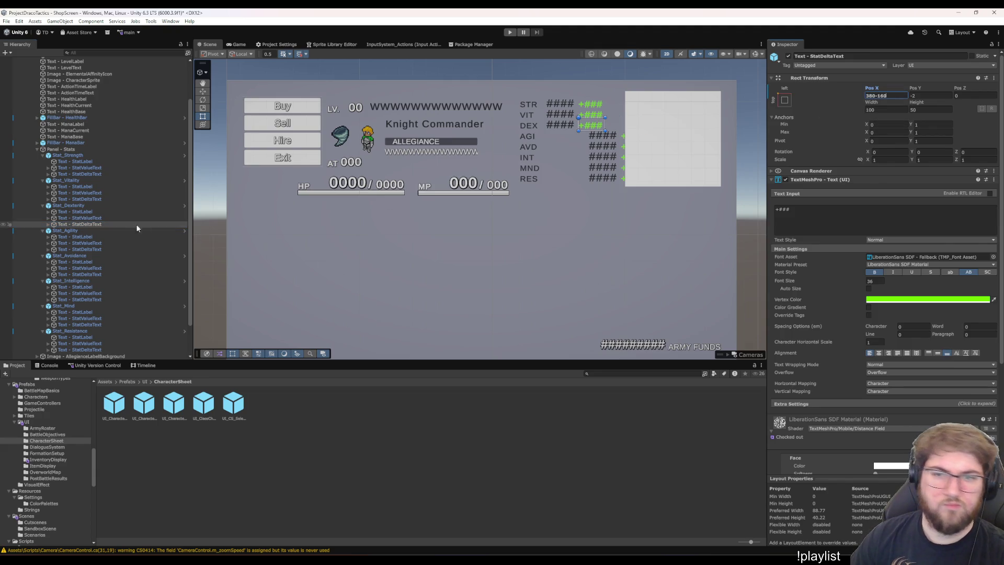
# Set the AGI label's Width to 100, correcting a mistyped 260
pyautogui.click(97, 236)
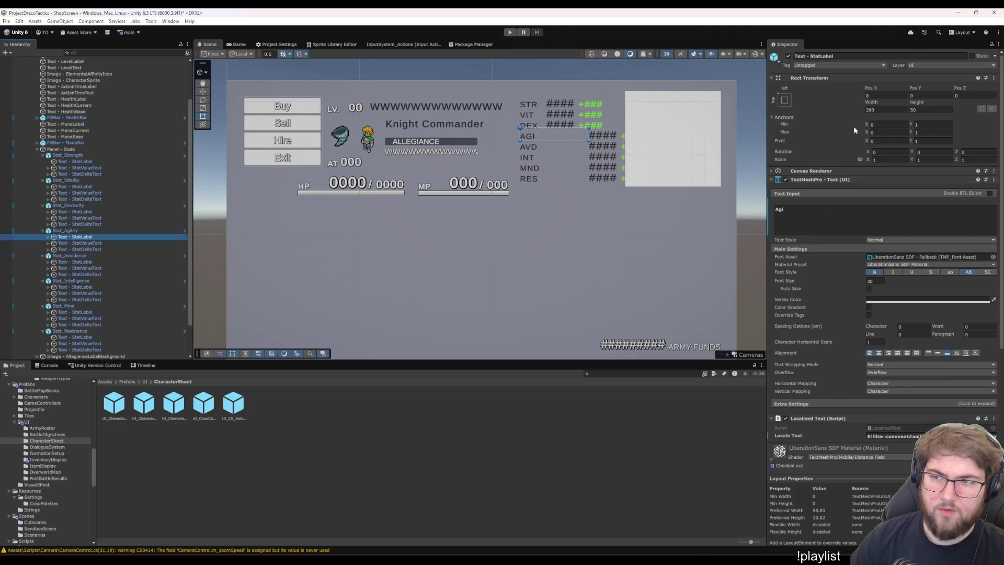
pyautogui.click(885, 110)
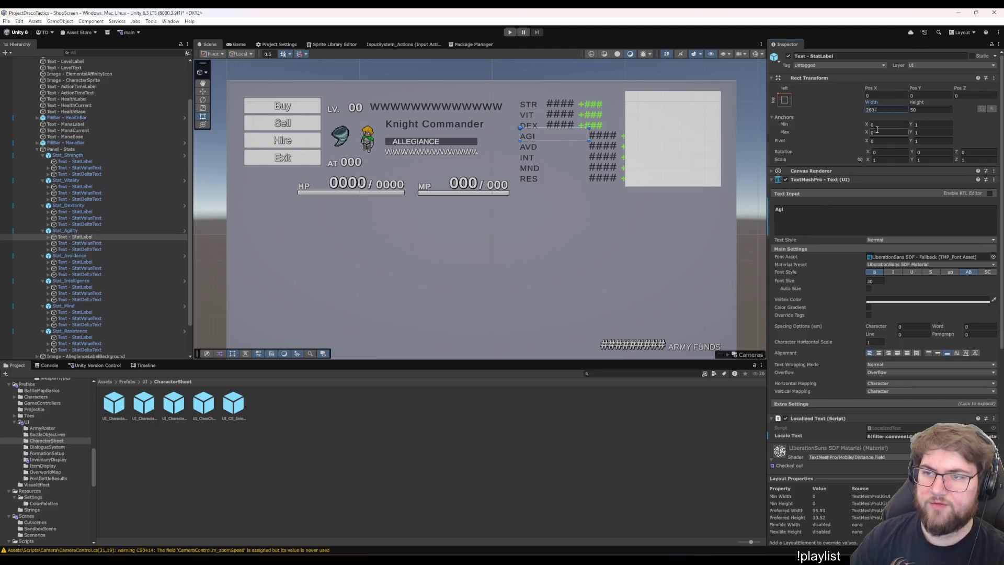
pyautogui.write('26')
pyautogui.write('0')
pyautogui.press('BackSpace')
pyautogui.press('BackSpace')
pyautogui.write('100')
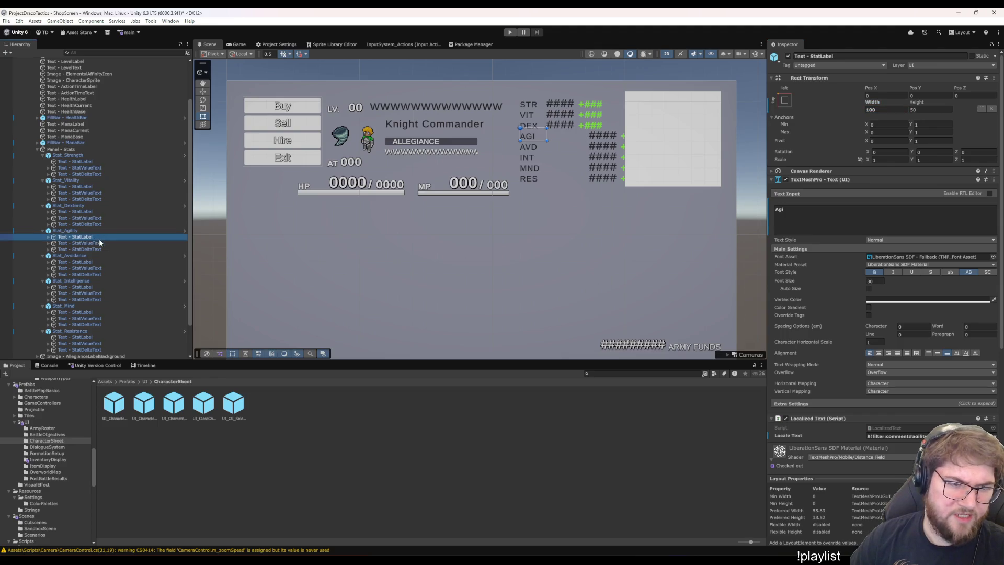
# Shift the AGI value and delta texts 160 units left
pyautogui.click(104, 244)
pyautogui.click(902, 96)
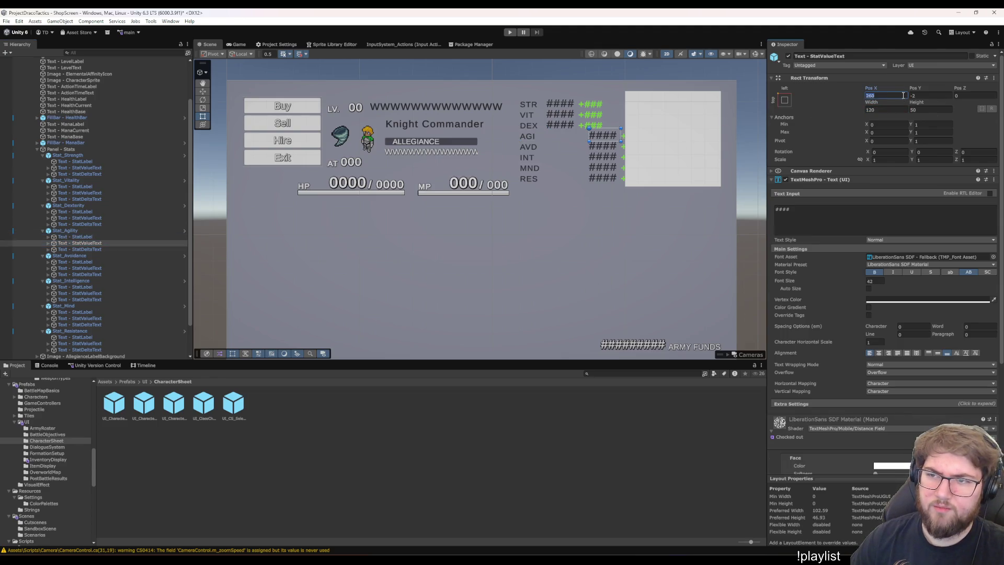
pyautogui.write('-160')
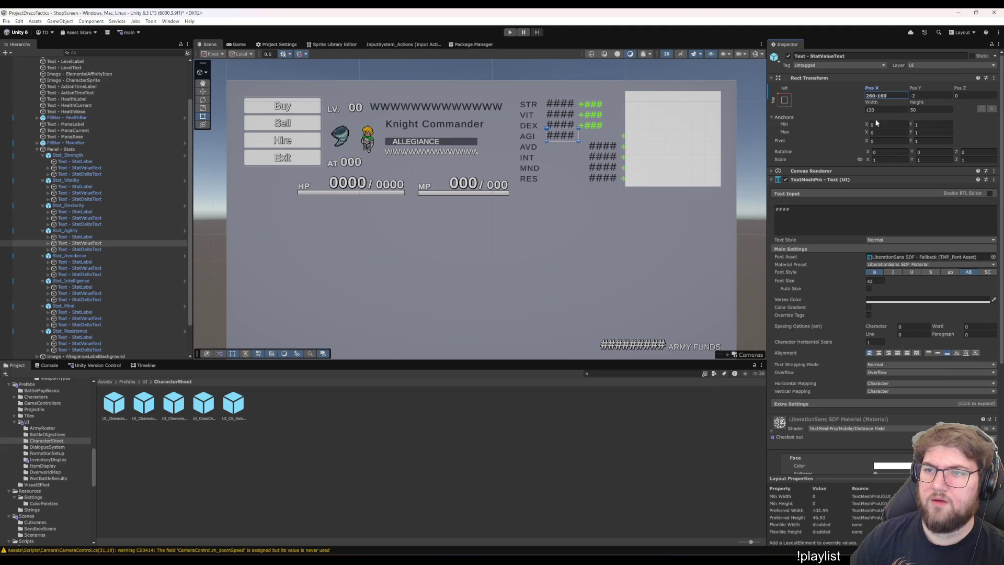
pyautogui.click(121, 249)
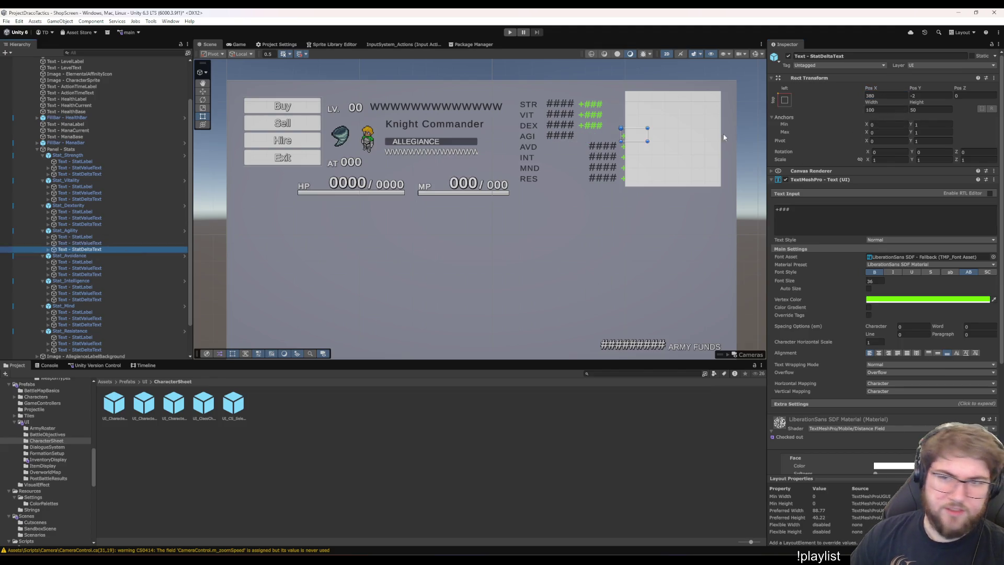
pyautogui.click(896, 97)
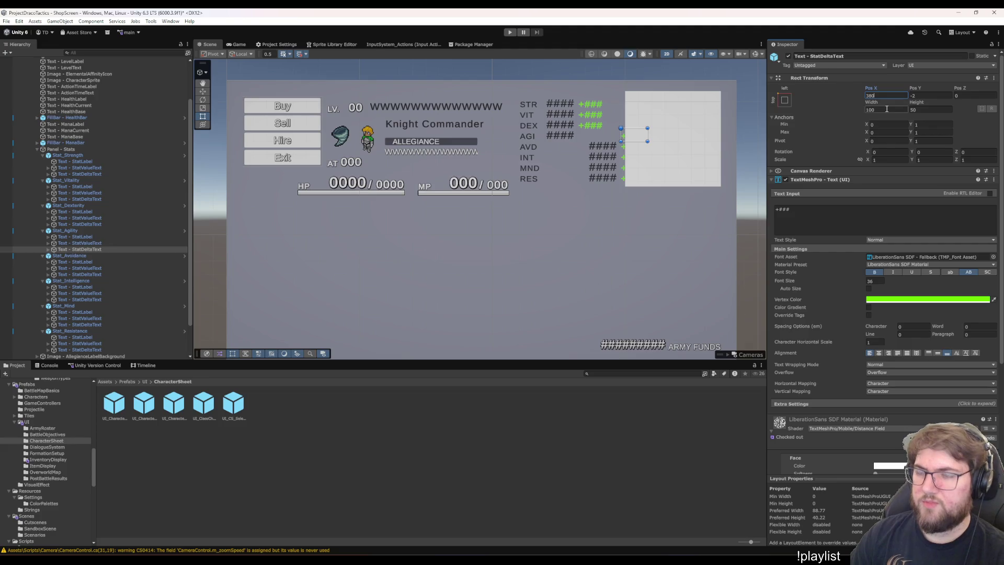
pyautogui.write('-160')
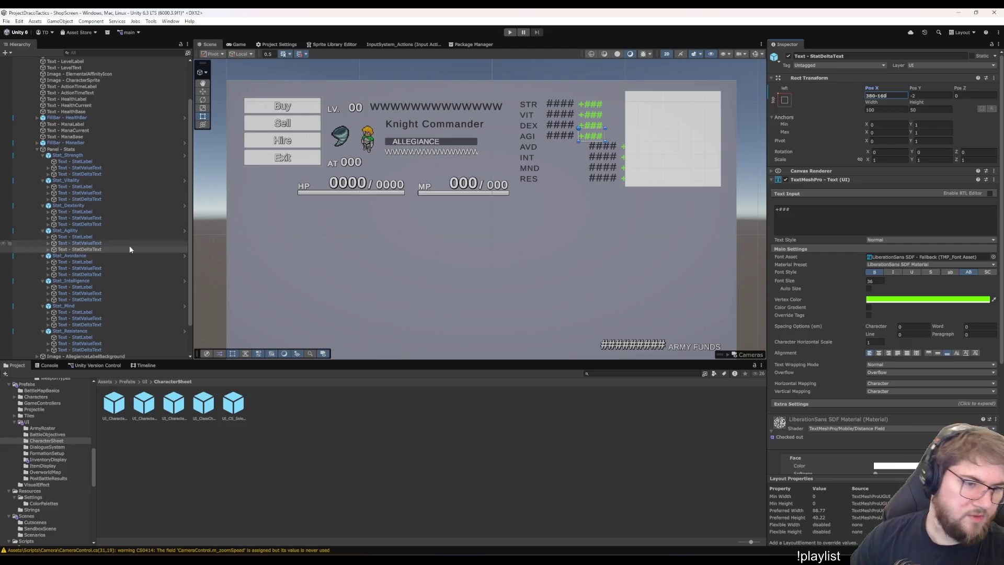
pyautogui.click(104, 262)
pyautogui.click(883, 109)
# Set the AVD label width to 100 and shift its value and delta texts by 160 on X
pyautogui.write('100')
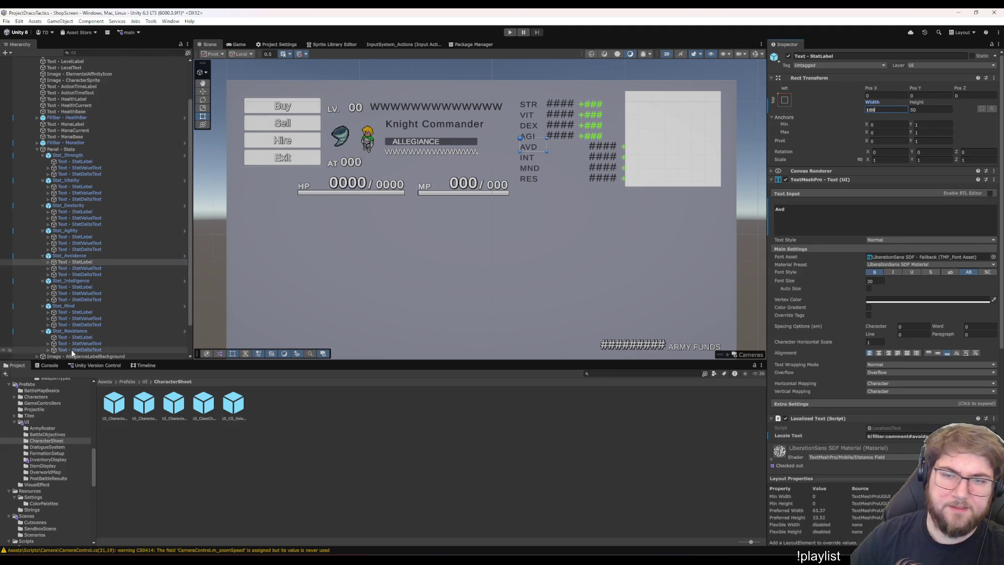
pyautogui.click(109, 267)
pyautogui.click(887, 111)
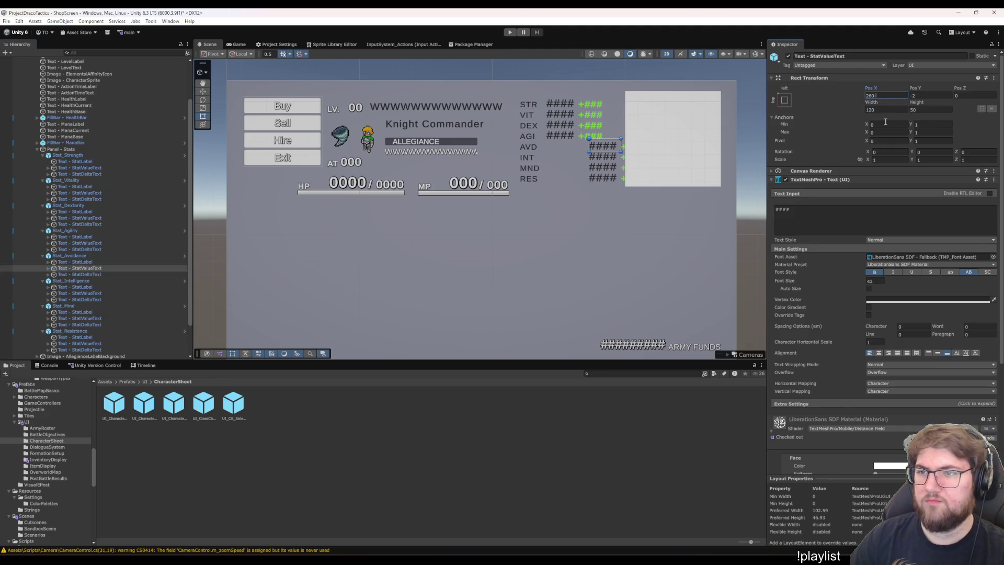
pyautogui.write('160')
pyautogui.click(79, 274)
pyautogui.click(890, 95)
pyautogui.write('-160')
# Set the INT label width to 100 and shift its value and delta texts left on X
pyautogui.click(114, 287)
pyautogui.click(884, 109)
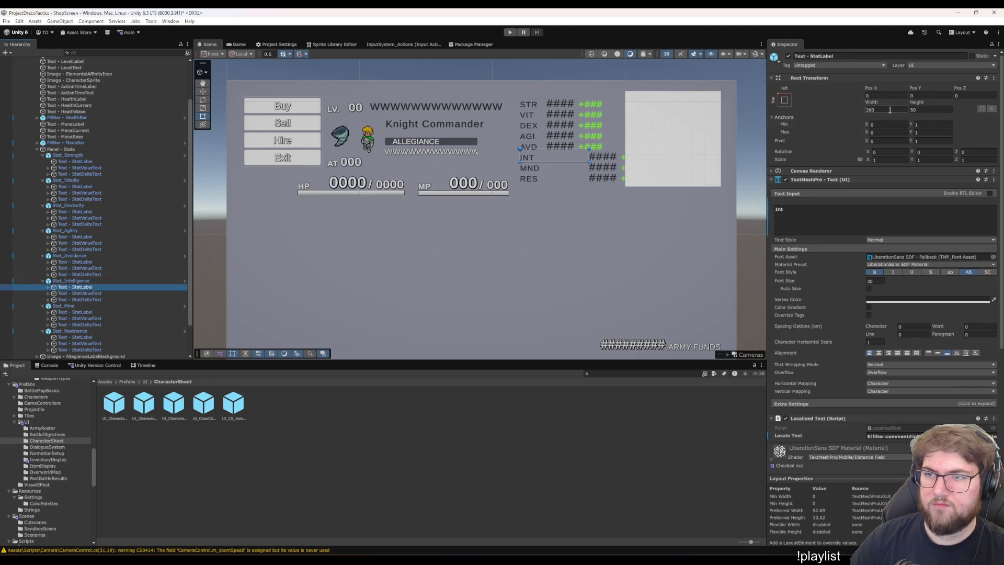
pyautogui.write('100')
pyautogui.click(89, 268)
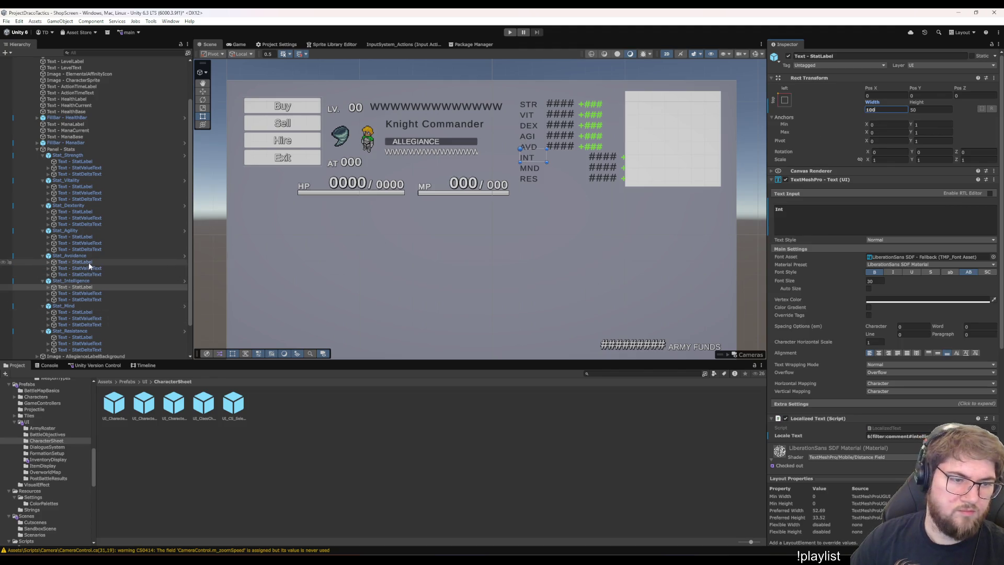
pyautogui.click(123, 294)
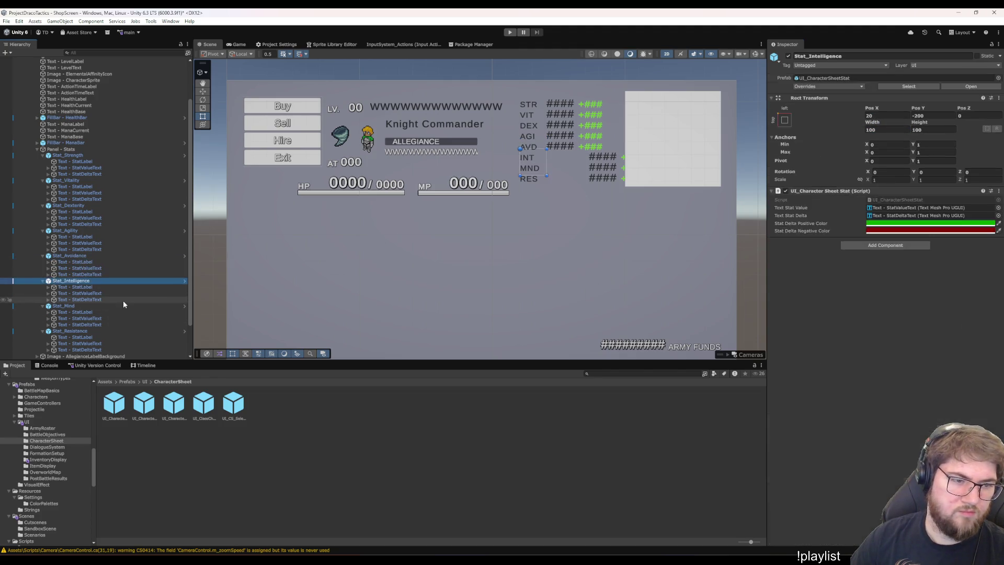
pyautogui.click(887, 97)
pyautogui.write('160')
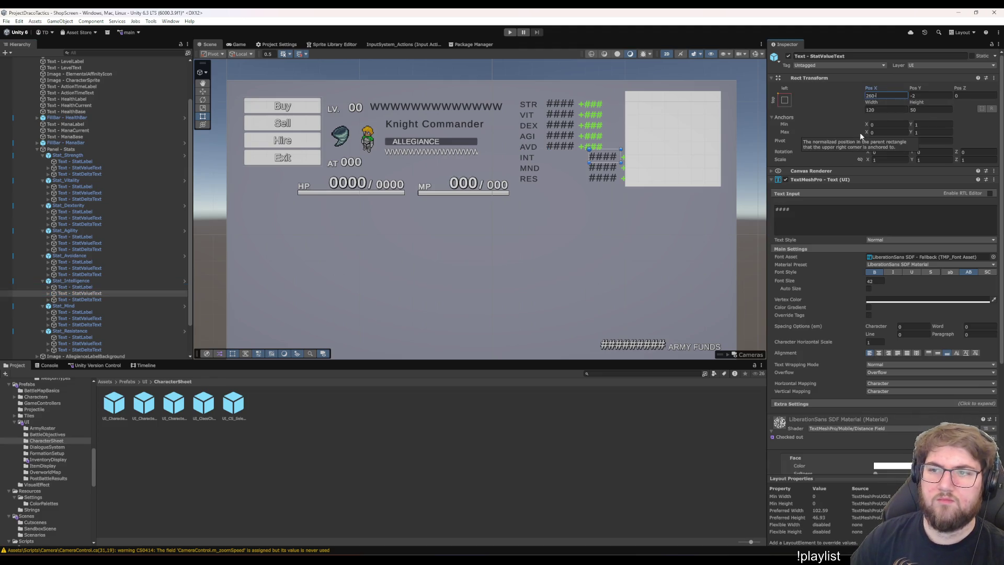
pyautogui.click(100, 299)
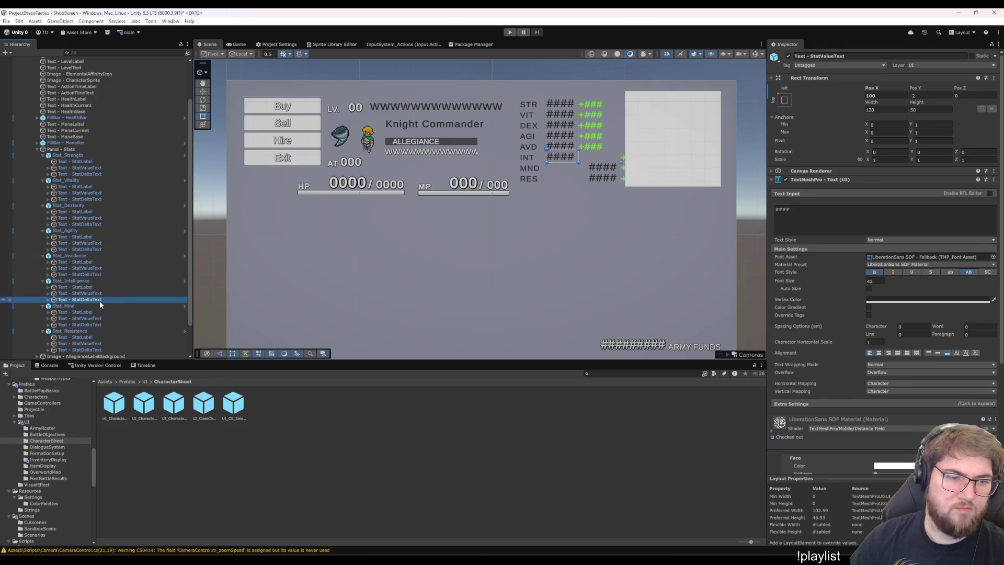
pyautogui.click(891, 96)
pyautogui.write('-')
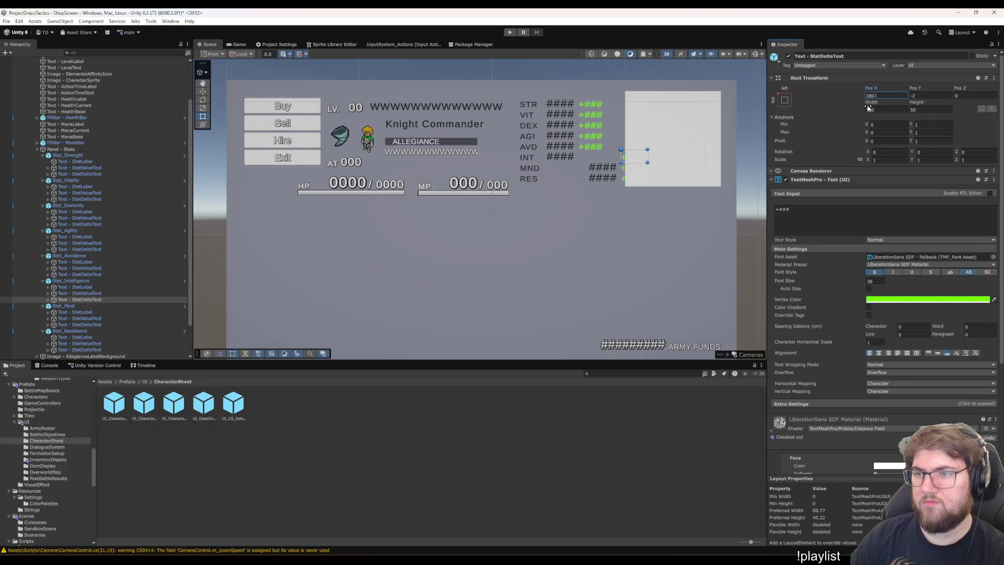
pyautogui.write('260')
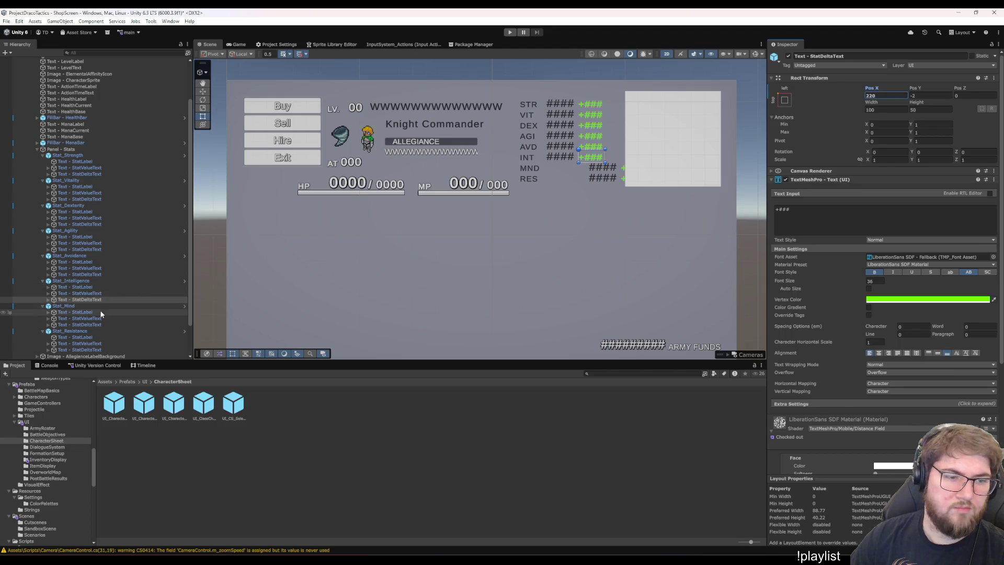
# Set the MND label width to 100 and shift its value and delta texts by 160 on X
pyautogui.click(149, 312)
pyautogui.click(896, 107)
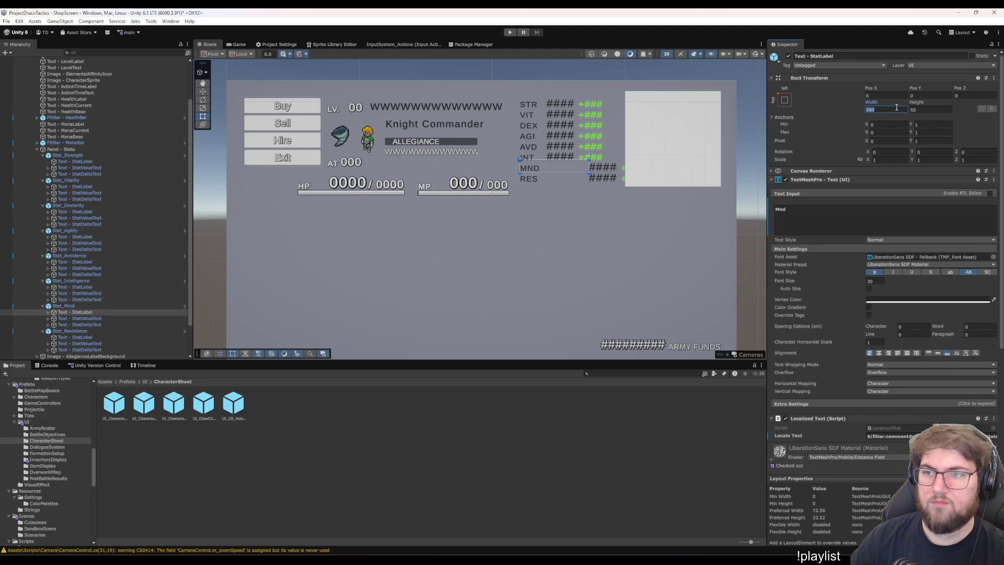
pyautogui.write('100')
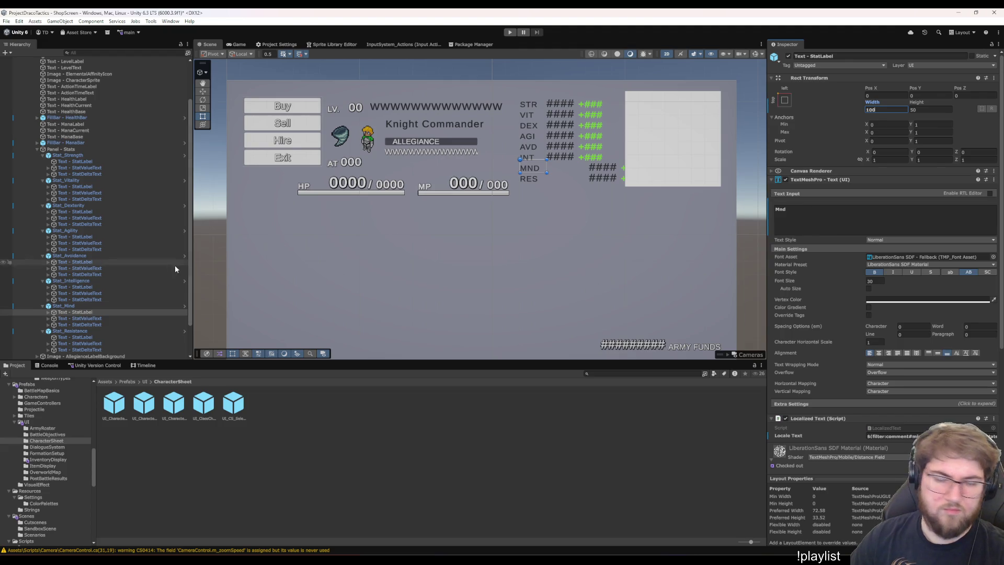
pyautogui.click(101, 318)
pyautogui.click(879, 97)
pyautogui.write('-160')
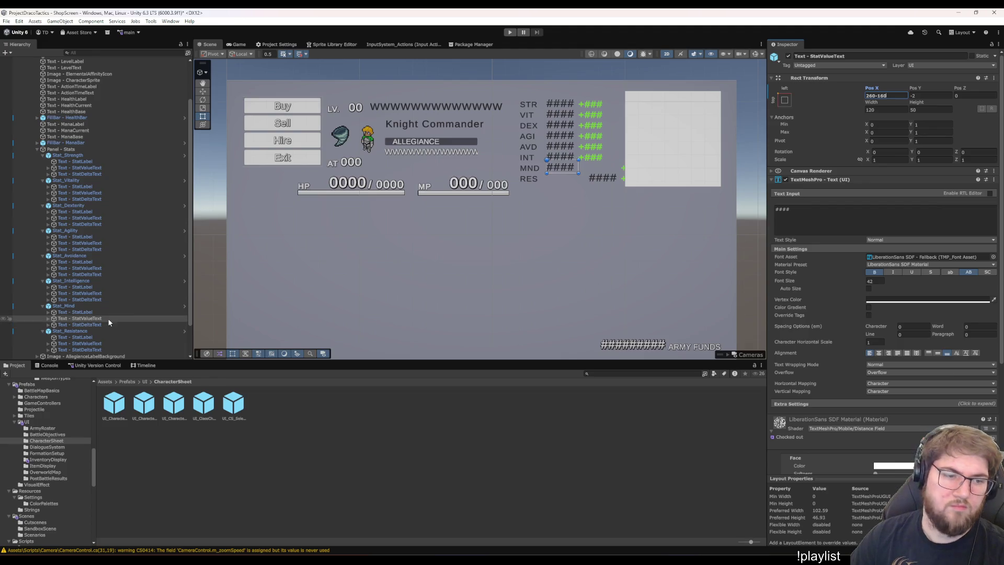
pyautogui.click(104, 325)
pyautogui.click(878, 95)
pyautogui.write('-160')
pyautogui.press('Return')
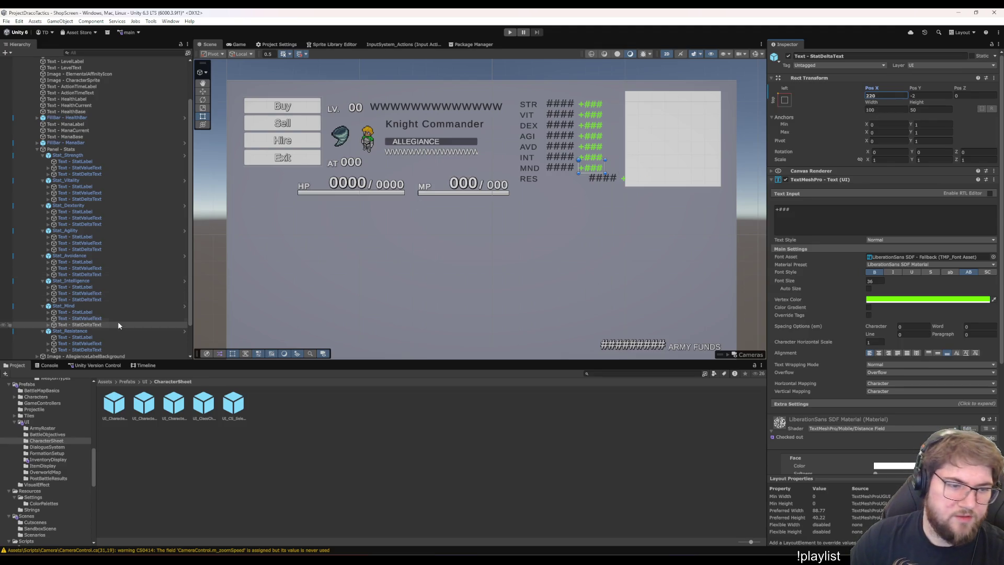
# Adjust the RES label width and shift its value and delta texts by 160, then select Panel - Stats
pyautogui.scroll(-2, 118, 326)
pyautogui.click(92, 298)
pyautogui.click(891, 110)
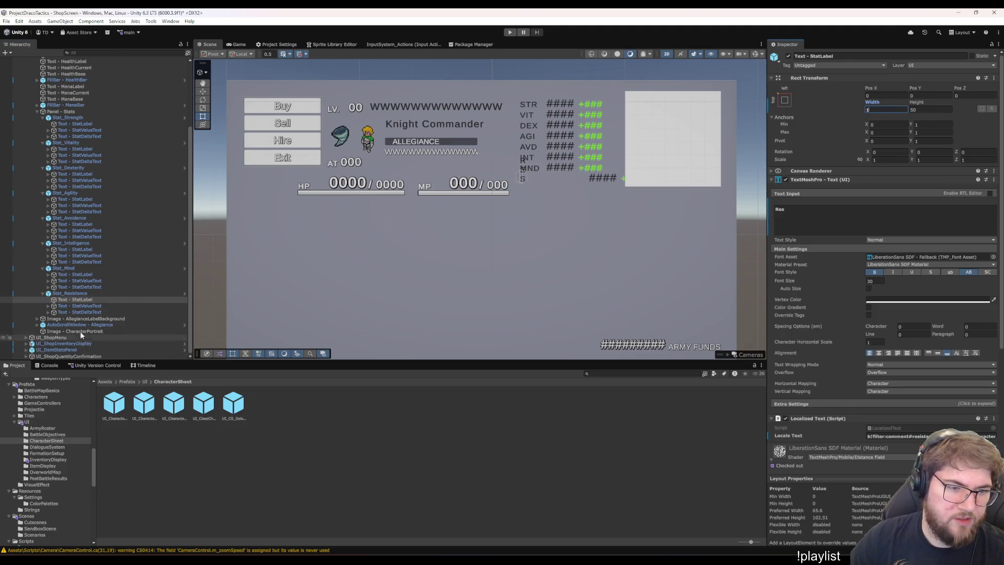
pyautogui.click(92, 305)
pyautogui.click(890, 96)
pyautogui.write('-160')
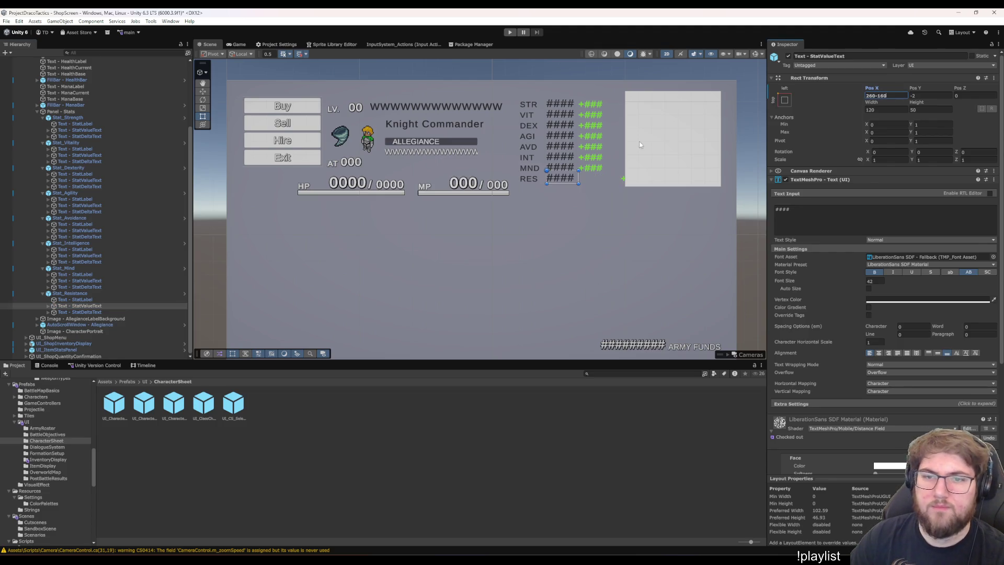
pyautogui.click(99, 311)
pyautogui.click(894, 95)
pyautogui.write('160')
pyautogui.press('Return')
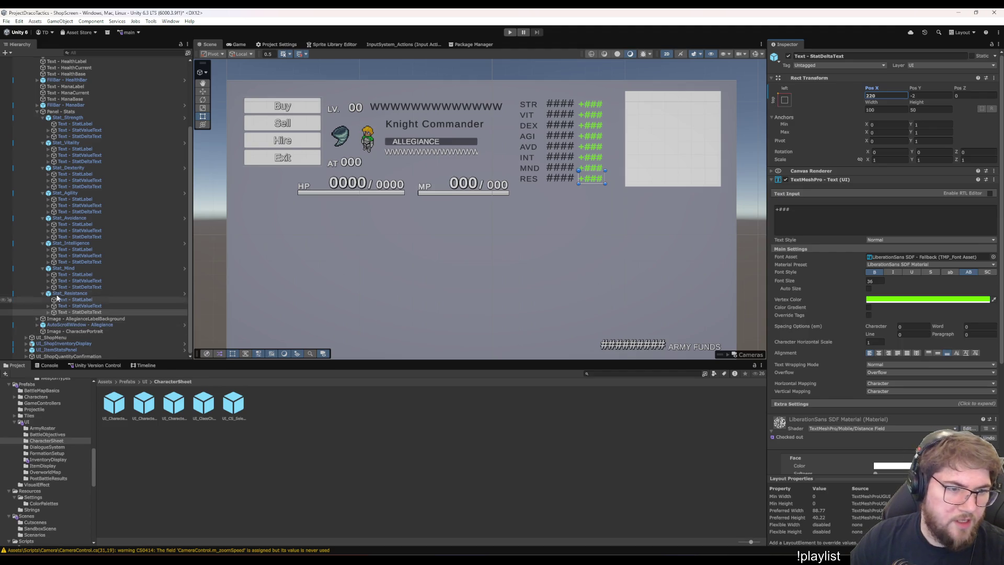
pyautogui.click(52, 113)
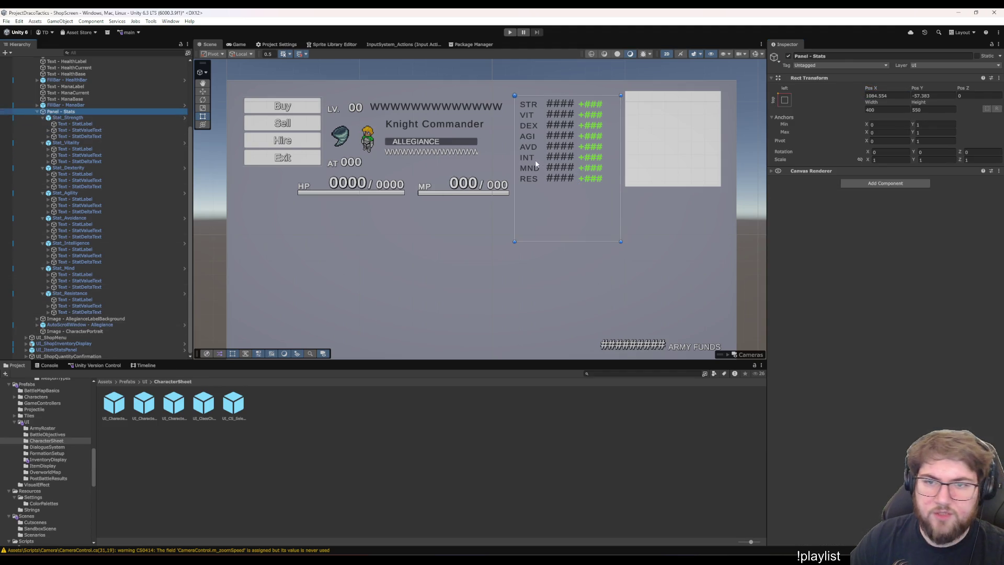
# Move Panel - Stats beside the character info and round its position to X 1230, Y -50
pyautogui.moveTo(527, 152); pyautogui.dragTo(548, 151)
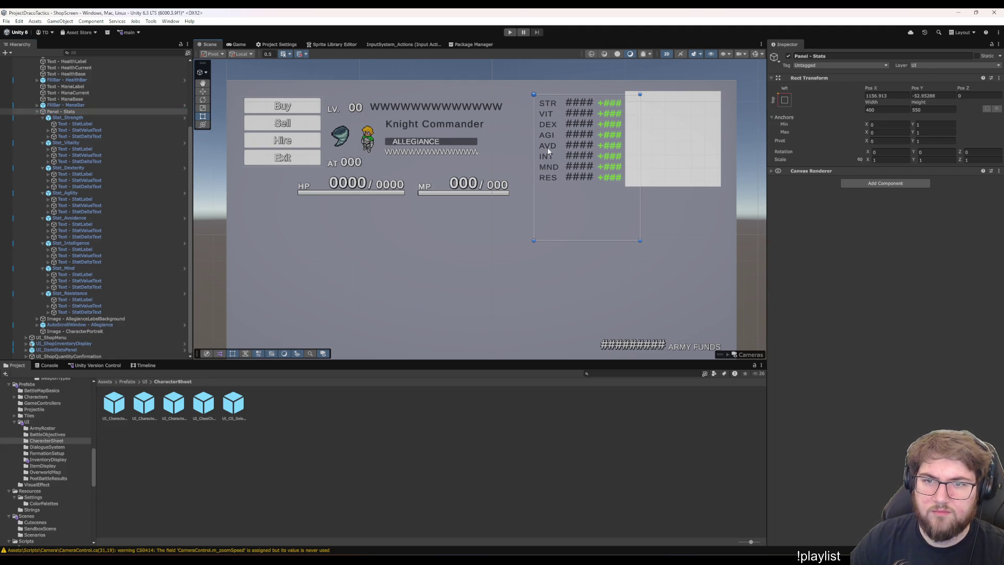
pyautogui.click(926, 96)
pyautogui.write('-50')
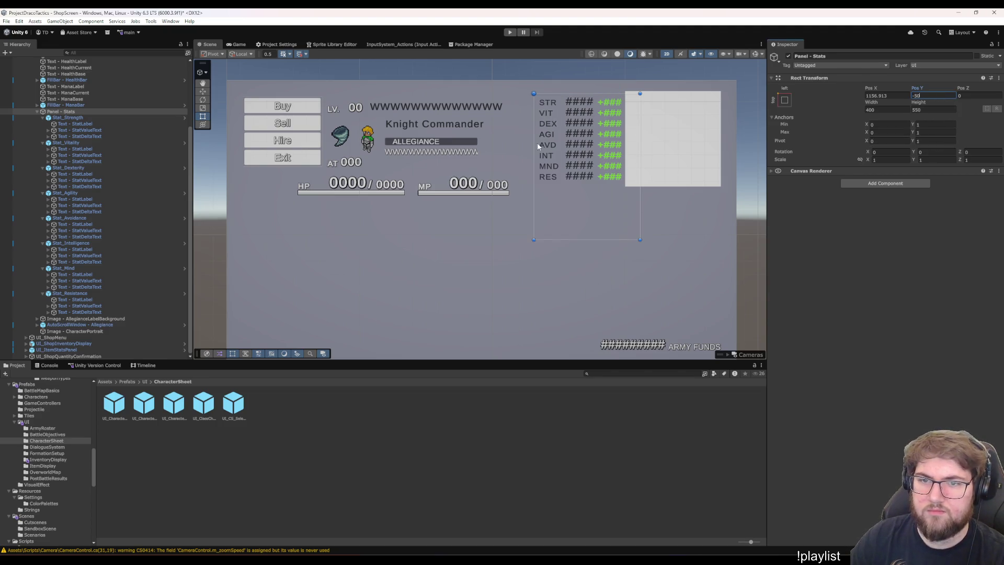
pyautogui.moveTo(552, 151); pyautogui.dragTo(575, 151)
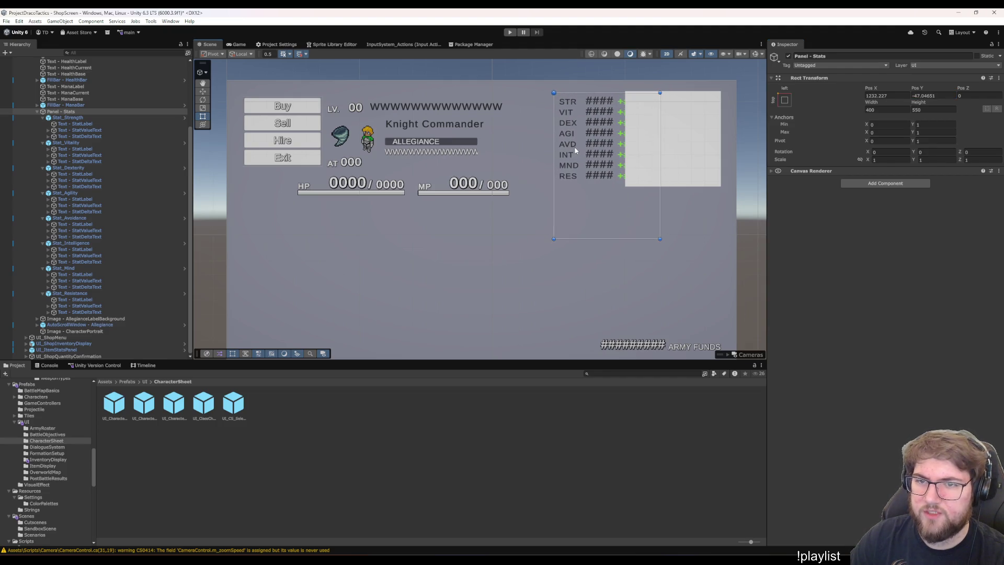
pyautogui.click(933, 96)
pyautogui.write('-')
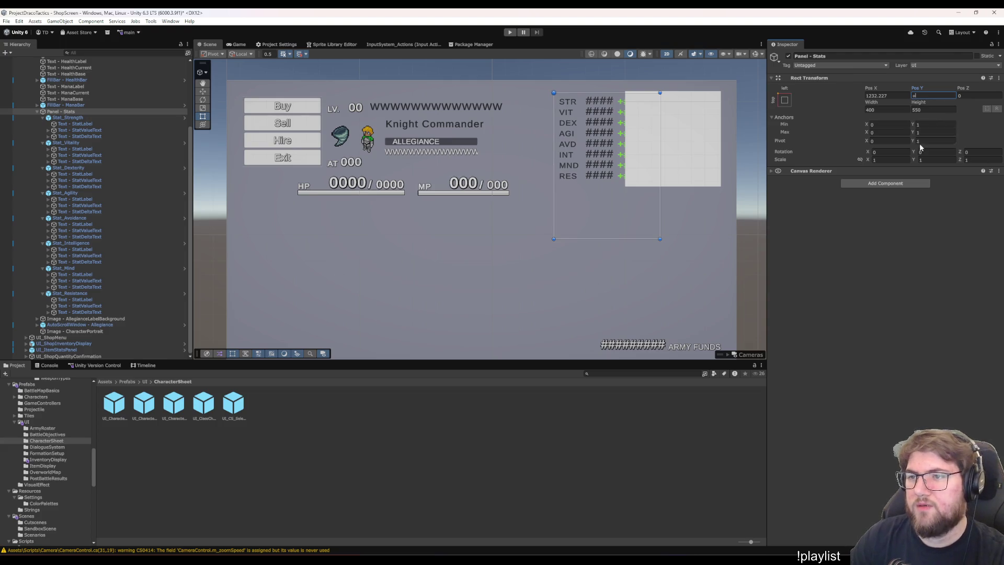
pyautogui.write('50')
pyautogui.hotkey('shift', 'Tab')
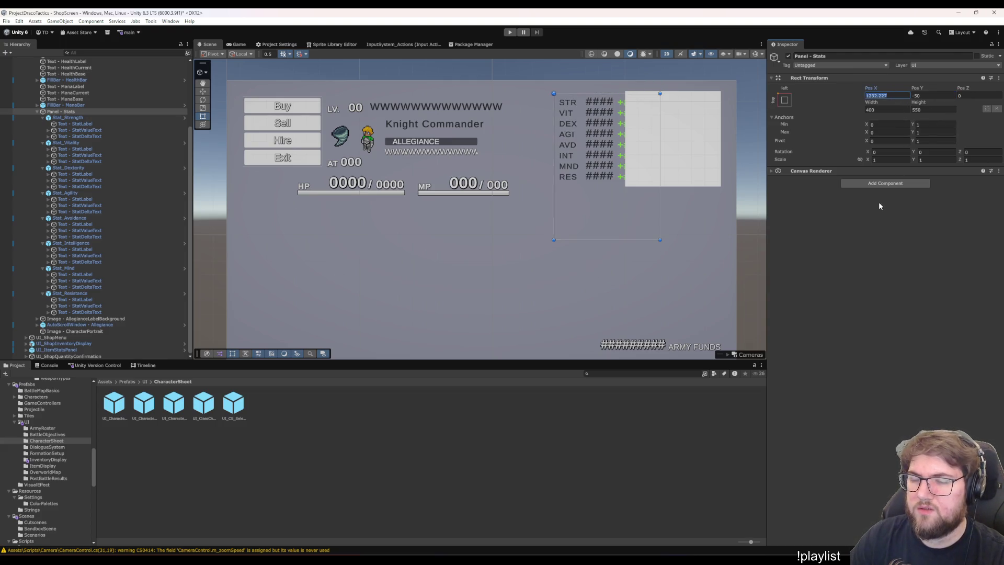
pyautogui.write('1230')
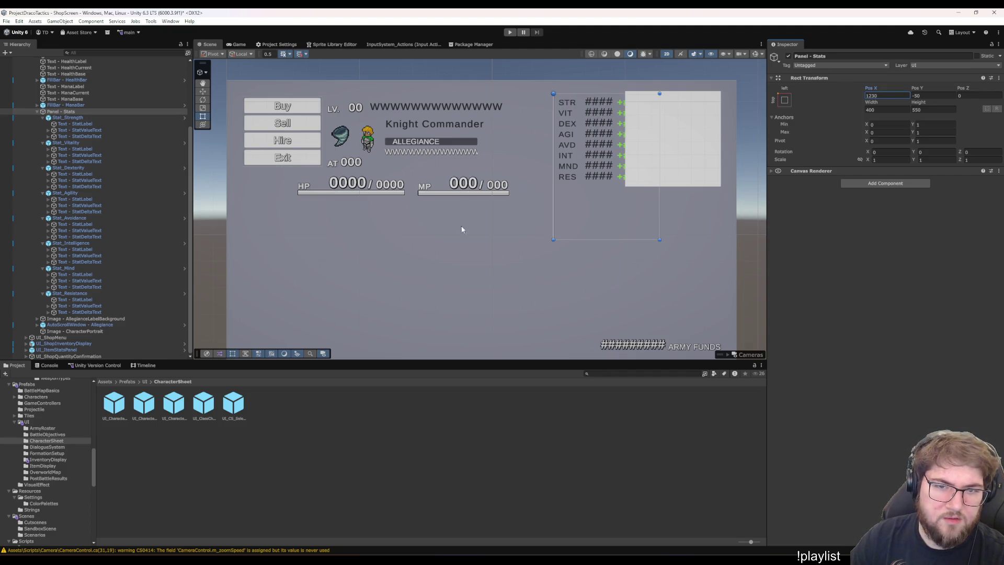
pyautogui.click(37, 112)
# Drag the MP and HP label, value and bar groups up to sit side by side below the portrait
pyautogui.click(79, 173)
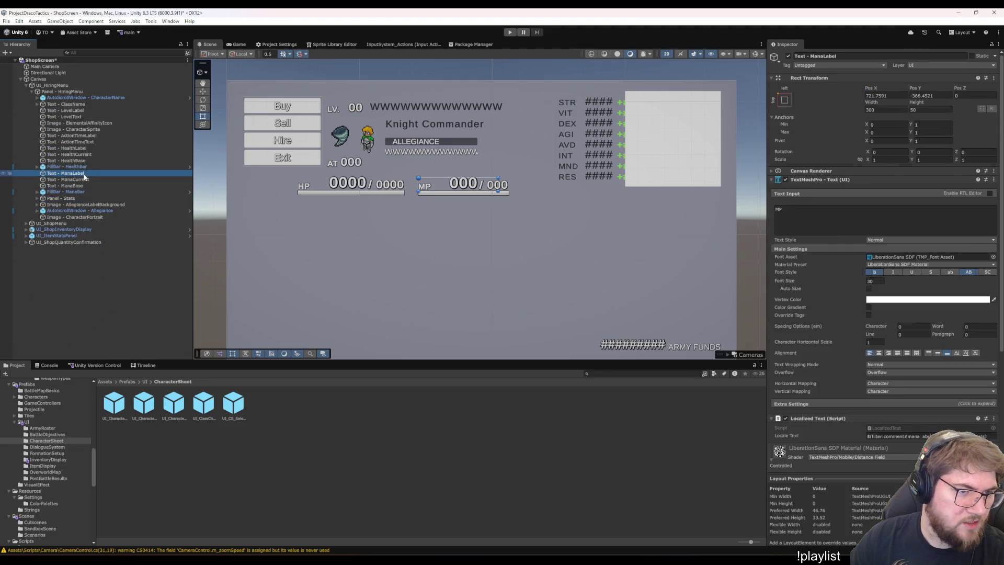
pyautogui.keyDown('shift'); pyautogui.click(78, 192); pyautogui.keyUp('shift')
pyautogui.moveTo(429, 191); pyautogui.dragTo(468, 179)
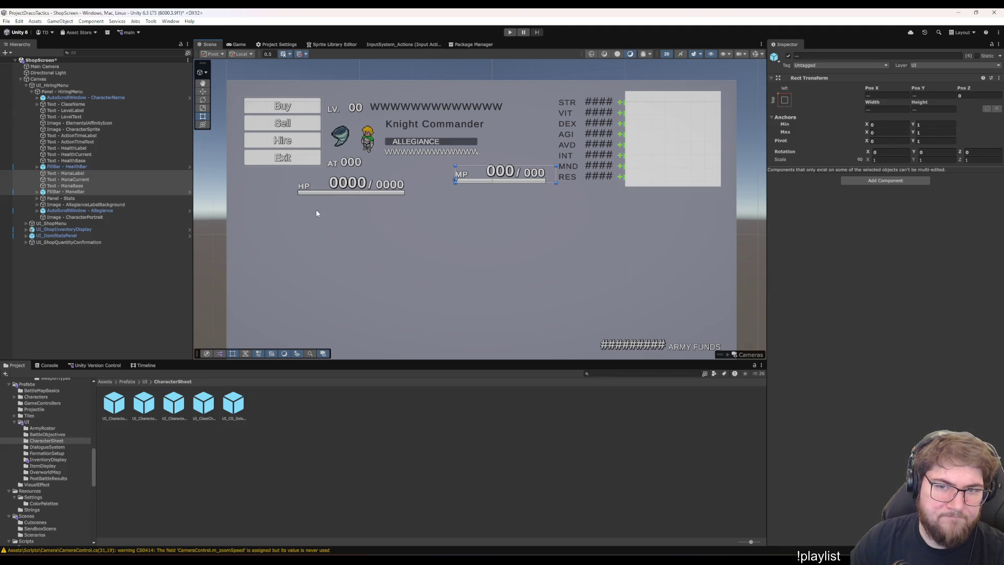
pyautogui.click(74, 168)
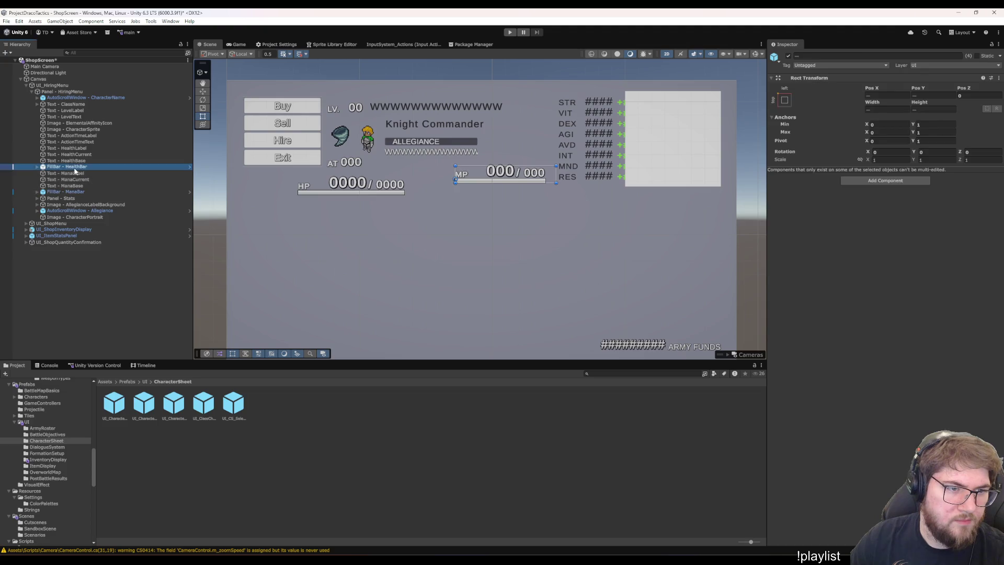
pyautogui.keyDown('shift'); pyautogui.click(67, 148); pyautogui.keyUp('shift')
pyautogui.moveTo(333, 186); pyautogui.dragTo(378, 174)
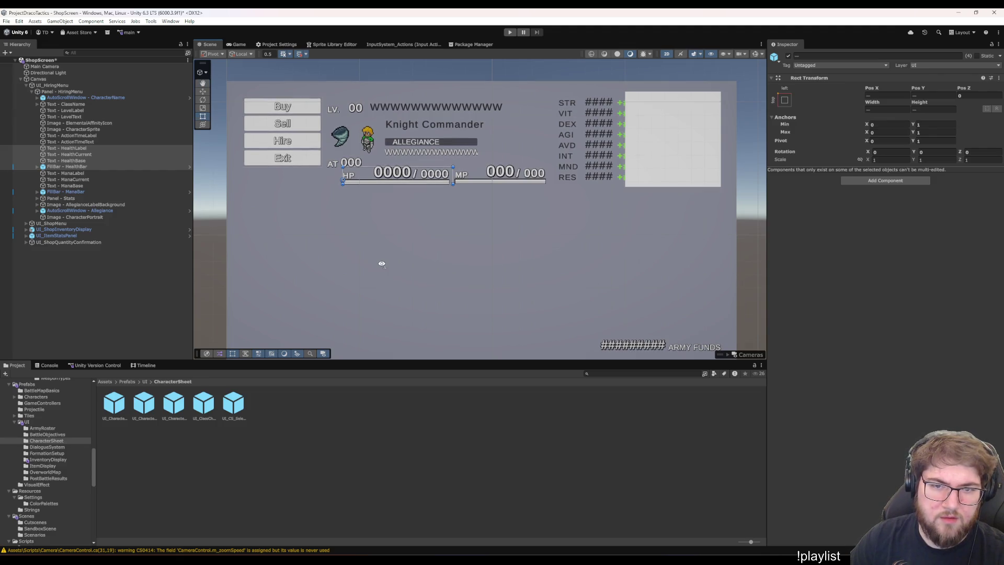
pyautogui.moveTo(382, 264); pyautogui.dragTo(343, 209)
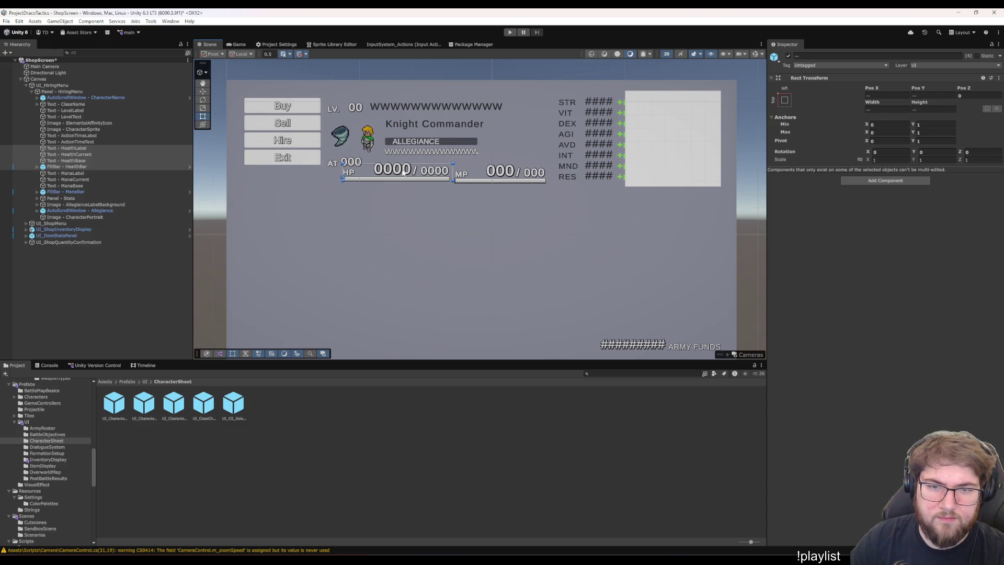
pyautogui.moveTo(403, 174); pyautogui.dragTo(400, 174)
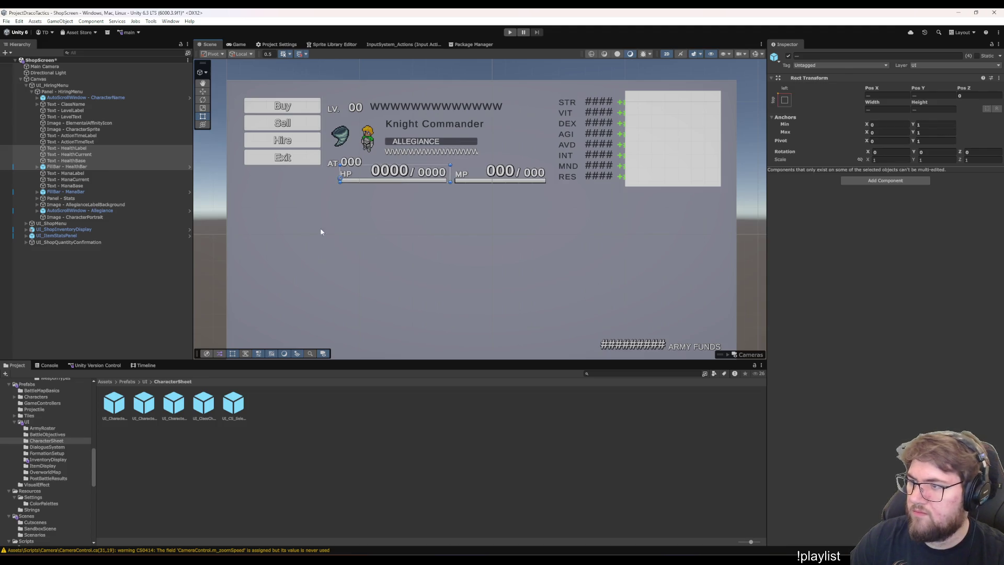
# Move the AT label and value next to the ALLEGIANCE bar
pyautogui.click(90, 136)
pyautogui.keyDown('shift'); pyautogui.click(91, 142); pyautogui.keyUp('shift')
pyautogui.moveTo(365, 168)
pyautogui.mouseDown()
pyautogui.moveTo(528, 144)
pyautogui.moveTo(509, 144)
pyautogui.mouseUp()
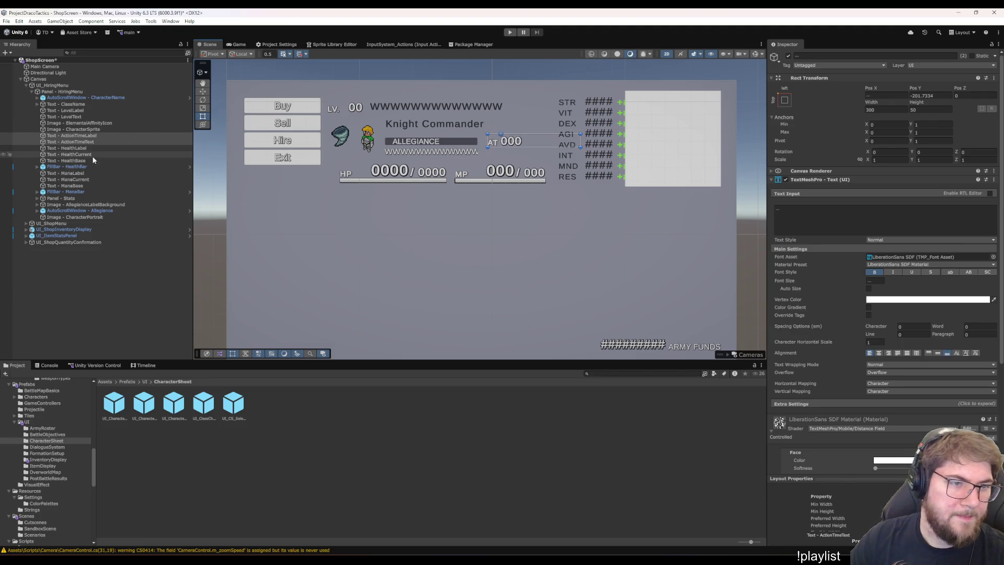
# Set the AT label and value to Pos Y -195
pyautogui.click(99, 205)
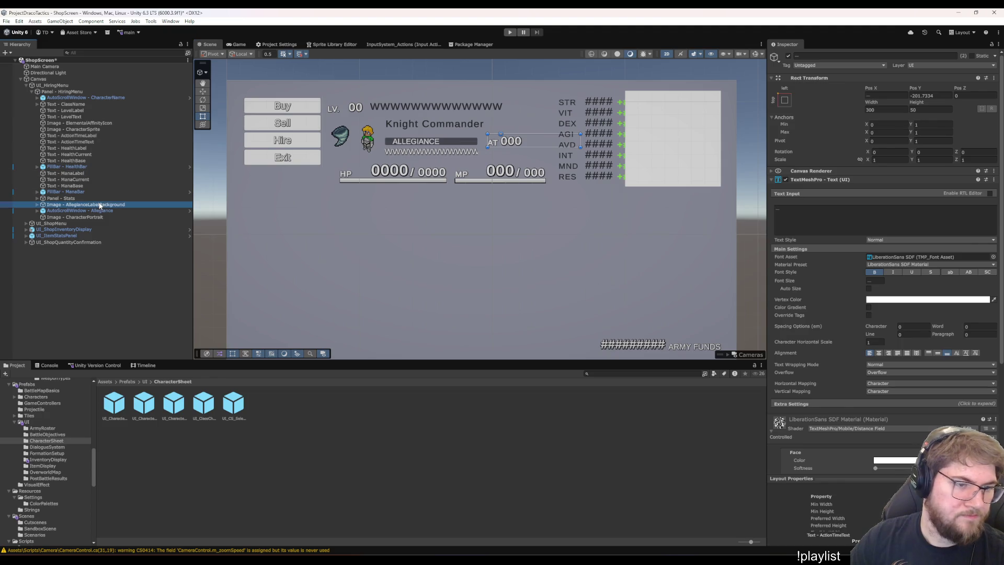
pyautogui.click(91, 143)
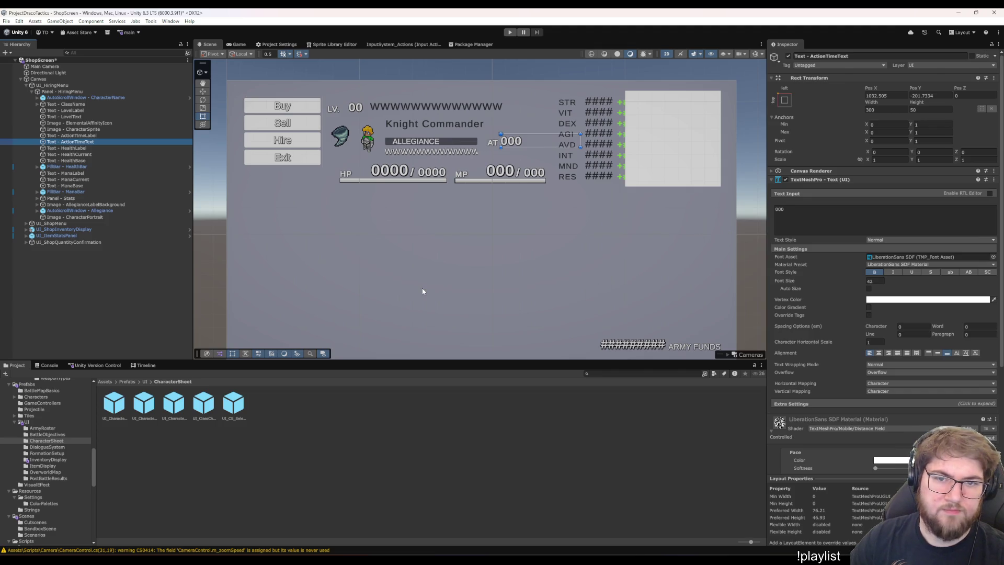
pyautogui.press('Up')
pyautogui.press('Down')
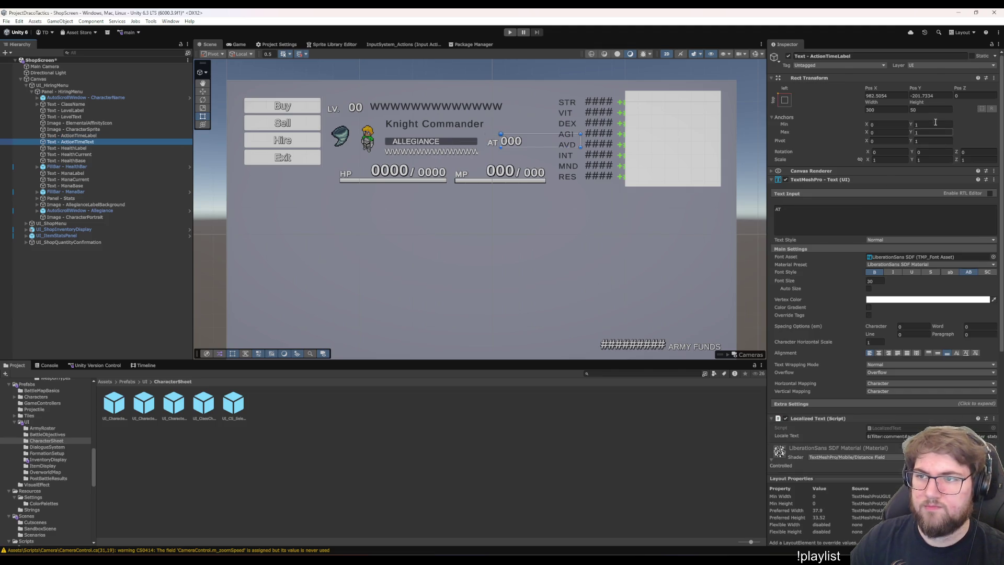
pyautogui.click(924, 96)
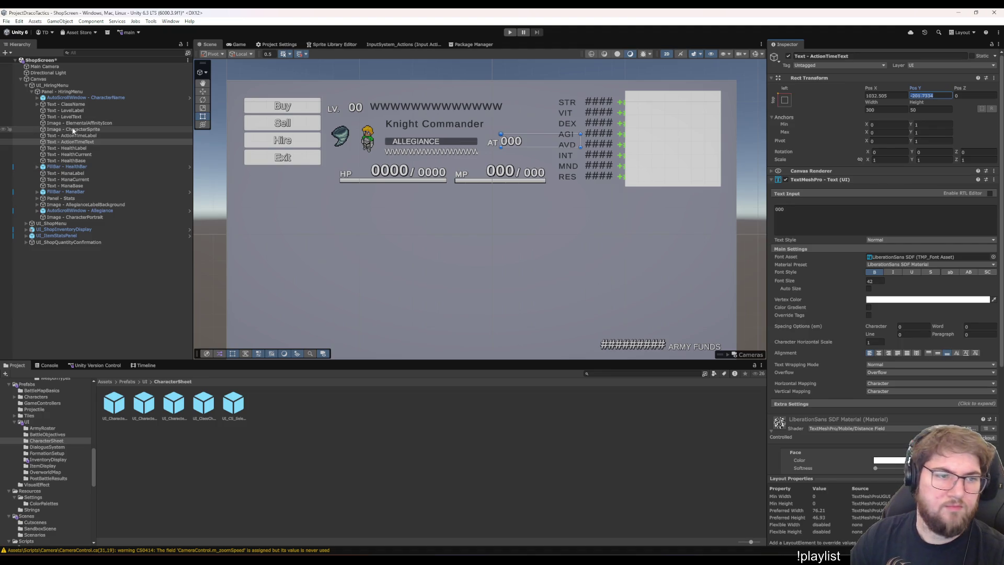
pyautogui.keyDown('ctrl'); pyautogui.click(89, 135); pyautogui.keyUp('ctrl')
pyautogui.click(925, 96)
pyautogui.write('-20')
pyautogui.press('BackSpace')
pyautogui.press('BackSpace')
pyautogui.write('195')
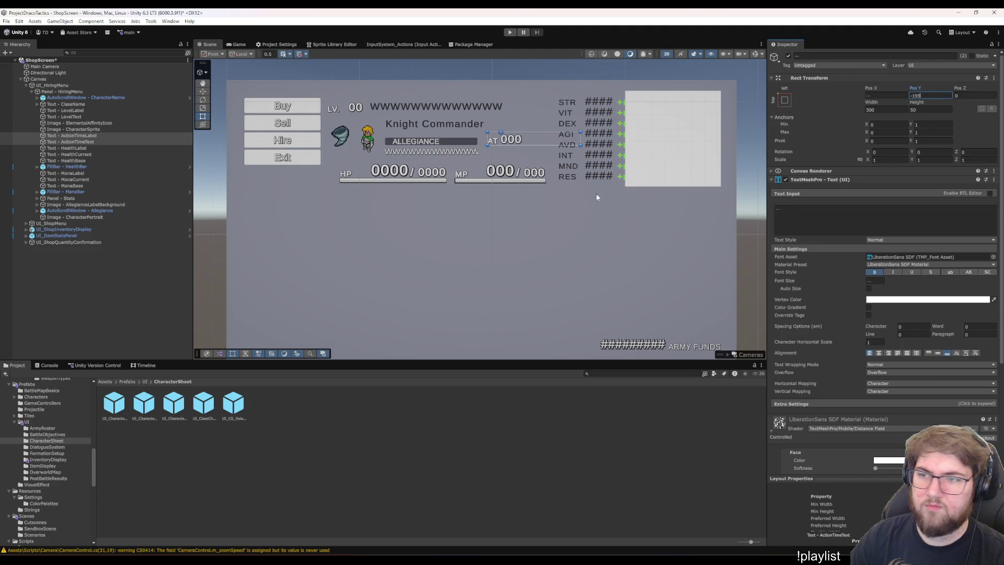
# Set the AT label's Pos X to 980 and the AT value's Pos X to 1030
pyautogui.click(78, 135)
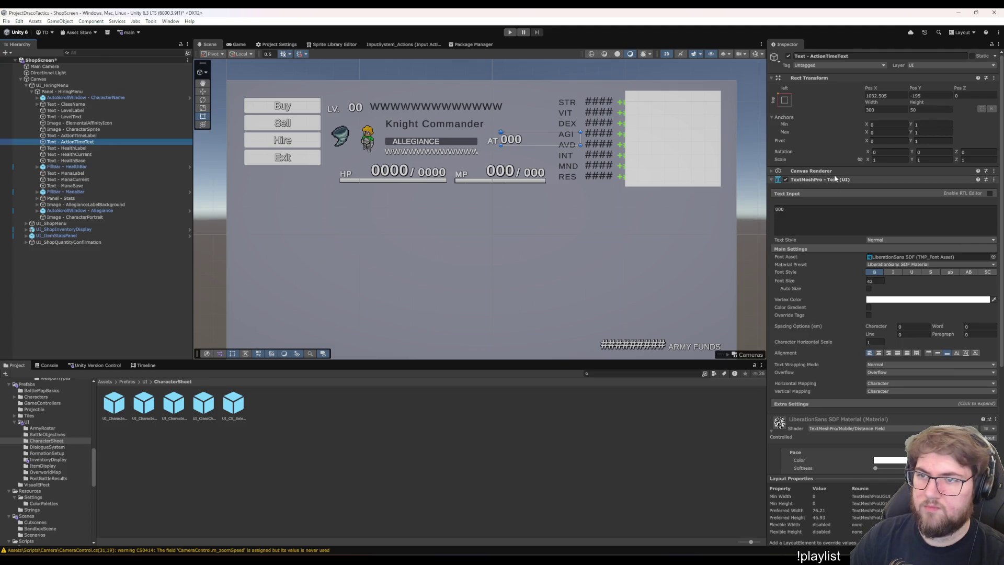
pyautogui.press('Down')
pyautogui.press('Up')
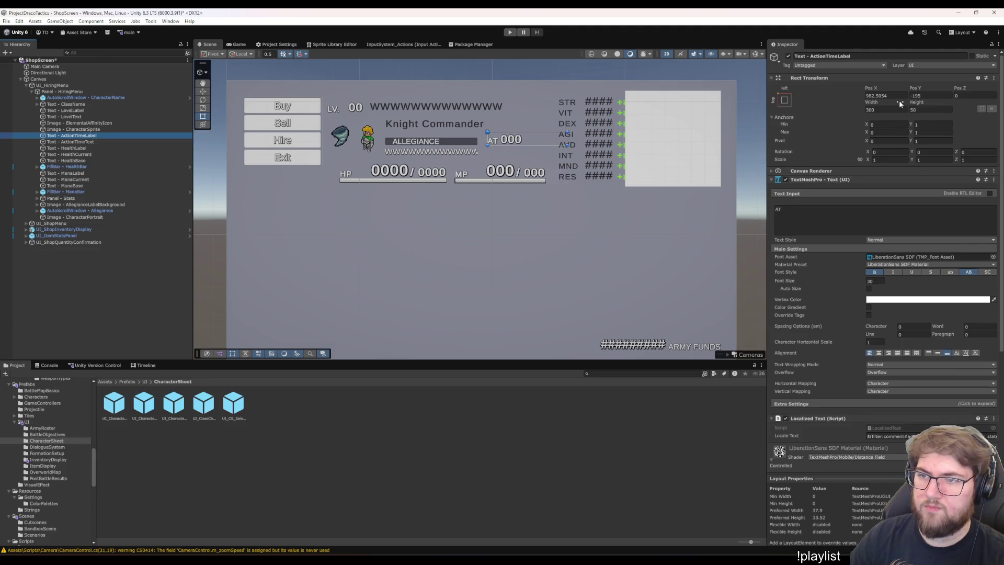
pyautogui.click(896, 98)
pyautogui.write('980')
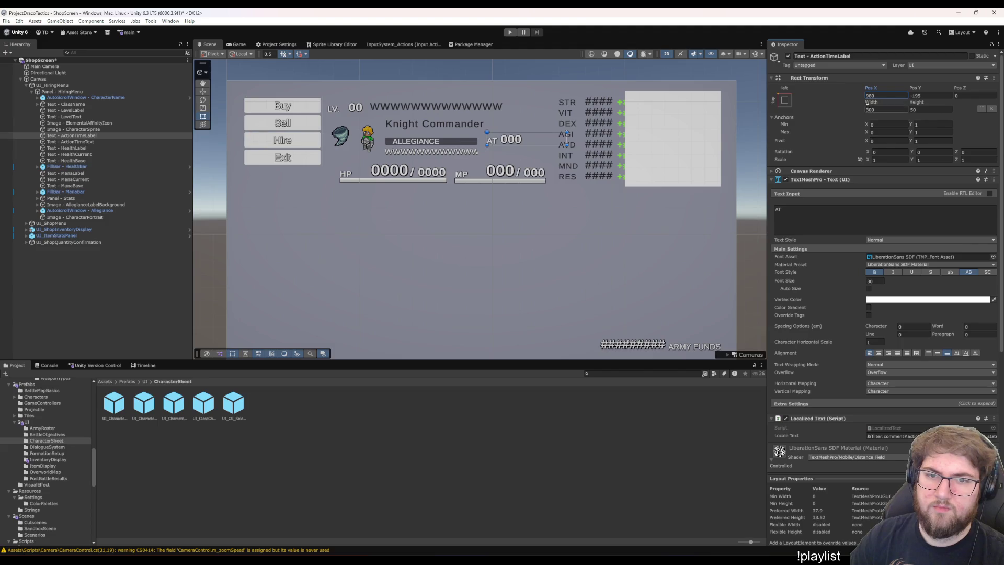
pyautogui.click(102, 139)
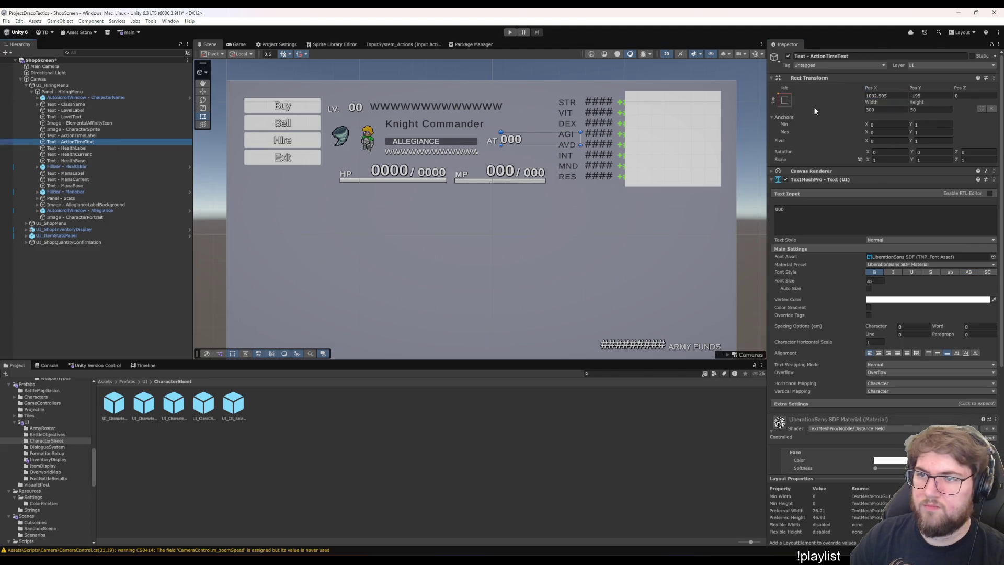
pyautogui.click(874, 97)
pyautogui.write('1030')
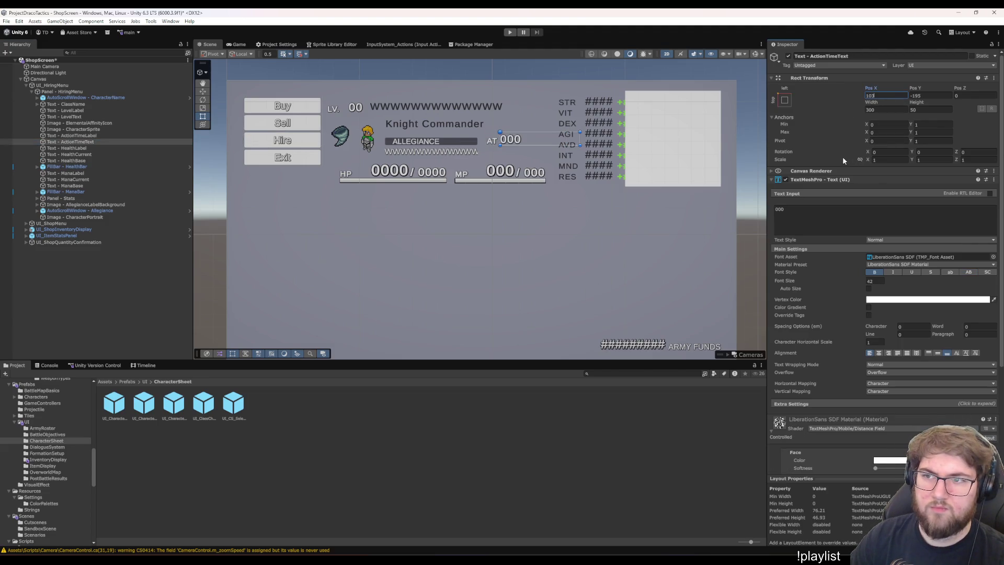
pyautogui.click(346, 271)
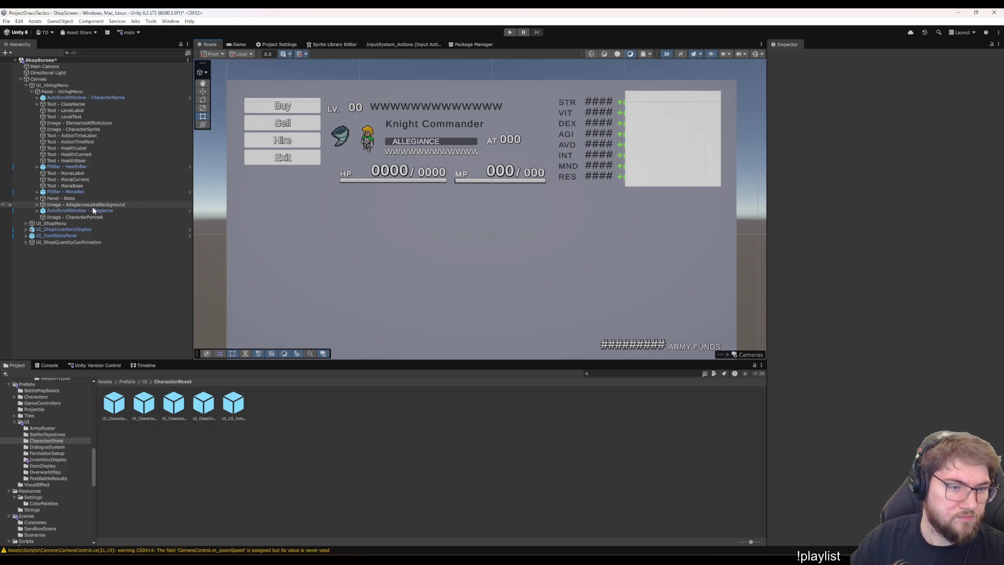
# Set the HP and MP label and value texts to Pos Y -320
pyautogui.click(74, 161)
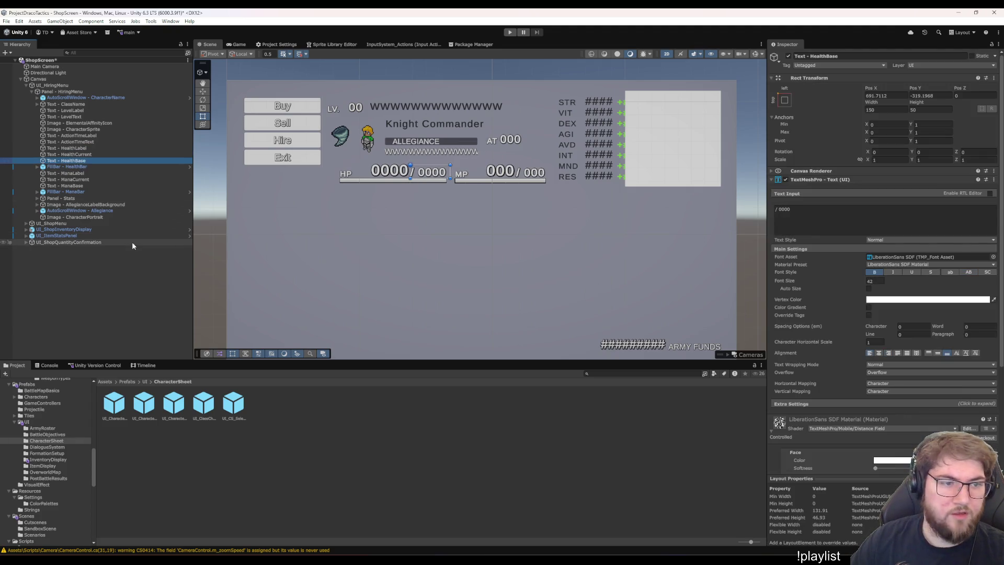
pyautogui.press('Down')
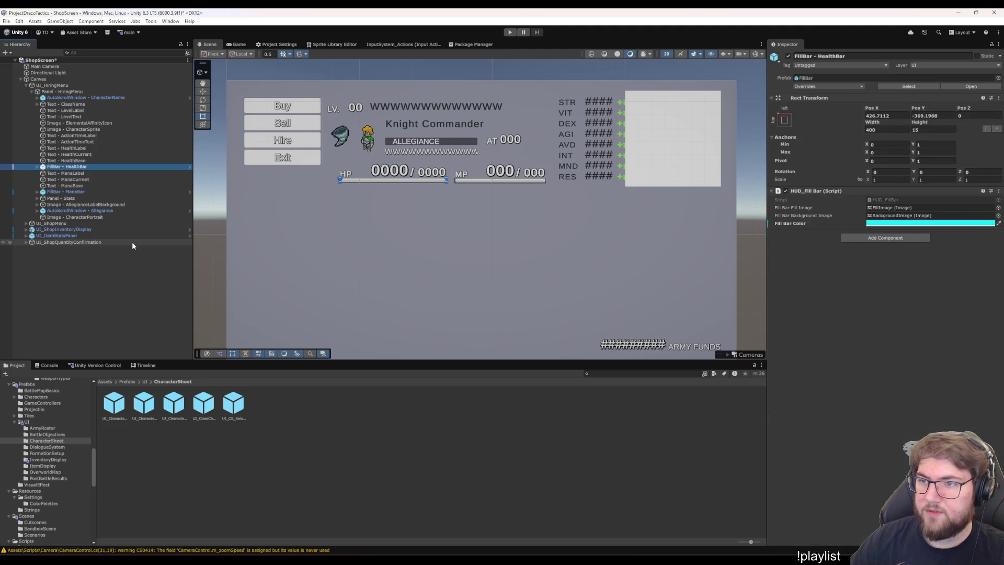
pyautogui.press('Up')
pyautogui.press('Up')
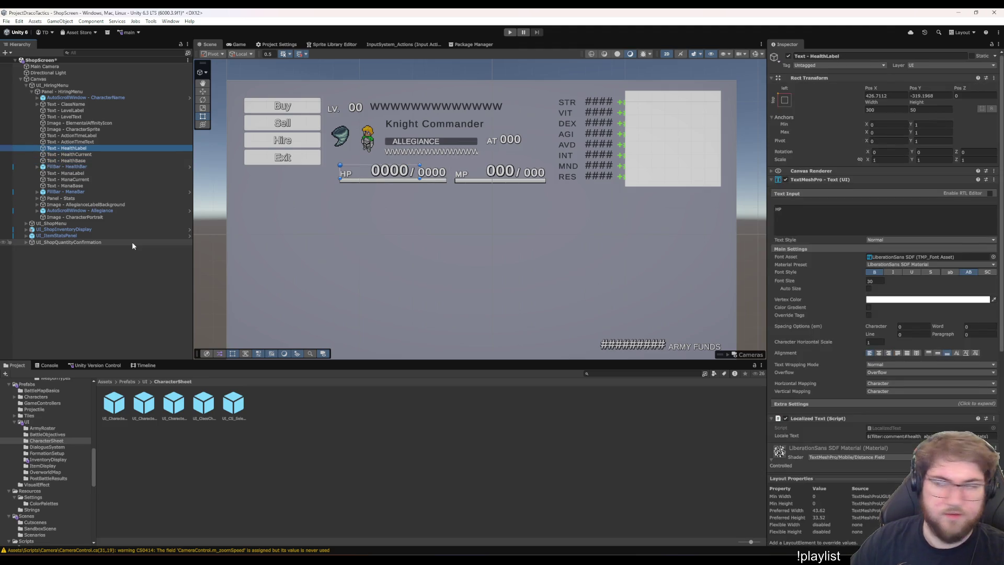
pyautogui.hotkey('shift', 'Down')
pyautogui.hotkey('shift', 'Down')
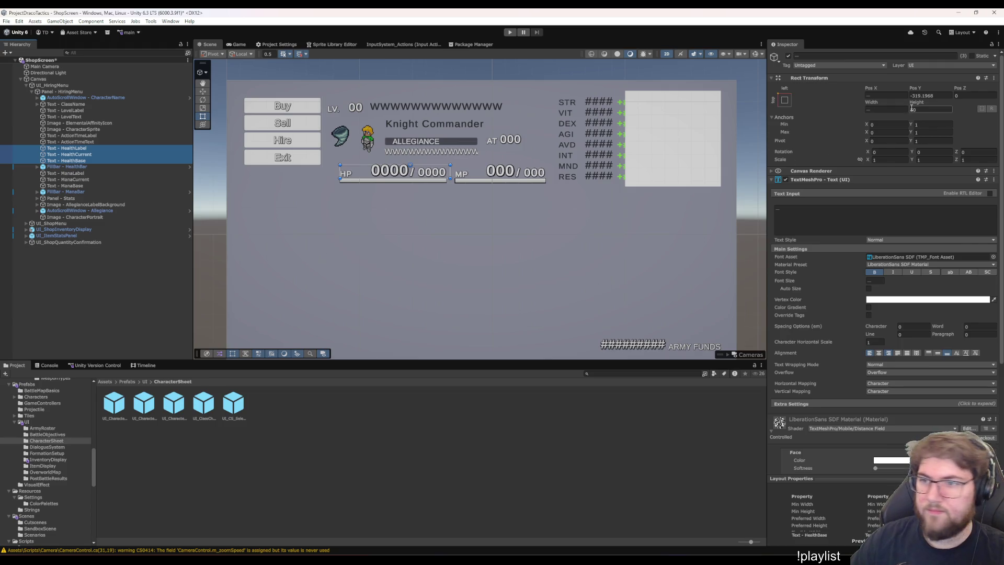
pyautogui.click(930, 97)
pyautogui.write('-')
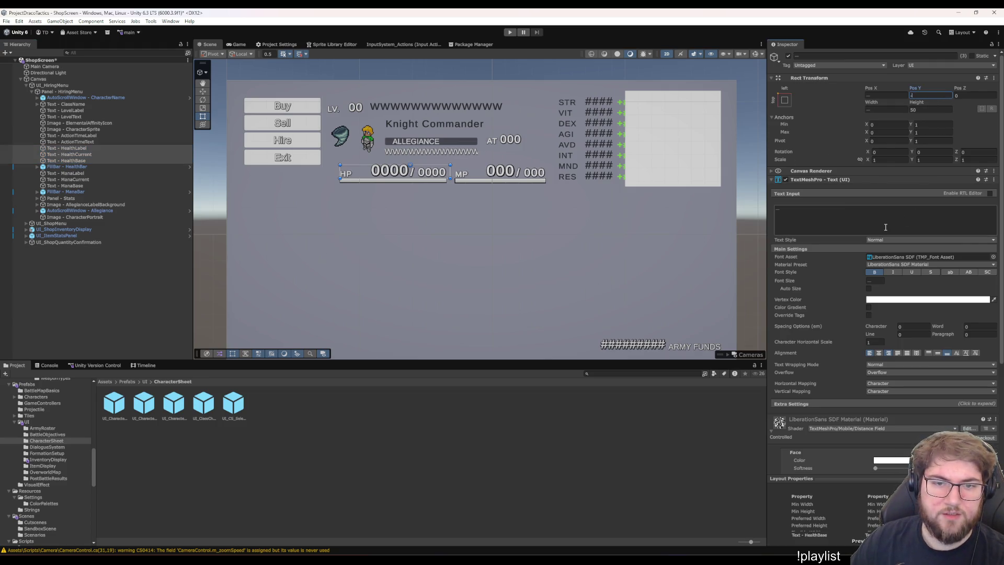
pyautogui.write('320')
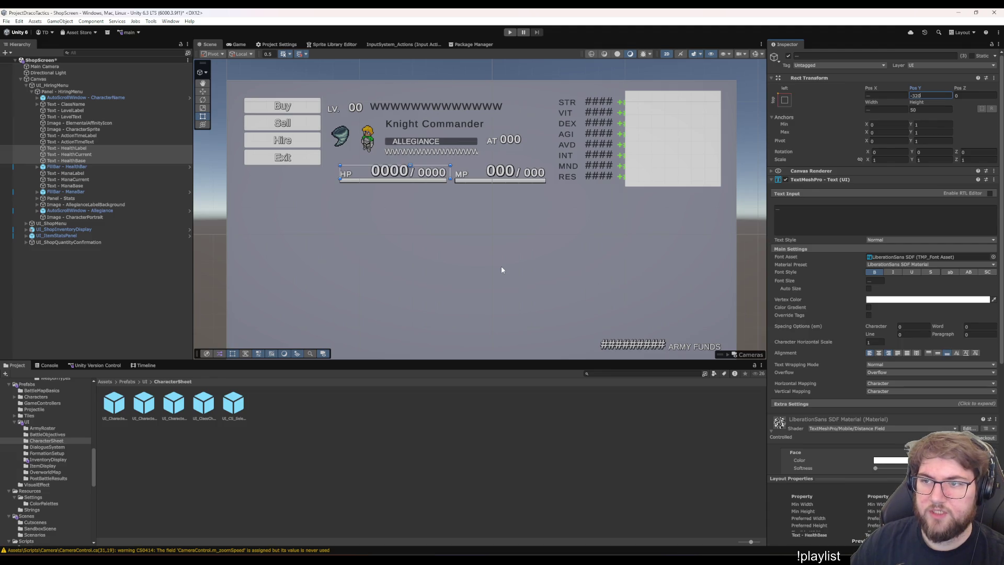
pyautogui.click(65, 173)
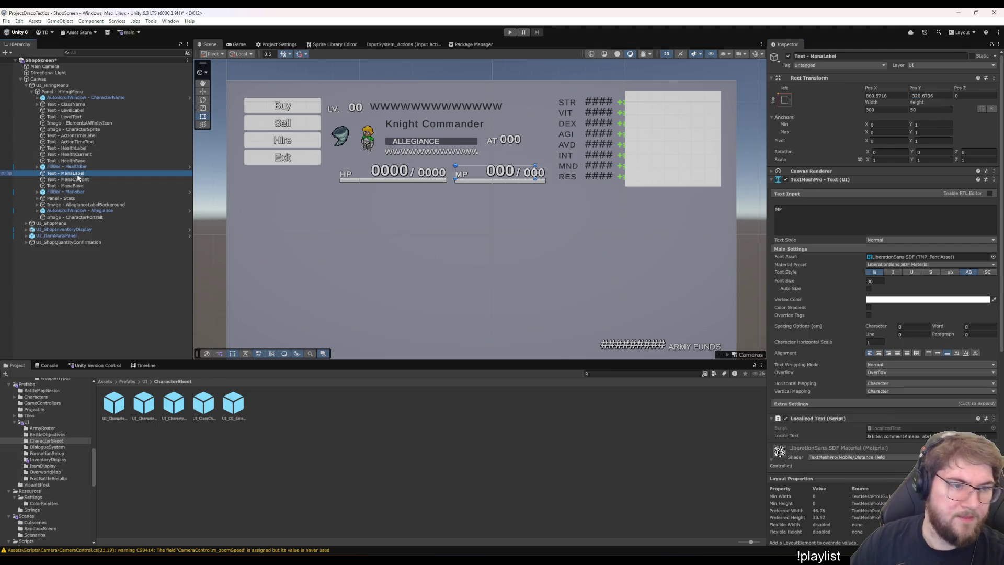
pyautogui.hotkey('shift', 'Down')
pyautogui.hotkey('shift', 'Down')
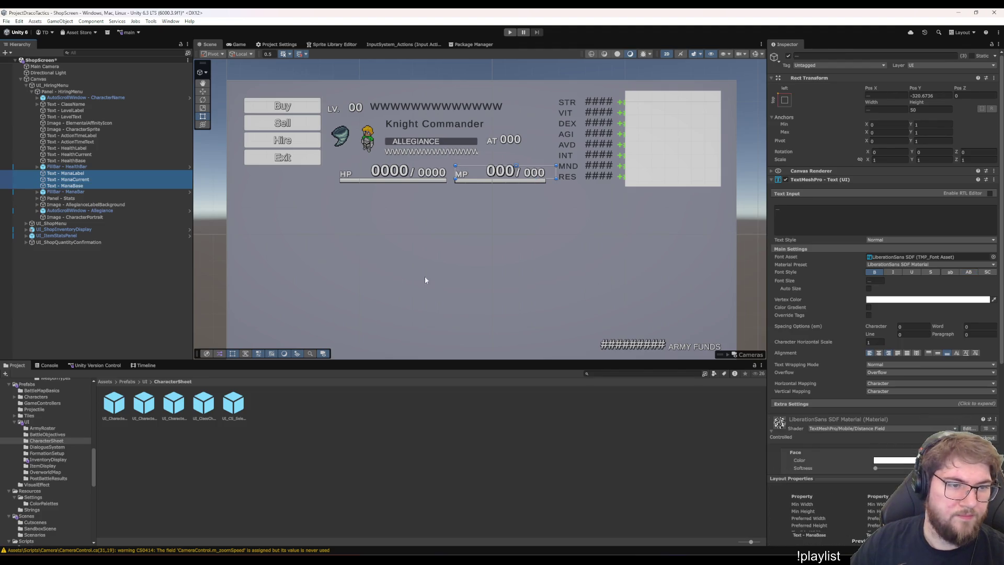
pyautogui.click(931, 95)
pyautogui.write('-3')
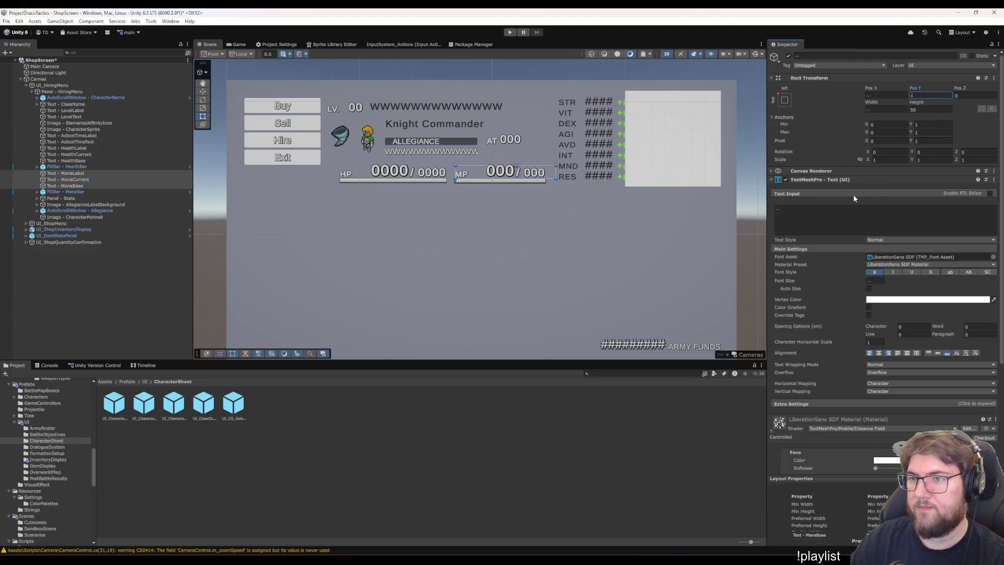
pyautogui.write('20')
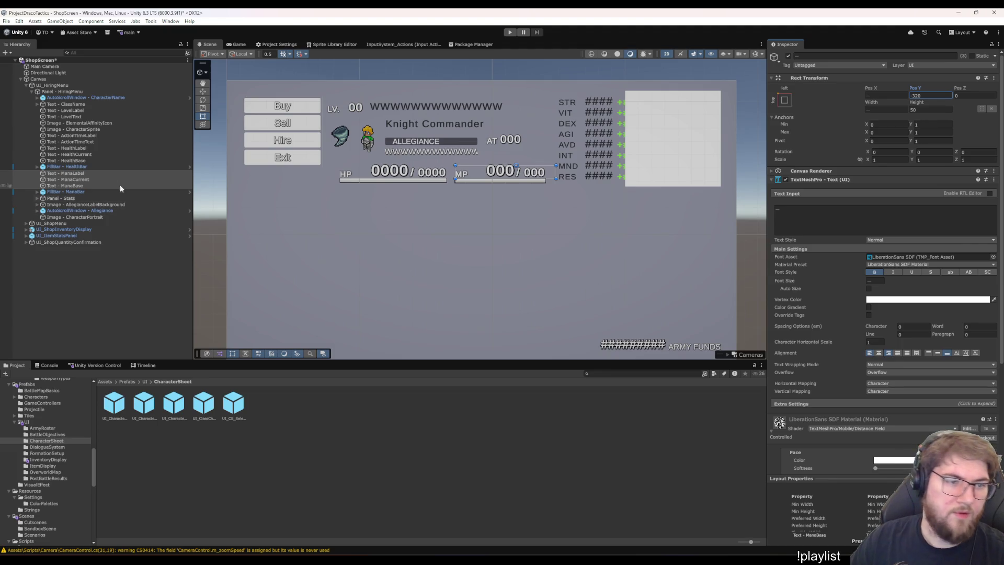
# Compare the HP label's and current-HP text's Rect Transform settings in the Inspector
pyautogui.click(92, 166)
pyautogui.press('Up')
pyautogui.press('Up')
pyautogui.press('Up')
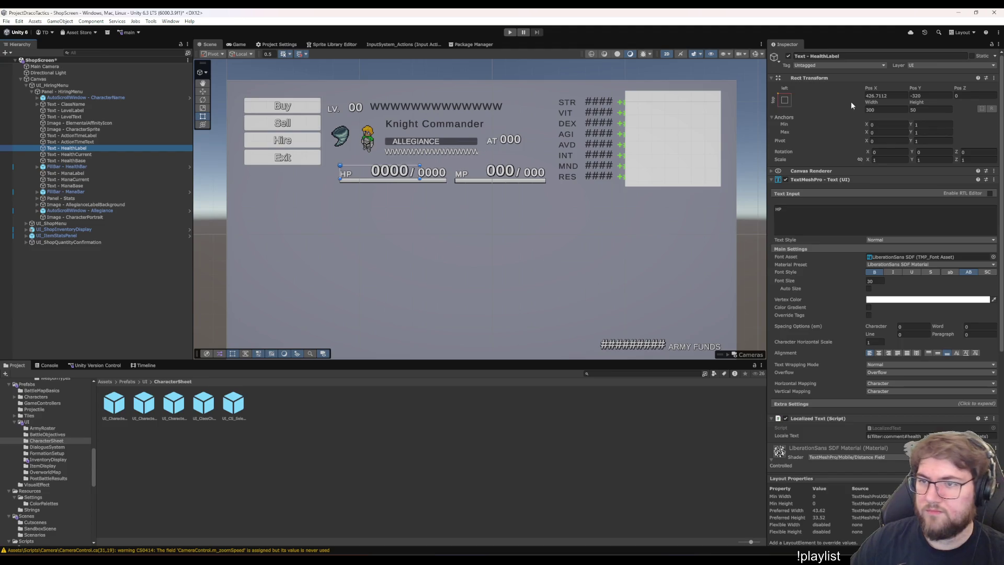
pyautogui.click(126, 154)
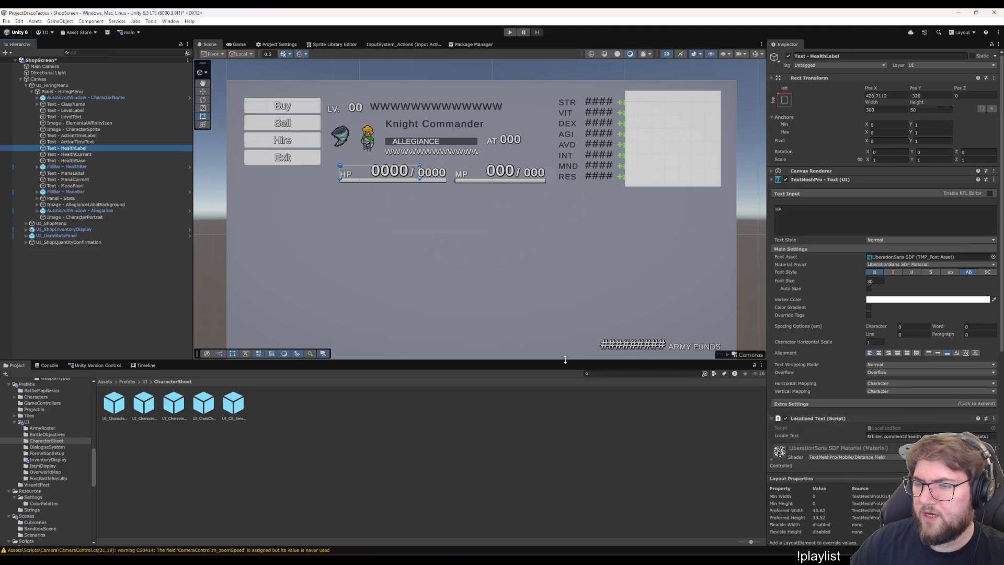
pyautogui.press('Up')
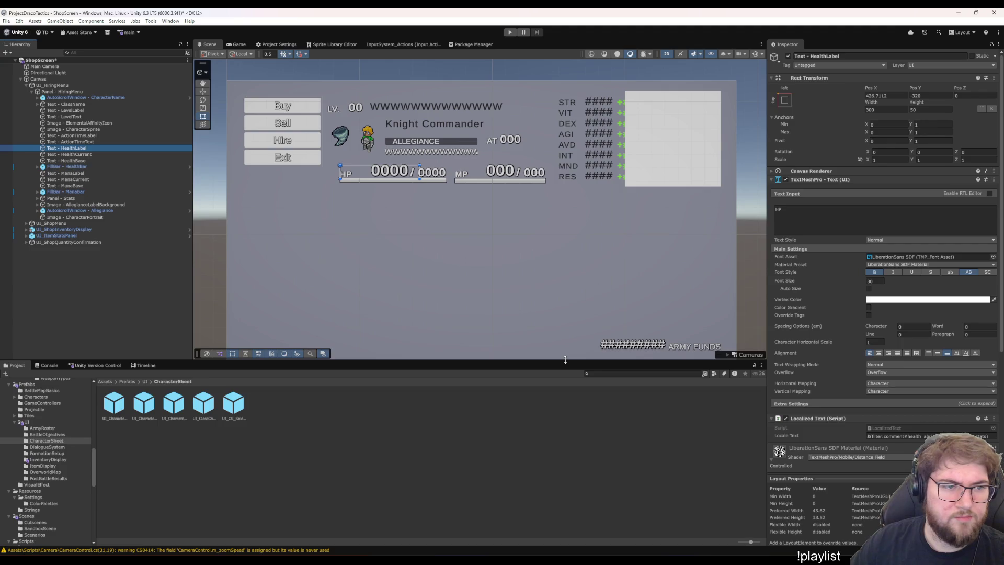
pyautogui.press('Down')
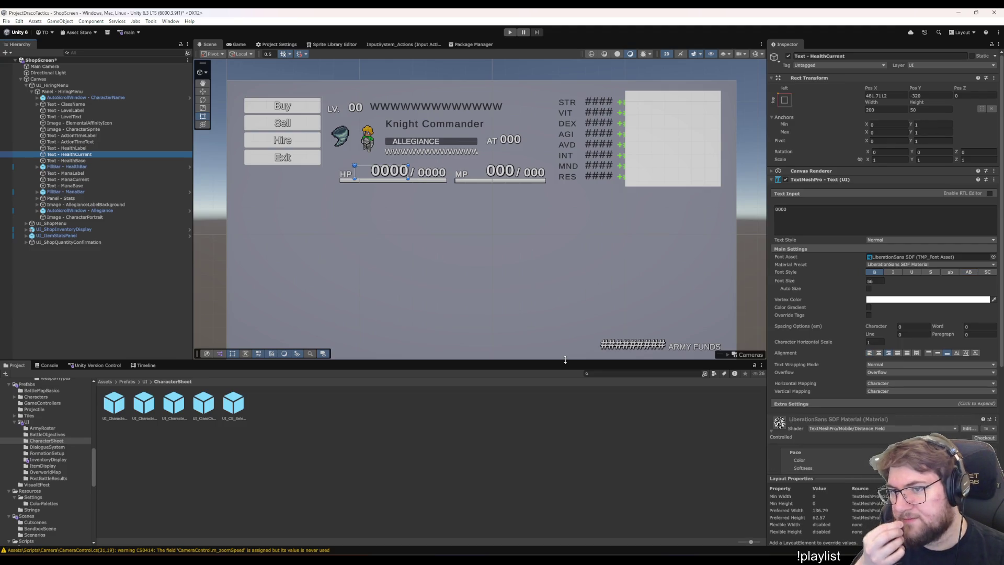
pyautogui.press('Up')
pyautogui.press('Down')
pyautogui.press('Up')
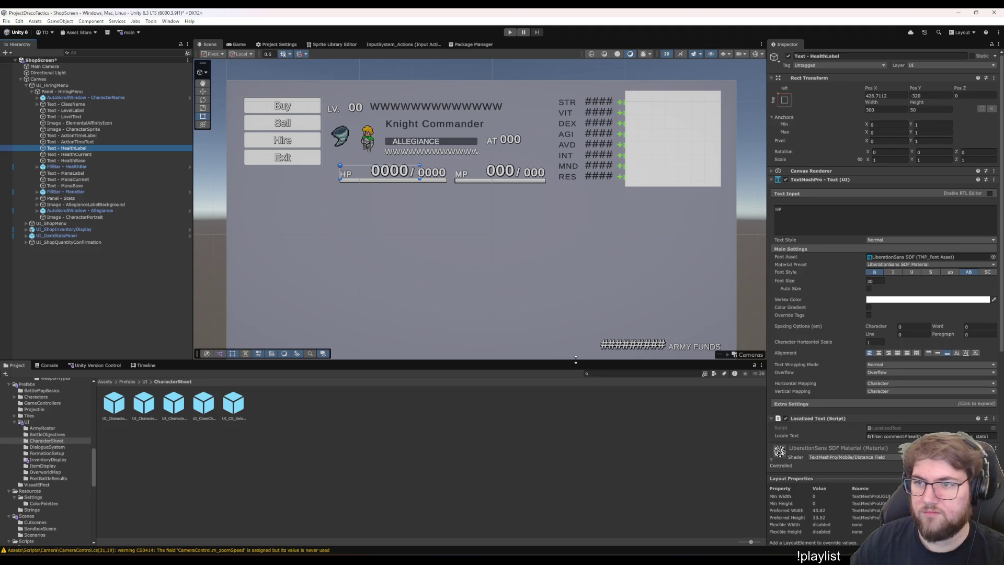
pyautogui.press('Down')
pyautogui.press('Up')
pyautogui.press('Down')
pyautogui.press('Down')
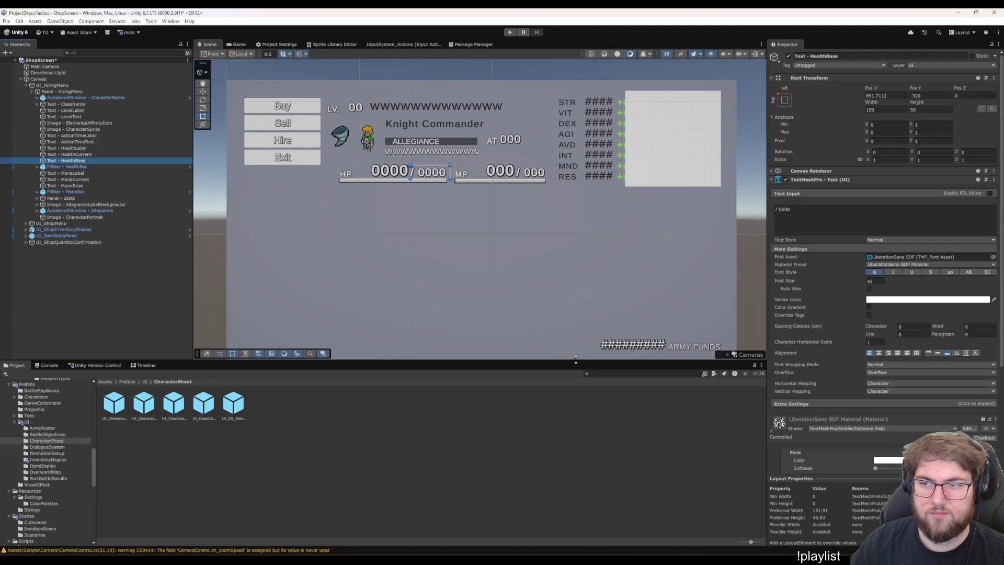
pyautogui.press('Up')
pyautogui.press('Up')
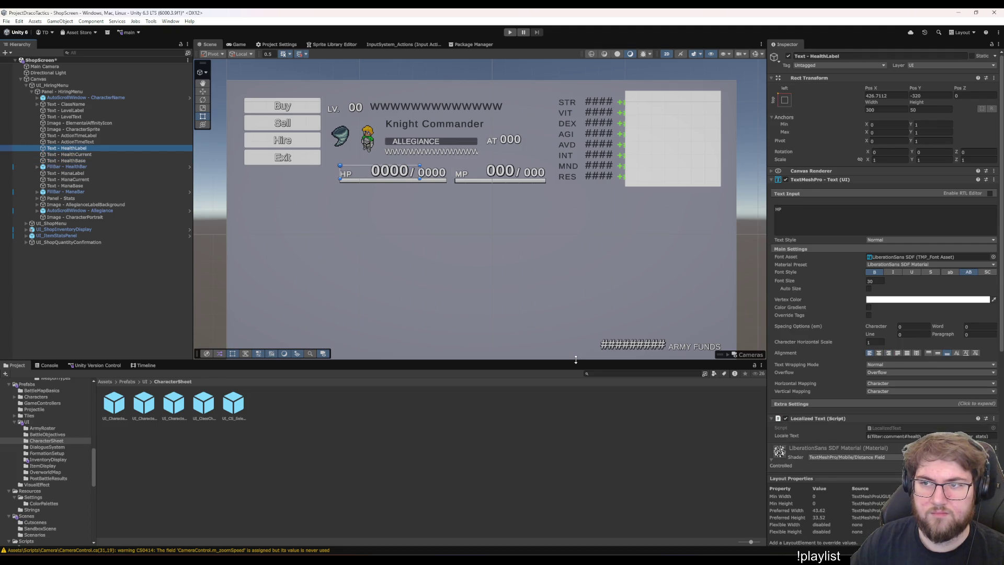
pyautogui.press('Down')
pyautogui.press('Down')
pyautogui.press('Up')
pyautogui.press('Up')
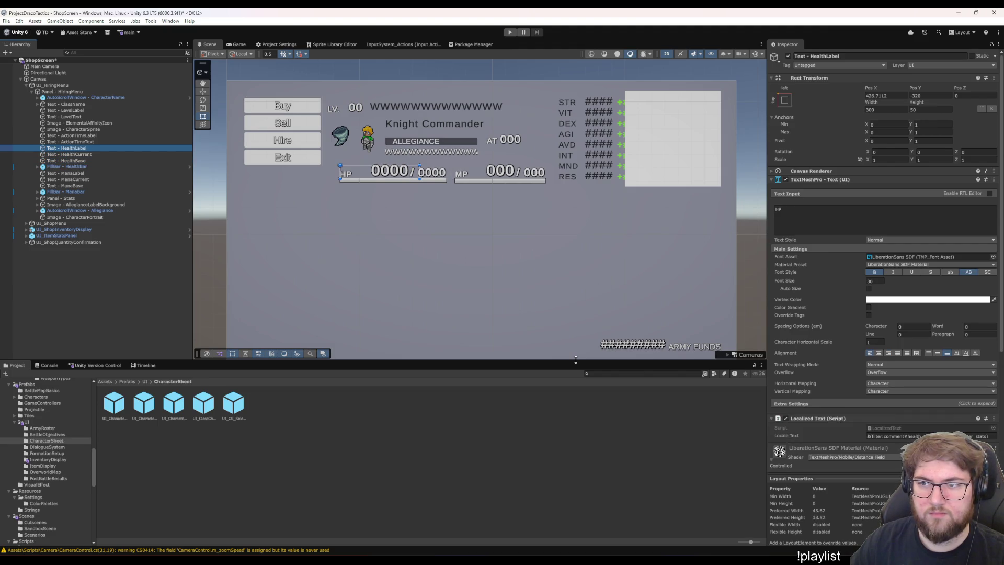
pyautogui.press('Down')
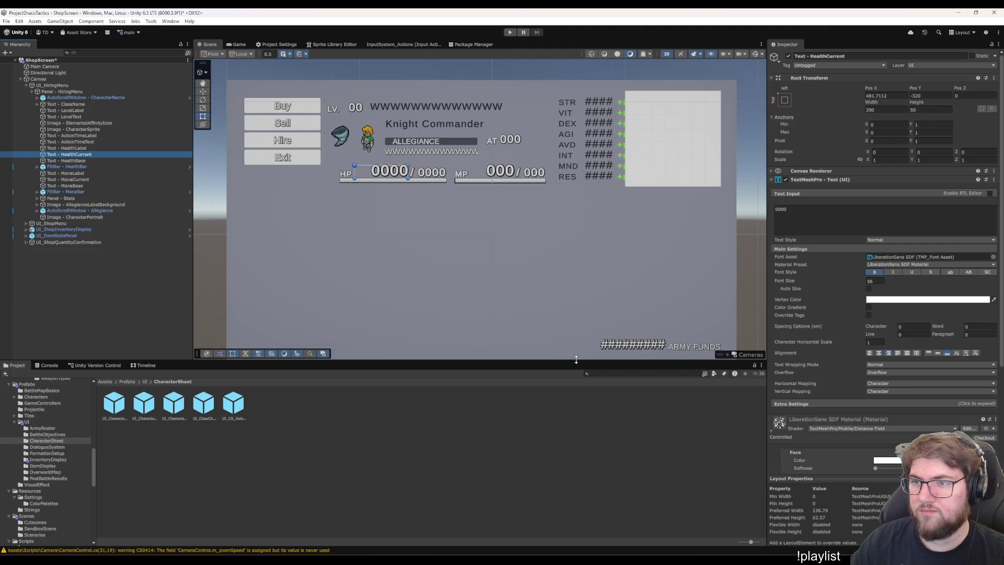
pyautogui.press('Up')
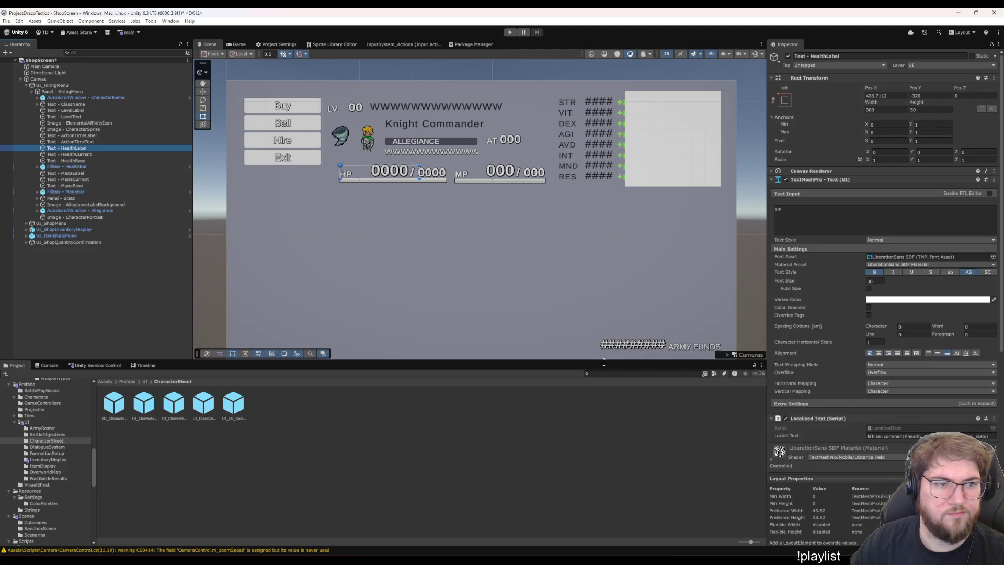
pyautogui.press('Down')
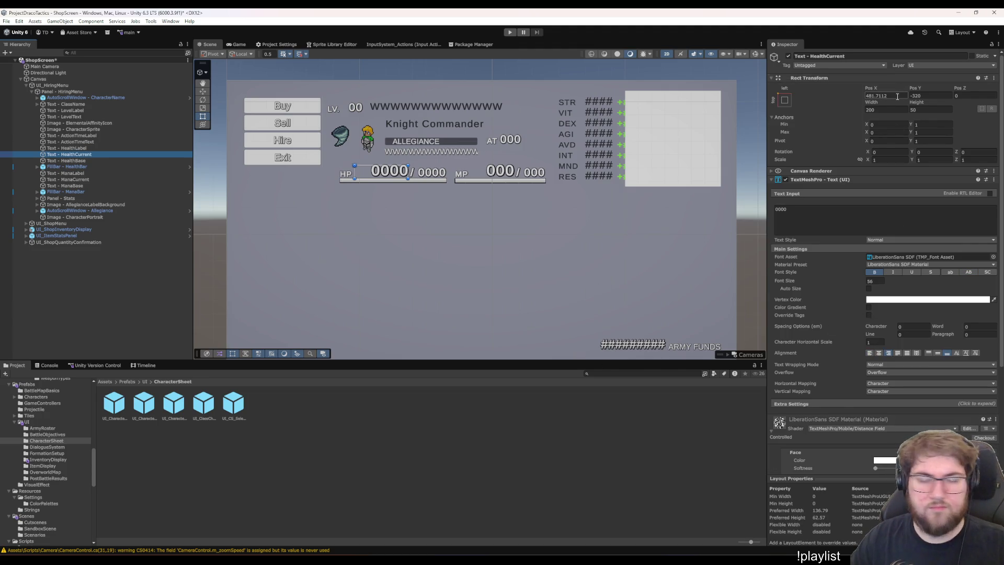
pyautogui.press('Up')
# Set the HP label's Pos X to 425, undoing a mistaken edit to the current-HP text
pyautogui.click(887, 96)
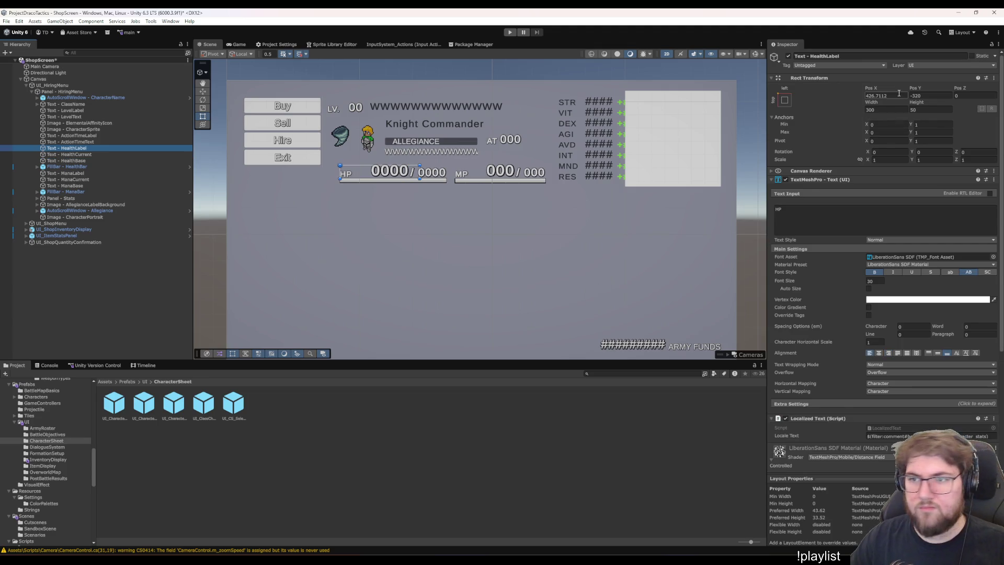
pyautogui.click(74, 155)
pyautogui.click(897, 95)
pyautogui.write('-426.7112')
pyautogui.press('Return')
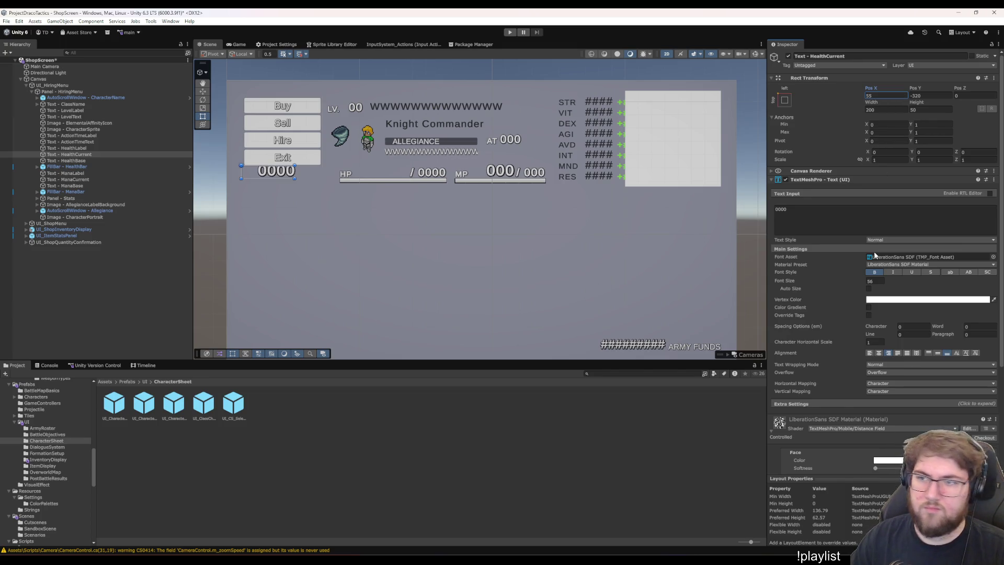
pyautogui.hotkey('ctrl', 'z')
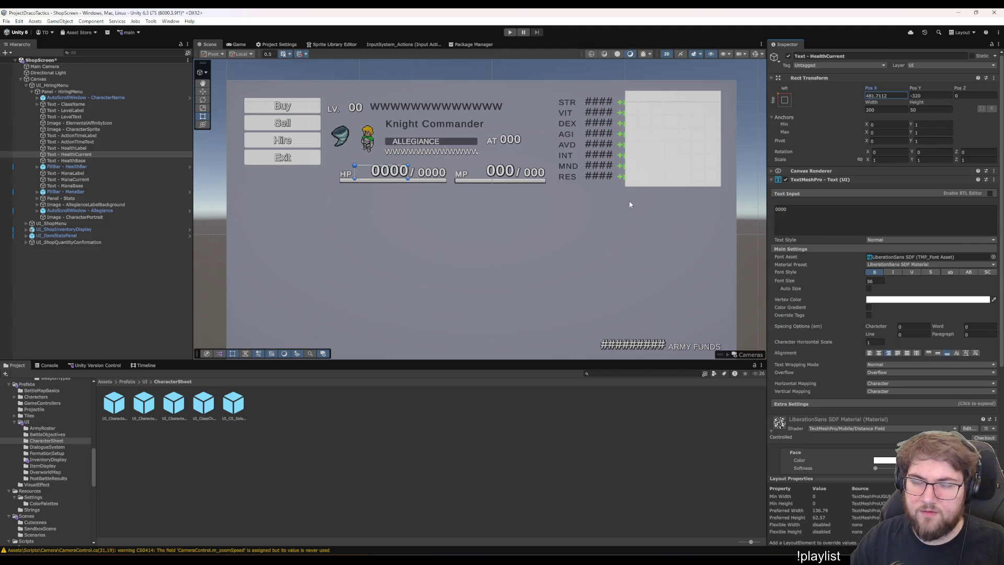
pyautogui.click(87, 149)
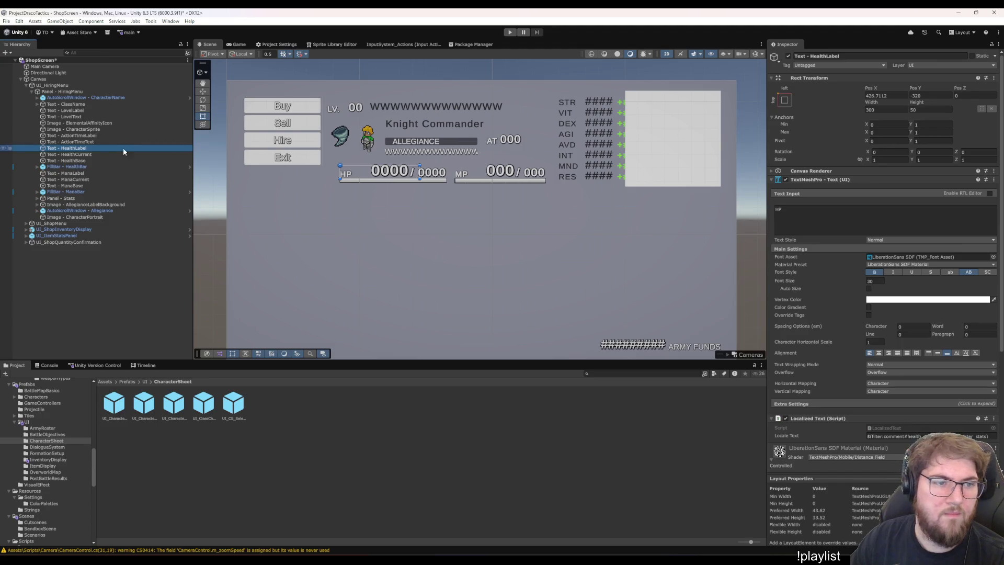
pyautogui.click(93, 153)
pyautogui.click(90, 148)
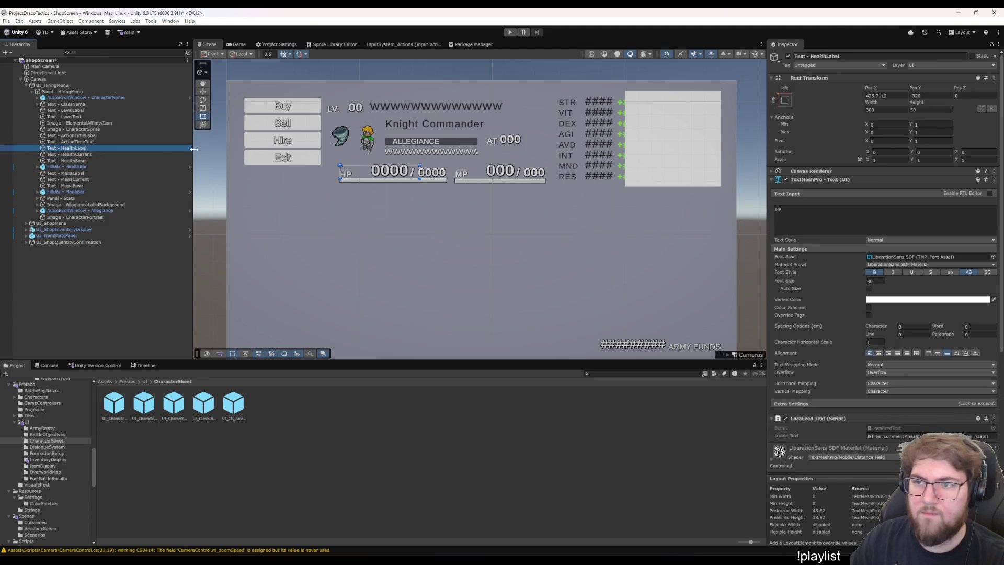
pyautogui.click(876, 97)
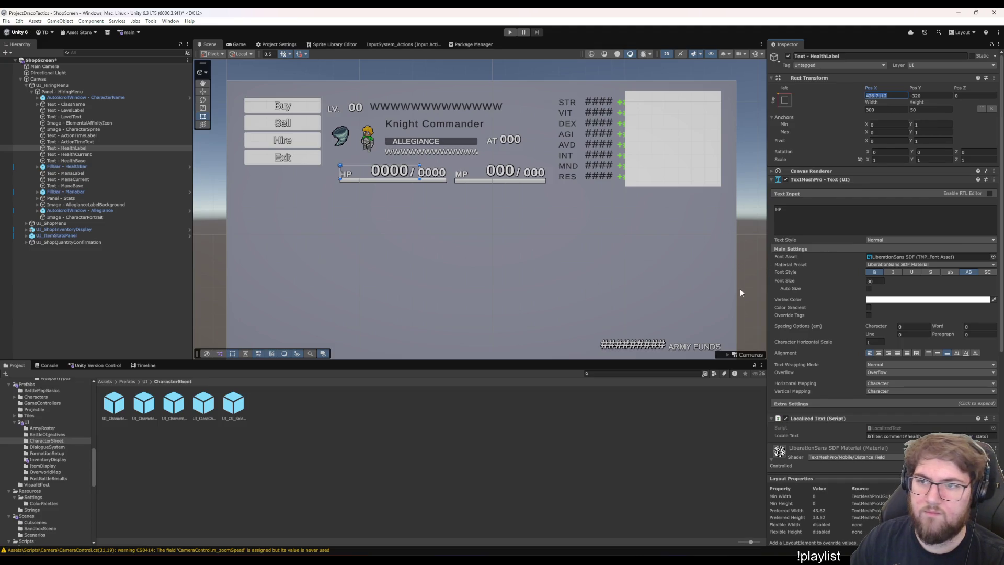
pyautogui.click(100, 167)
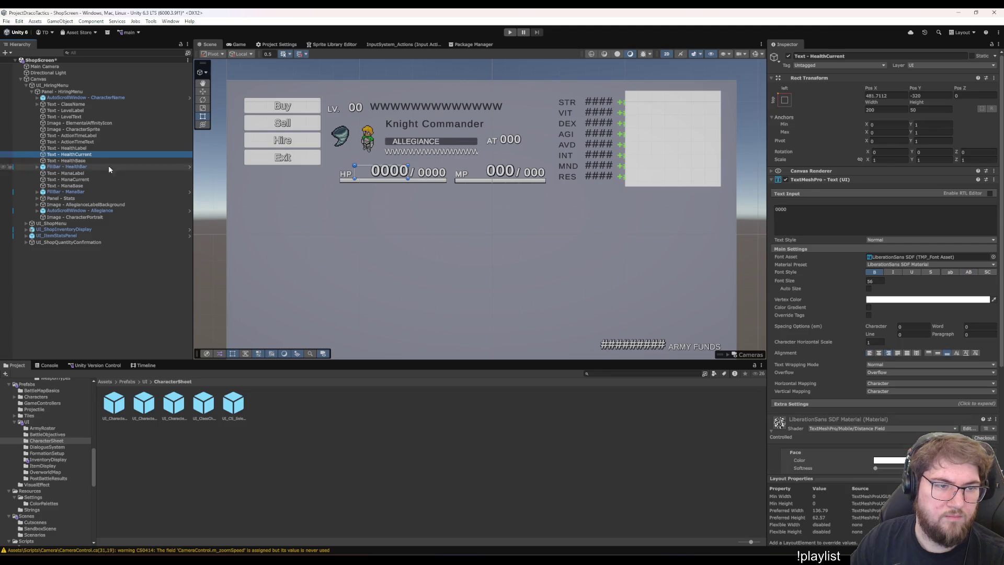
pyautogui.hotkey('ctrl', 'z')
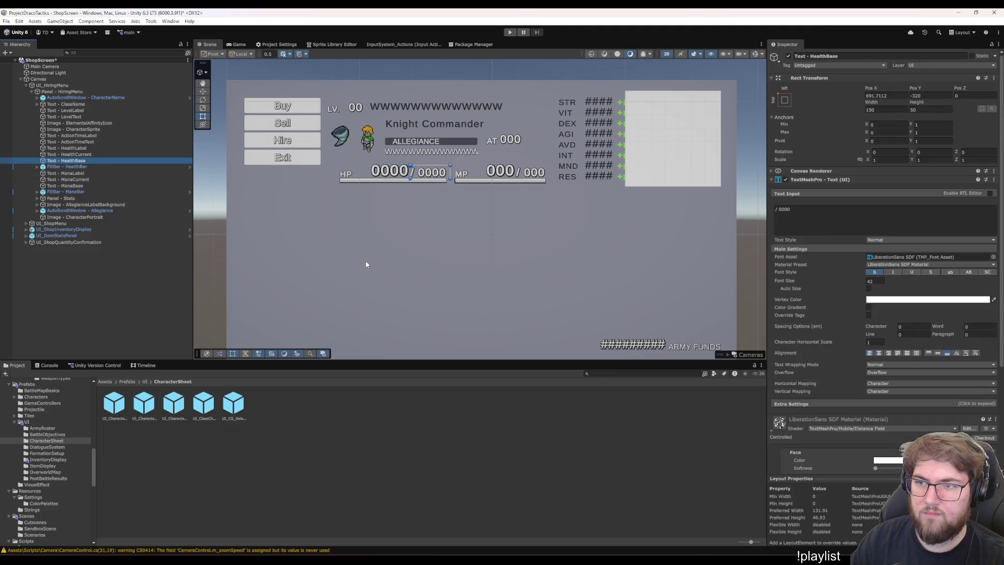
pyautogui.click(882, 97)
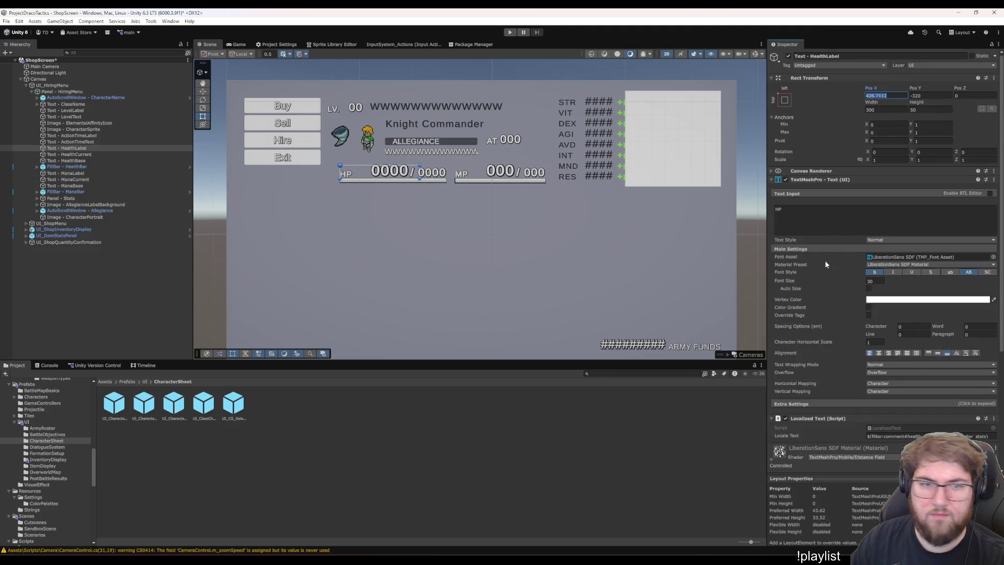
pyautogui.write('425')
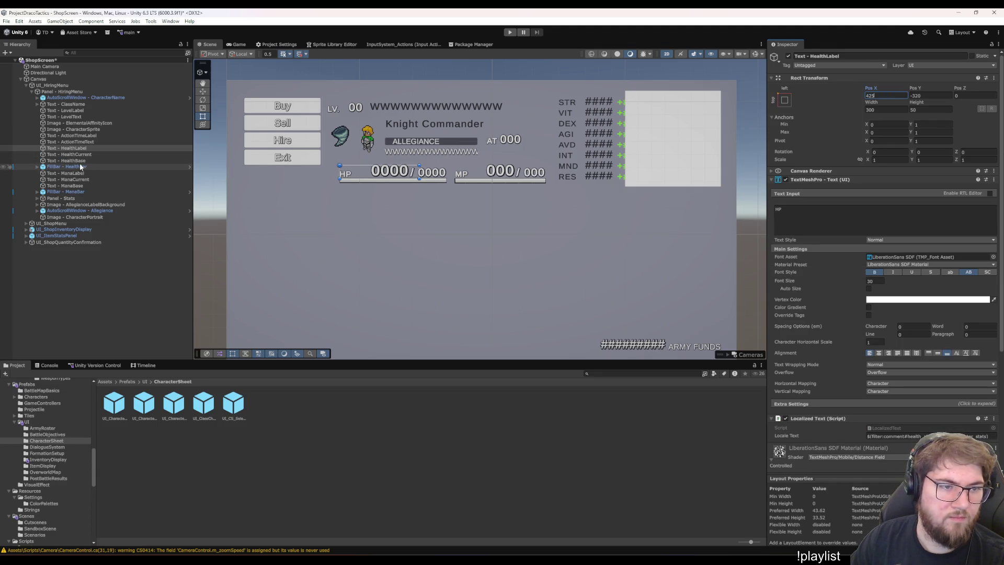
pyautogui.click(79, 166)
# Place the HP texts at rounded positions: HealthCurrent at X 480 and HealthBase at X 690
pyautogui.click(887, 116)
pyautogui.write('425')
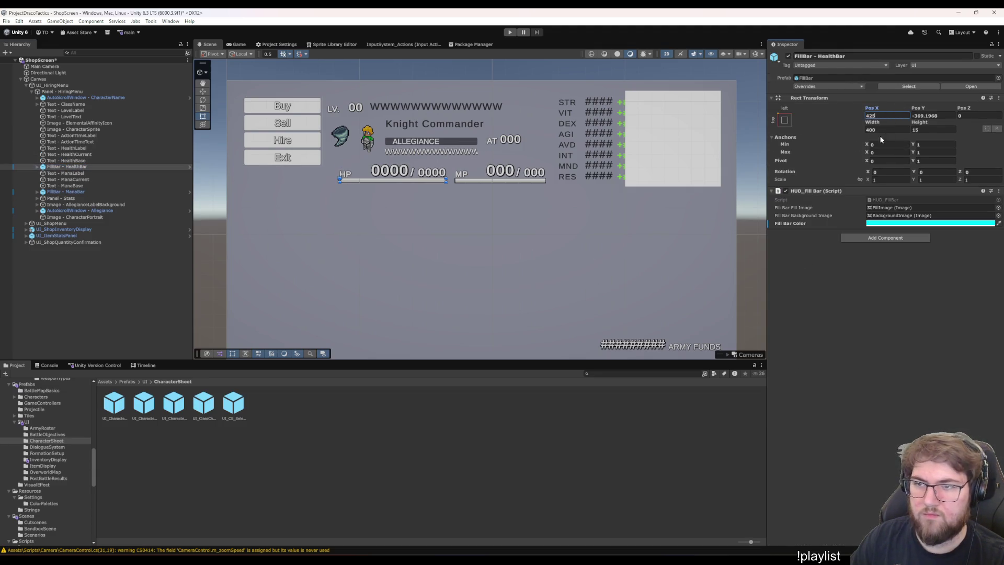
pyautogui.click(97, 166)
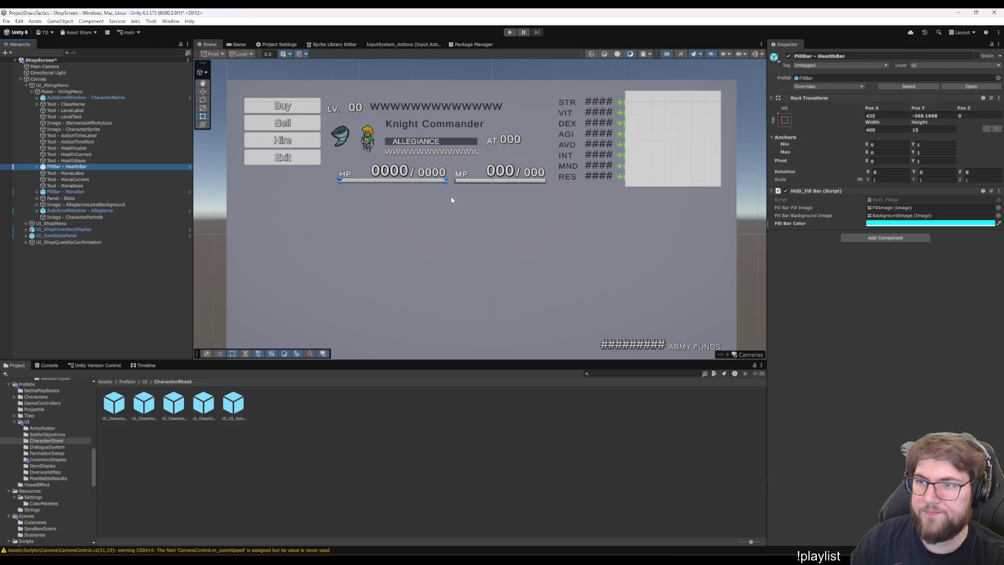
pyautogui.press('Down')
pyautogui.press('Down')
pyautogui.press('Down')
pyautogui.press('Down')
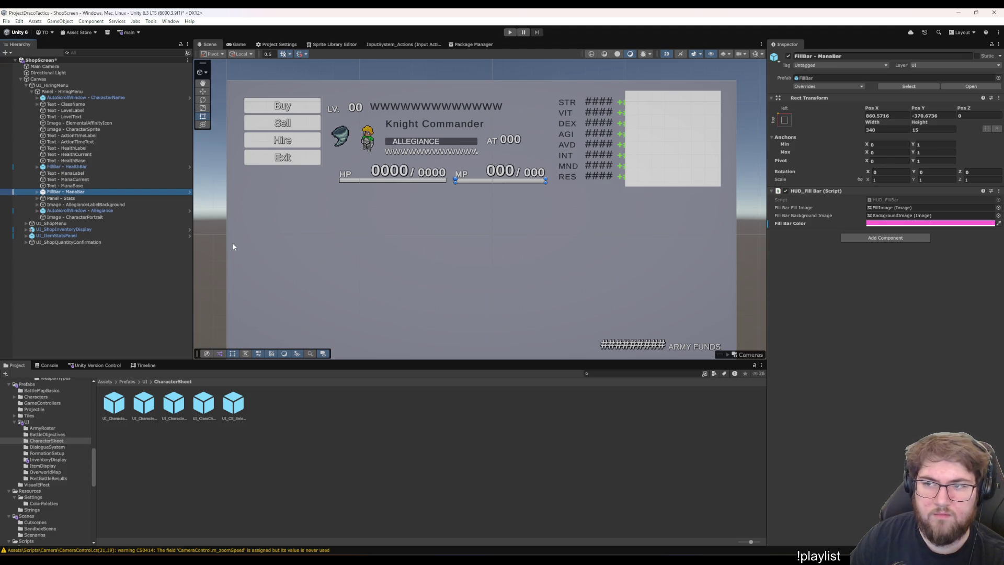
pyautogui.press('Up')
pyautogui.press('Up')
pyautogui.press('Up')
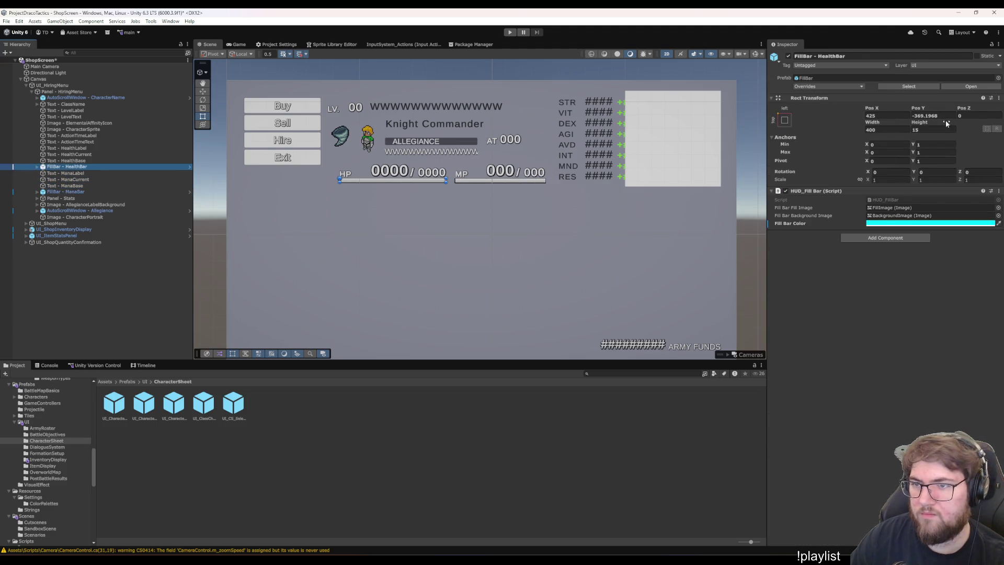
pyautogui.press('Up')
pyautogui.press('Down')
pyautogui.press('Down')
pyautogui.press('Down')
pyautogui.press('Down')
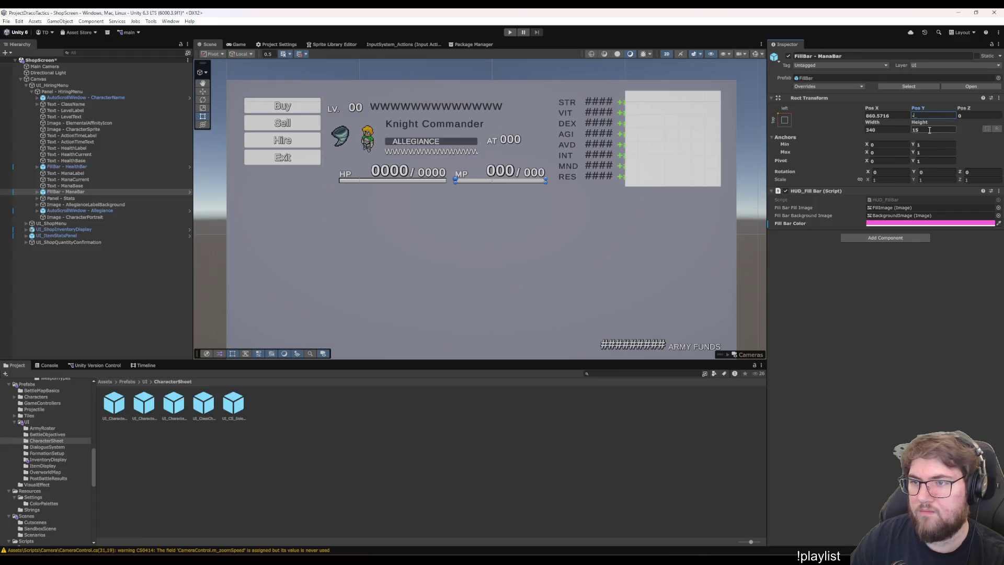
pyautogui.click(92, 166)
pyautogui.press('Up')
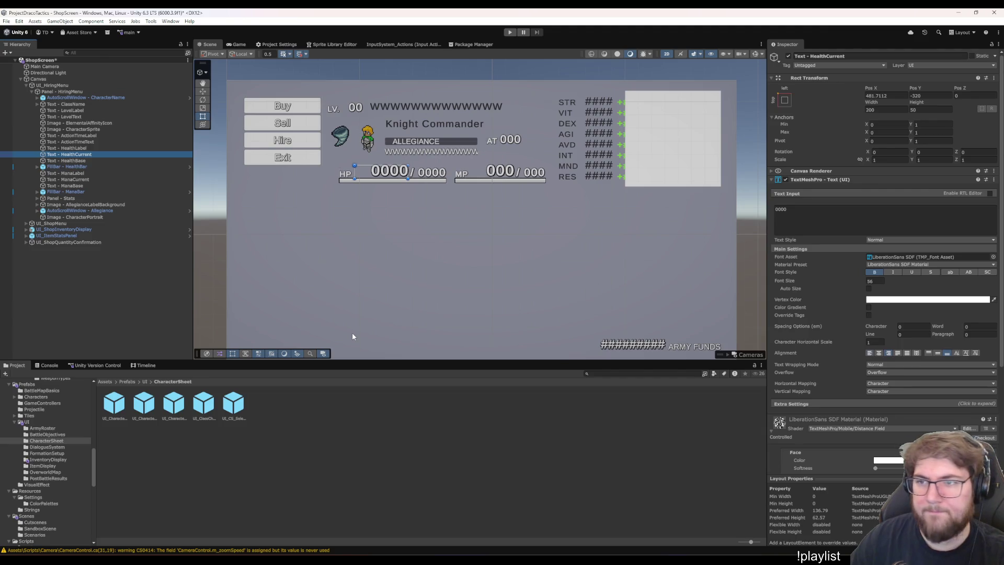
pyautogui.click(897, 96)
pyautogui.write('425+55')
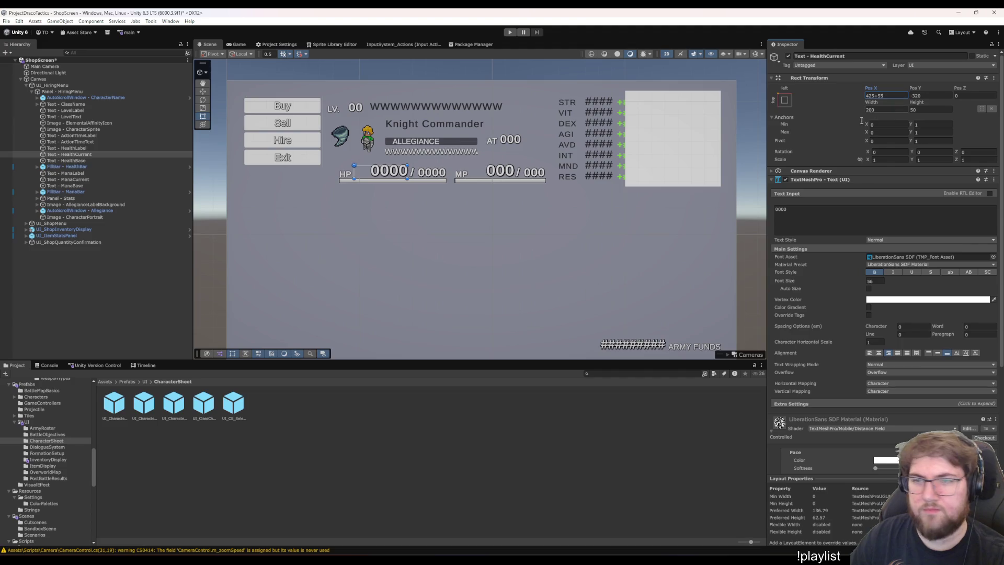
pyautogui.press('Escape')
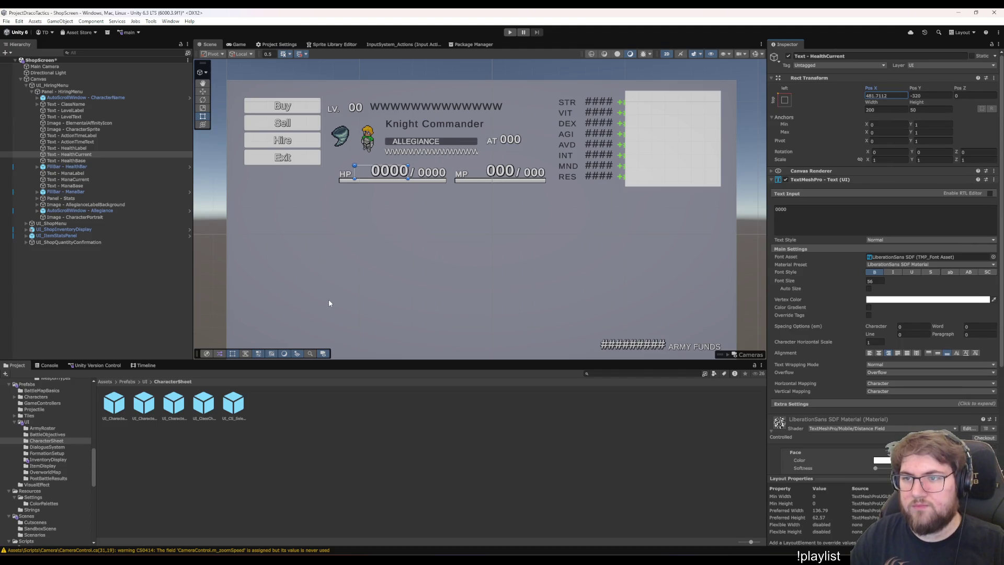
pyautogui.click(88, 161)
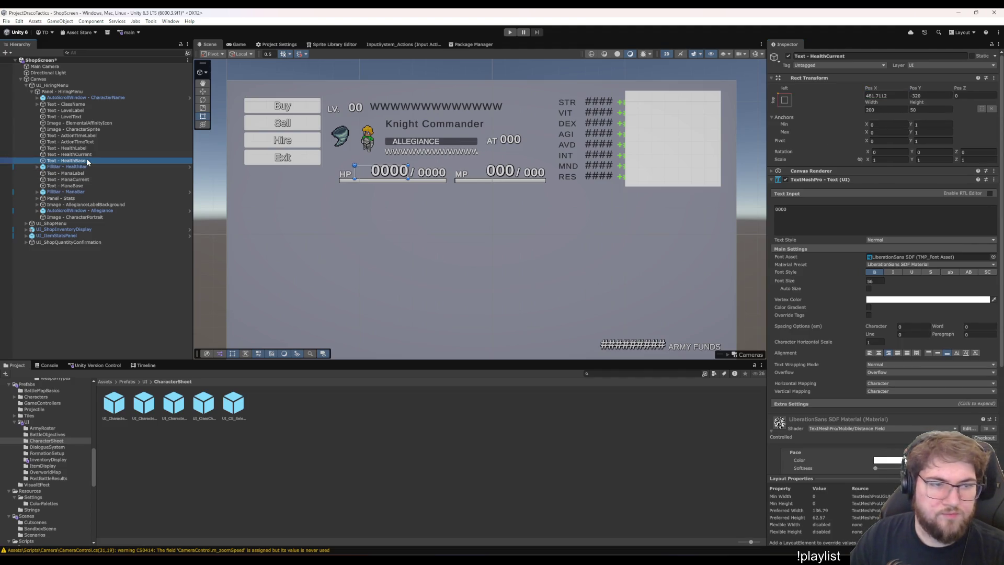
pyautogui.hotkey('ctrl', 'z')
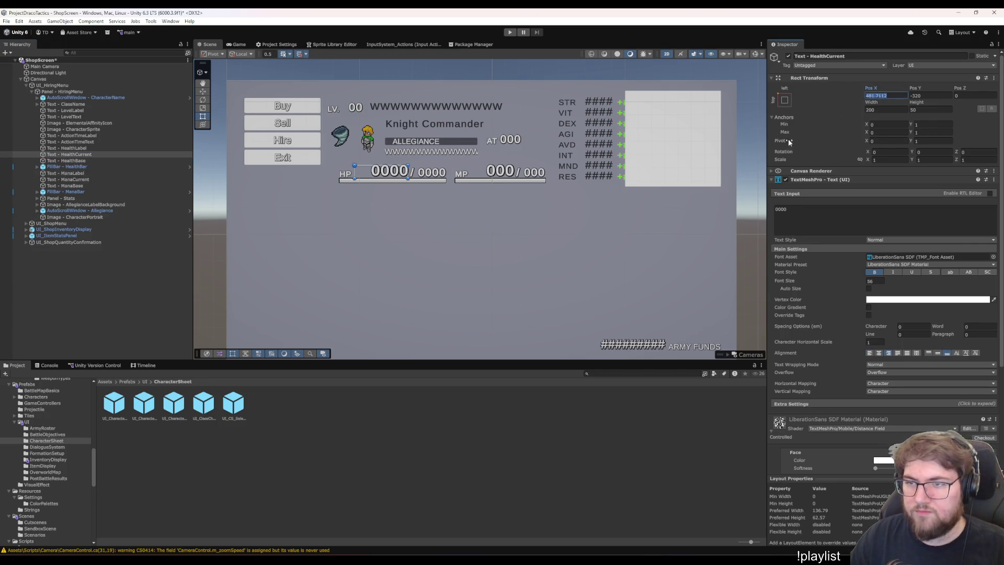
pyautogui.click(88, 160)
pyautogui.click(891, 96)
pyautogui.write('-481.7112')
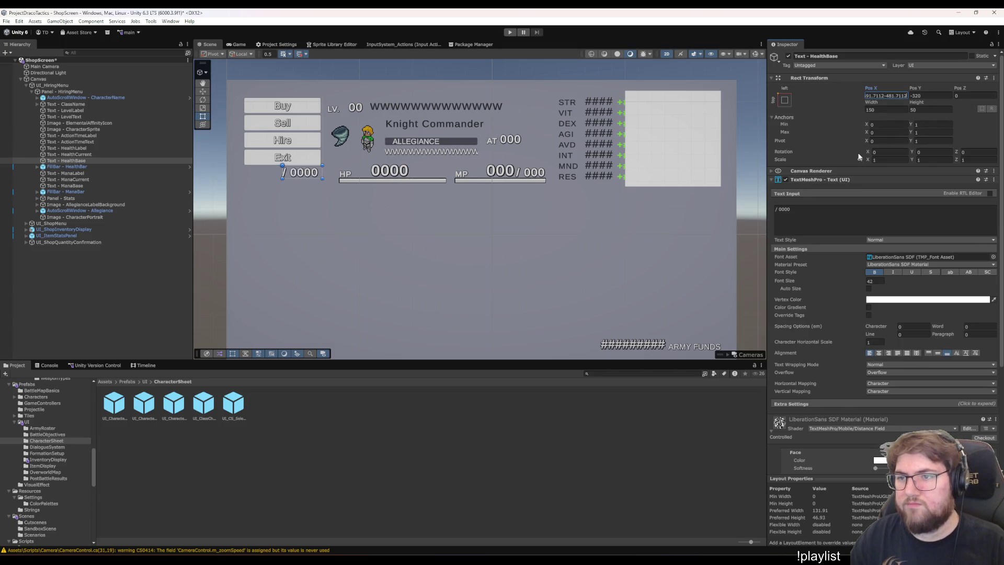
pyautogui.press('Return')
pyautogui.hotkey('ctrl', 'z')
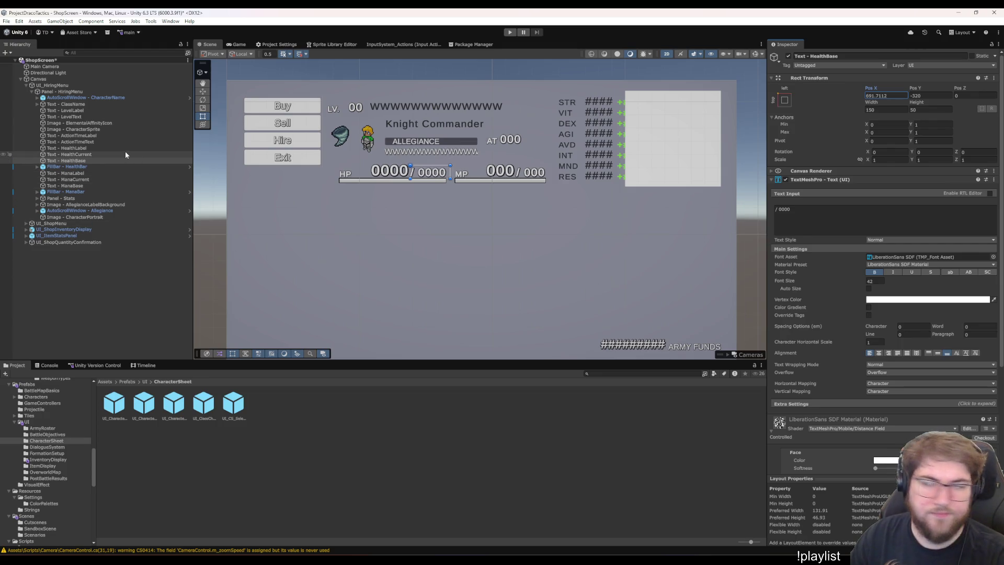
pyautogui.click(68, 155)
pyautogui.click(878, 95)
pyautogui.write('225')
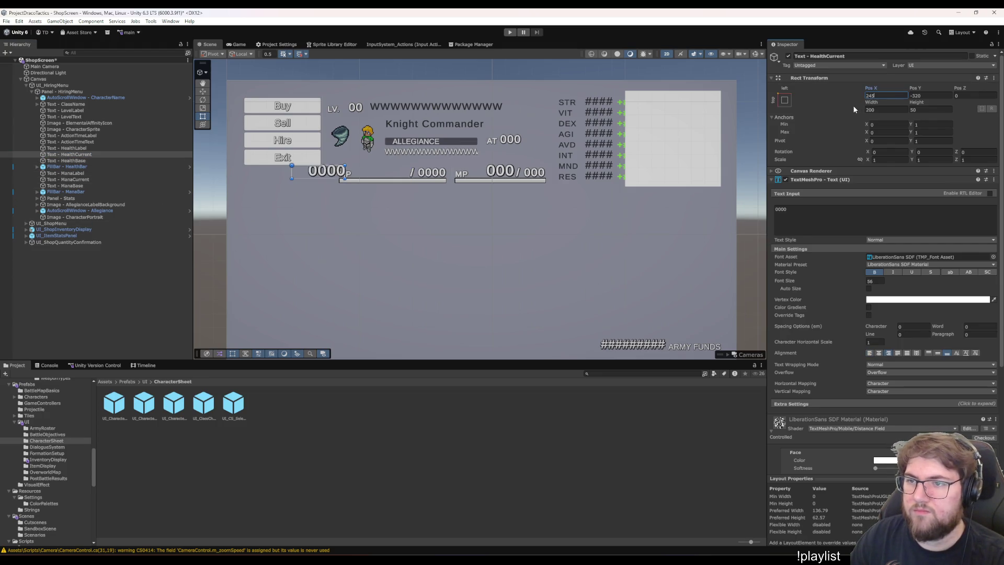
pyautogui.press('BackSpace')
pyautogui.press('BackSpace')
pyautogui.write('80')
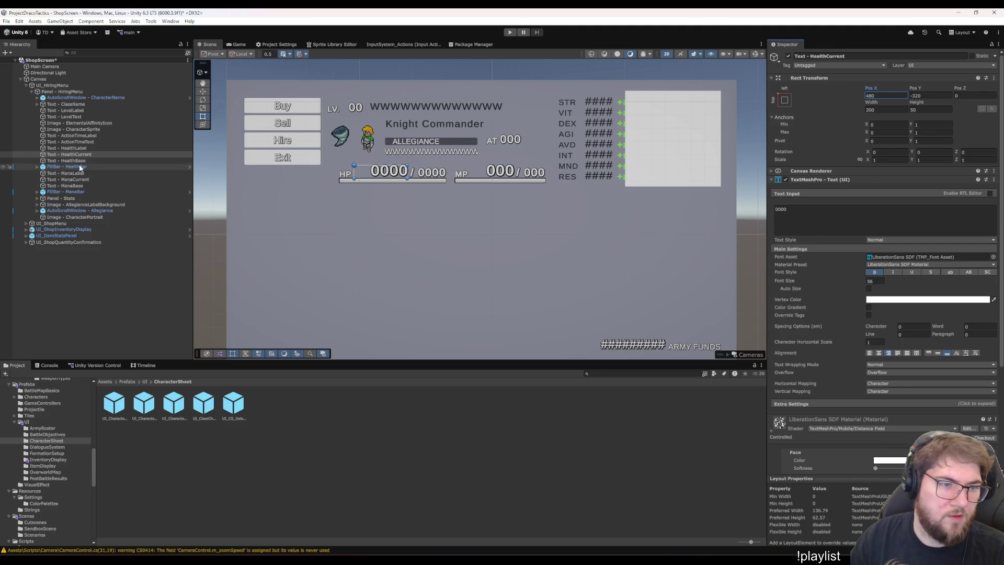
pyautogui.click(83, 161)
pyautogui.click(873, 95)
pyautogui.write('690')
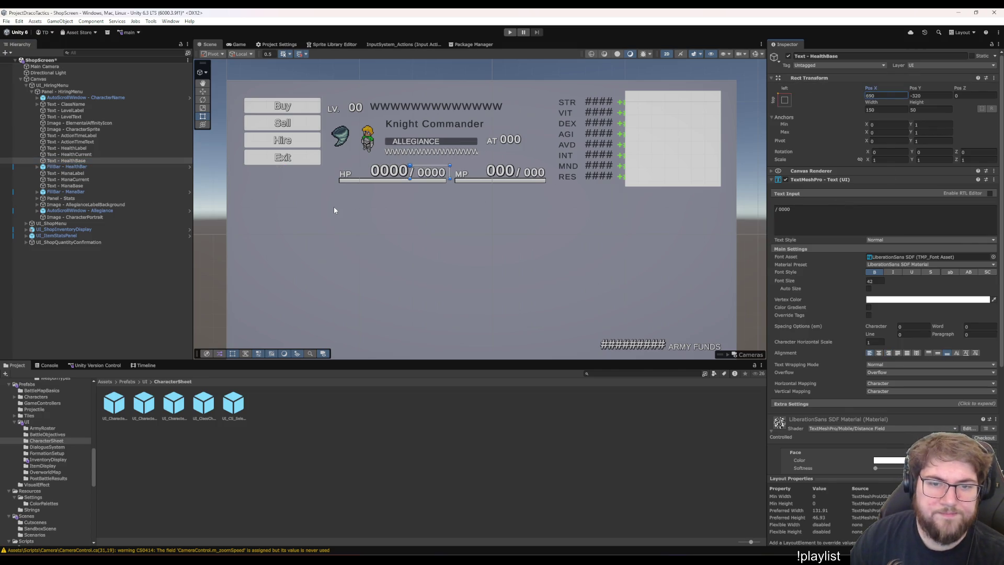
# Move the ManaLabel text and the ManaBar fill bar to X 860
pyautogui.click(72, 149)
pyautogui.press('Down')
pyautogui.press('Down')
pyautogui.press('Down')
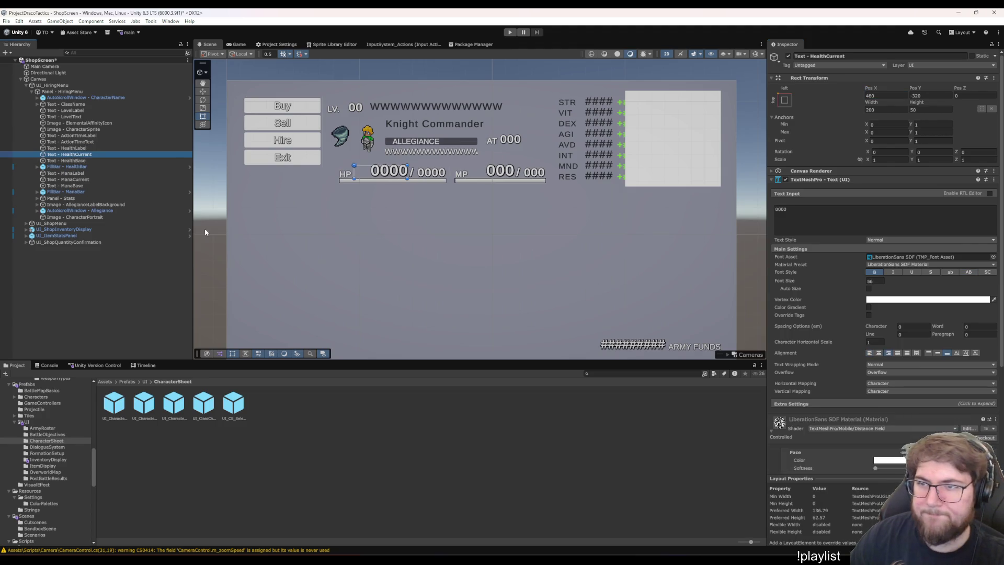
pyautogui.press('Up')
pyautogui.press('Up')
pyautogui.press('Up')
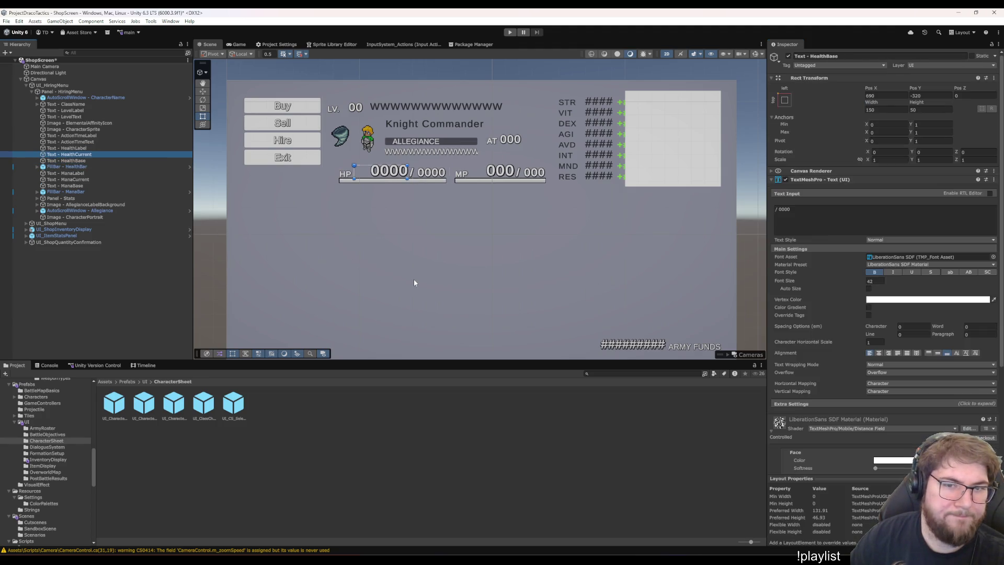
pyautogui.press('Down')
pyautogui.press('Down')
pyautogui.press('Down')
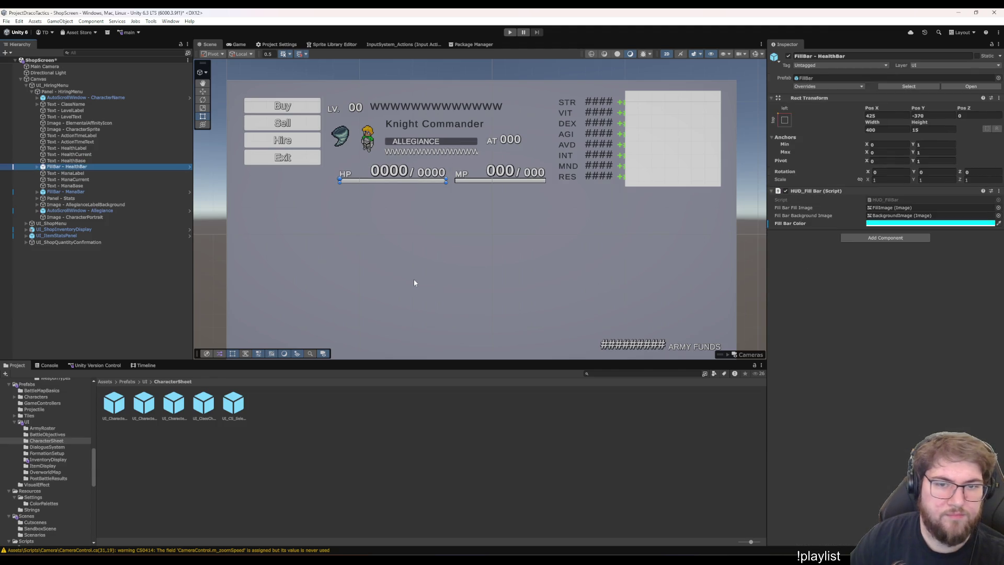
pyautogui.press('Down')
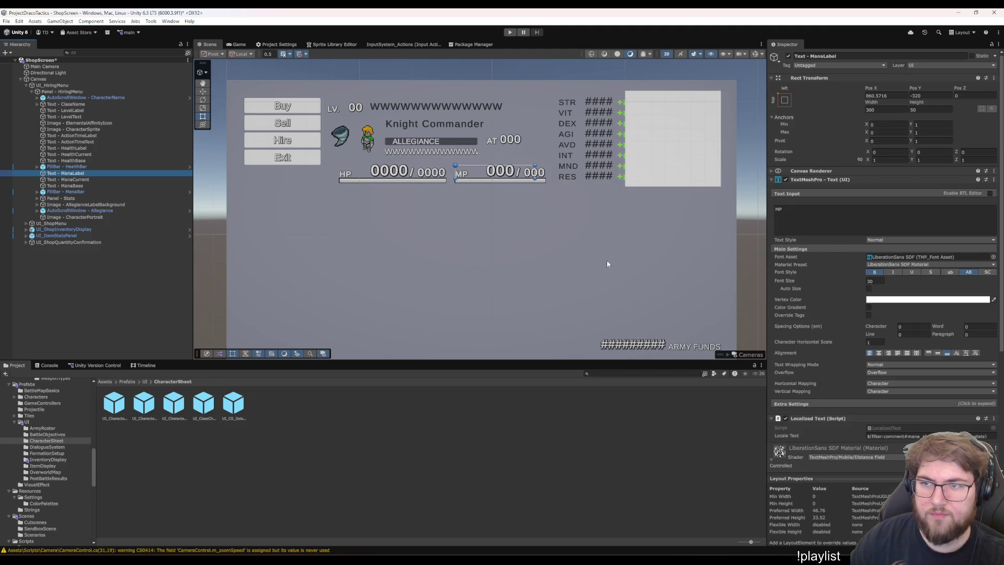
pyautogui.press('Down')
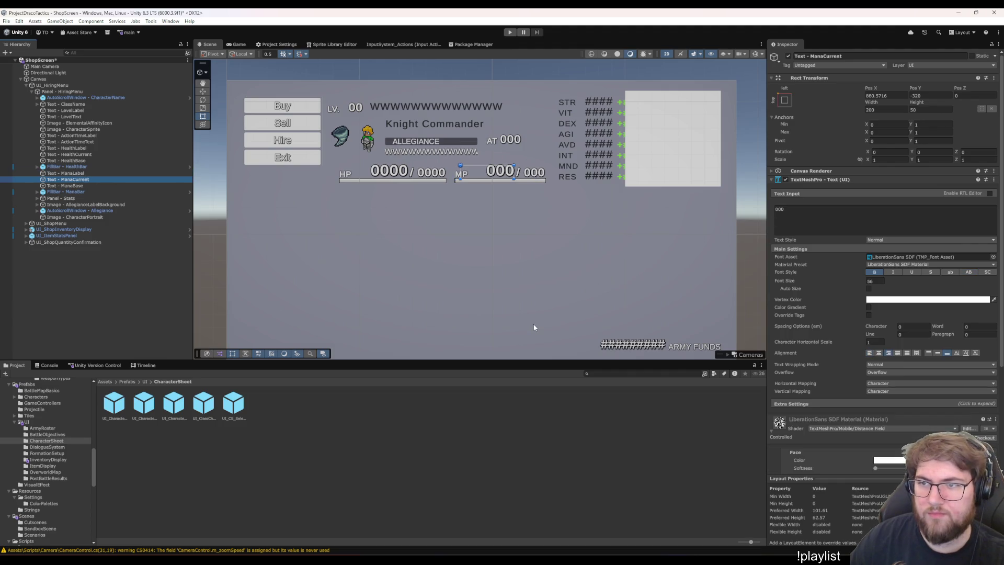
pyautogui.press('Down')
pyautogui.press('Down')
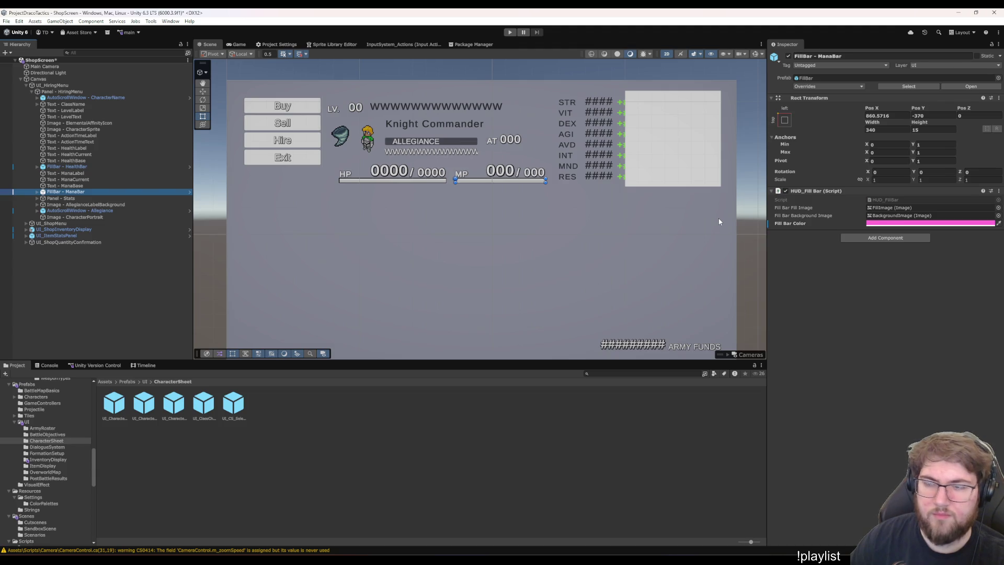
pyautogui.press('Up')
pyautogui.press('Up')
pyautogui.press('Up')
pyautogui.press('Up')
pyautogui.press('Down')
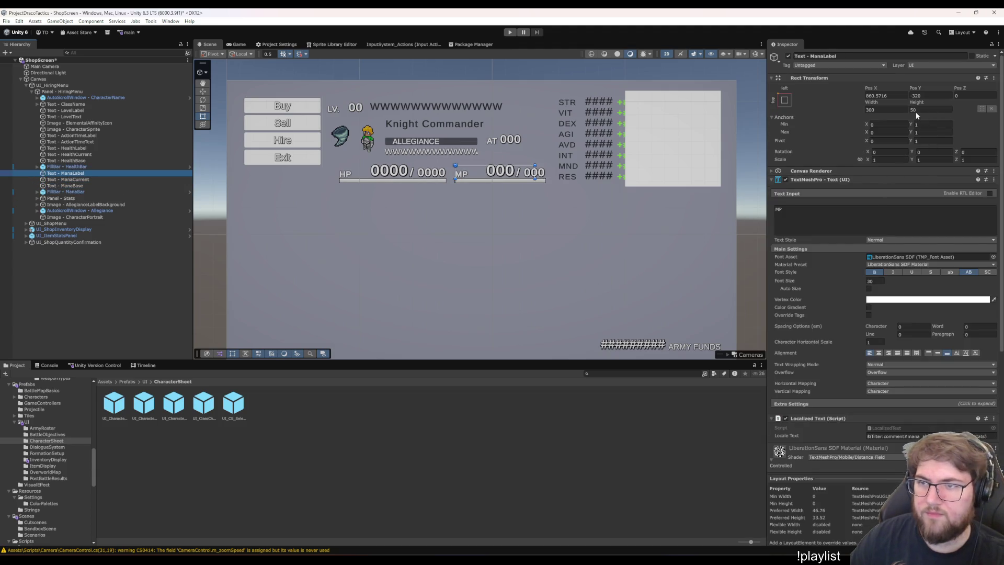
pyautogui.click(885, 96)
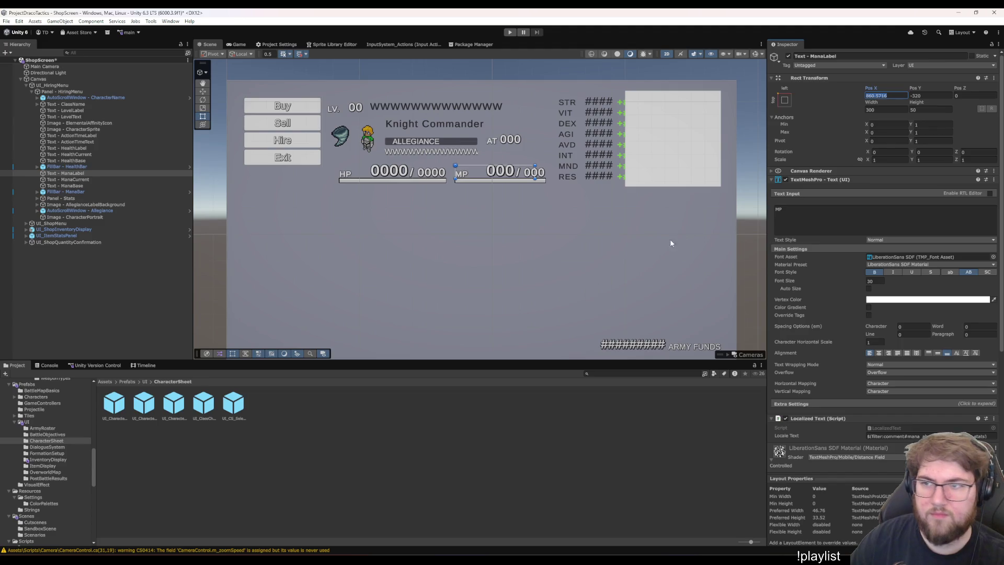
pyautogui.write('80')
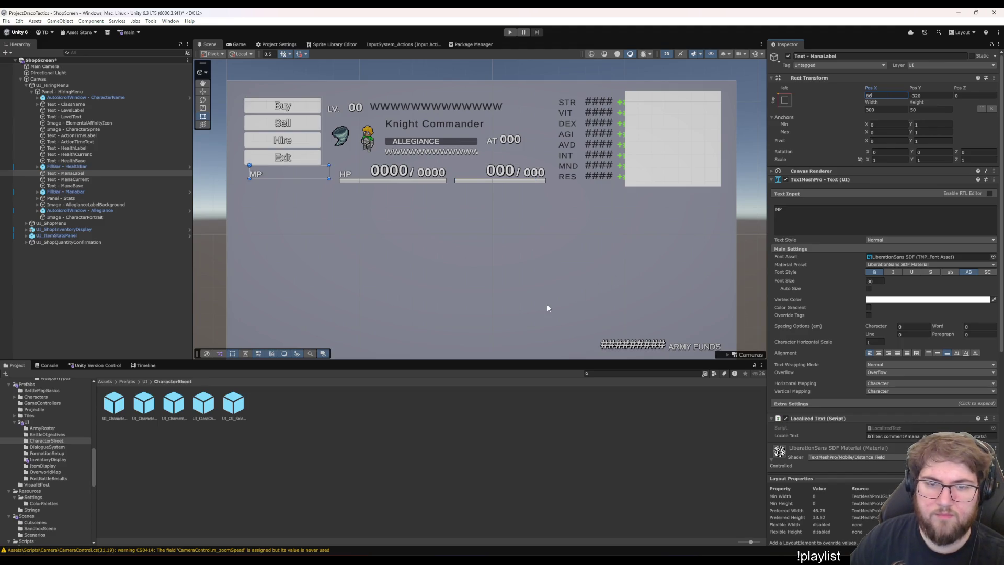
pyautogui.press('Escape')
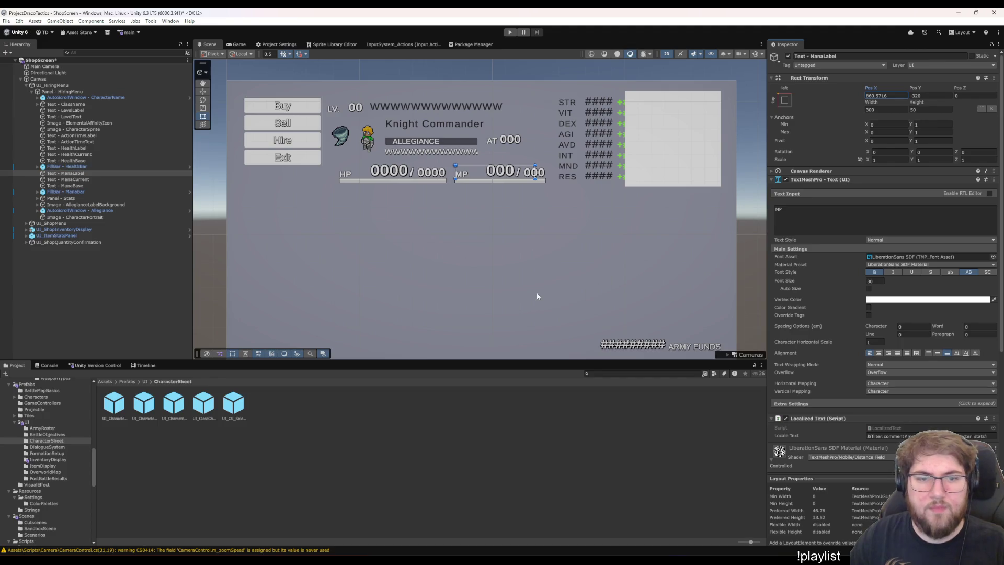
pyautogui.click(115, 179)
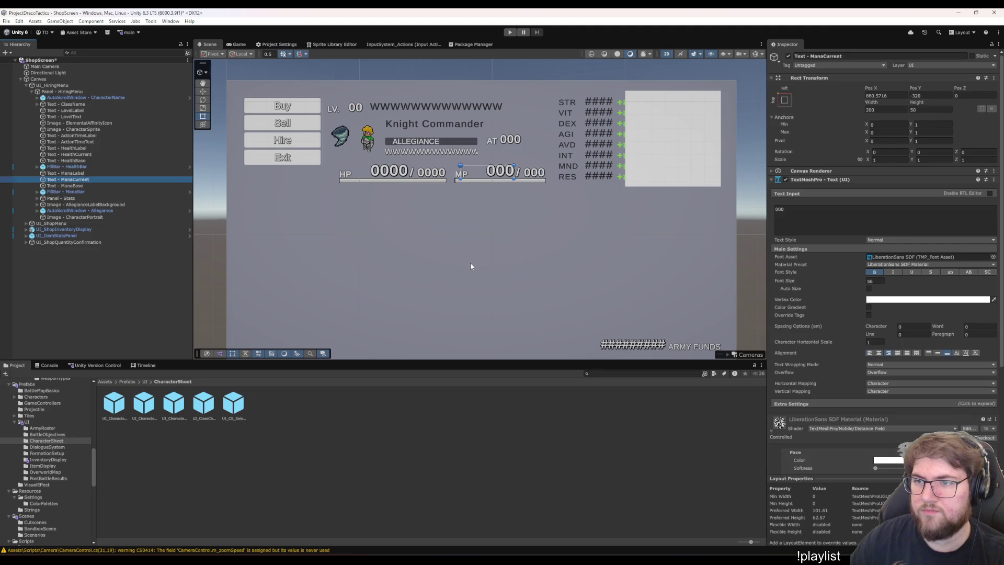
pyautogui.press('Down')
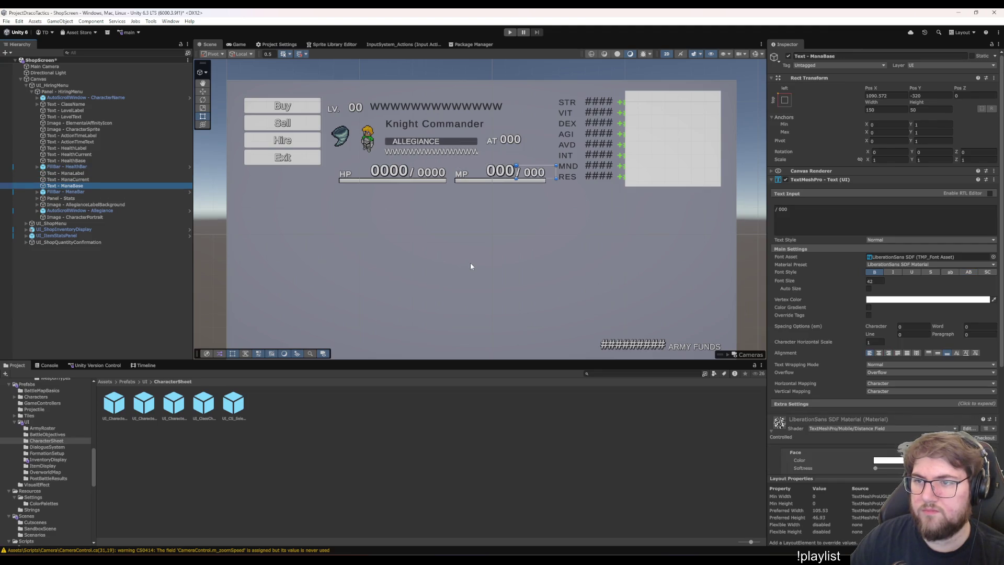
pyautogui.press('Up')
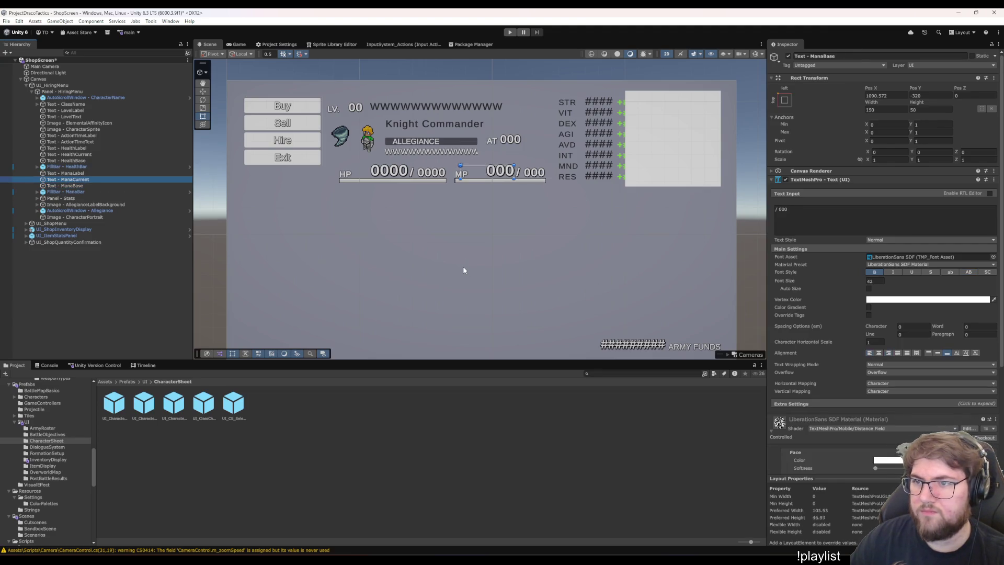
pyautogui.press('Down')
pyautogui.press('Up')
pyautogui.press('Up')
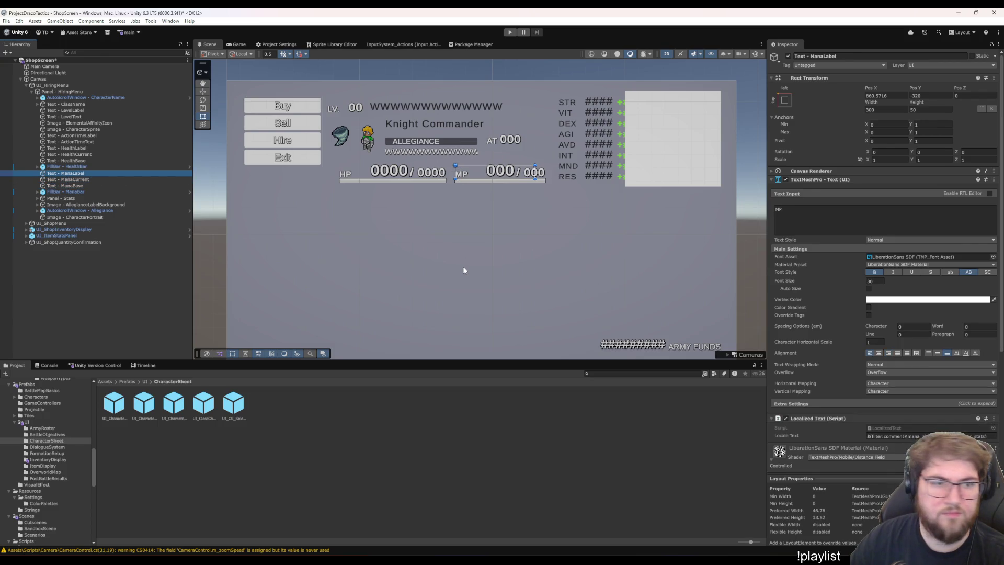
pyautogui.press('Down')
pyautogui.press('Down')
pyautogui.press('Down')
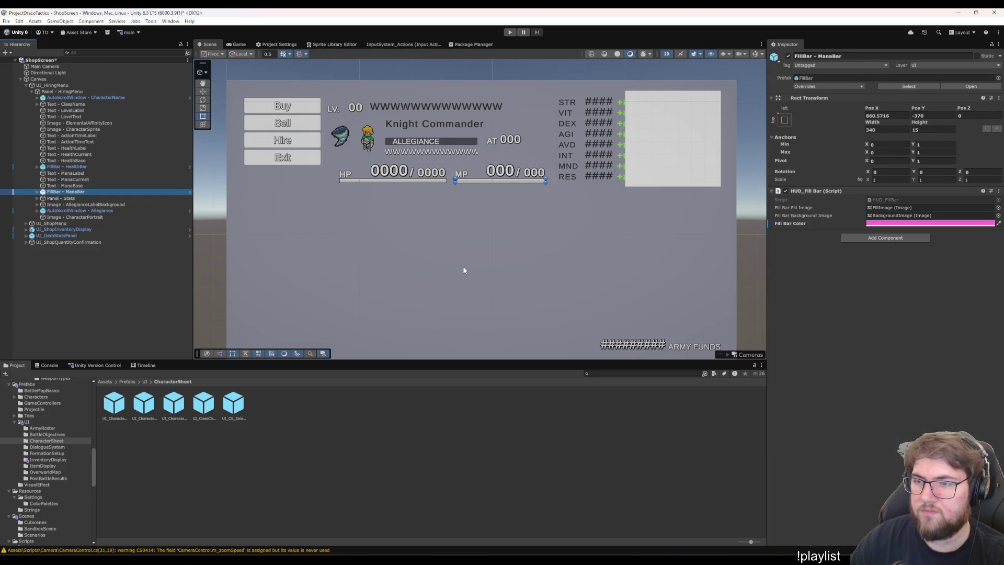
pyautogui.press('Up')
pyautogui.press('Up')
pyautogui.press('Up')
pyautogui.click(885, 95)
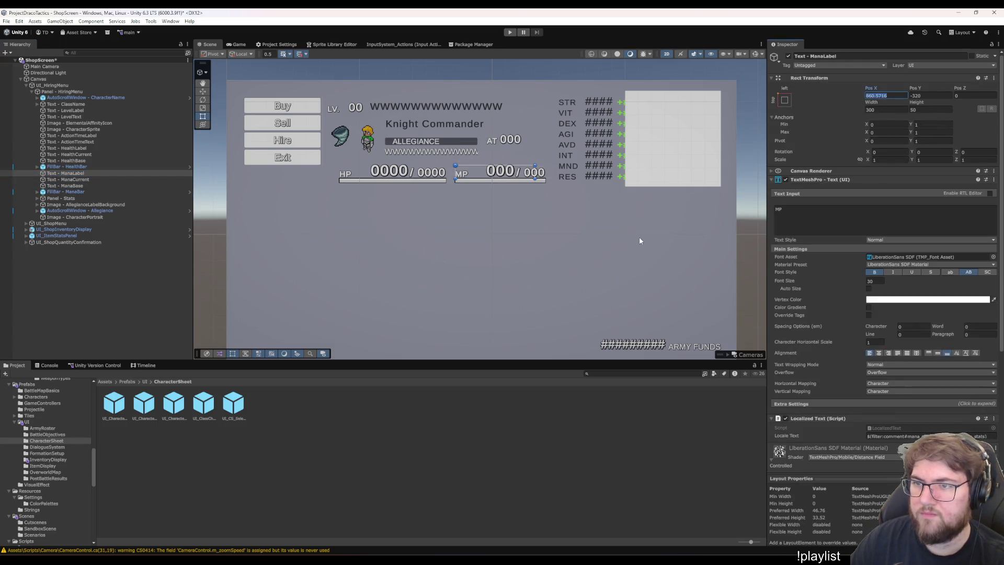
pyautogui.write('860')
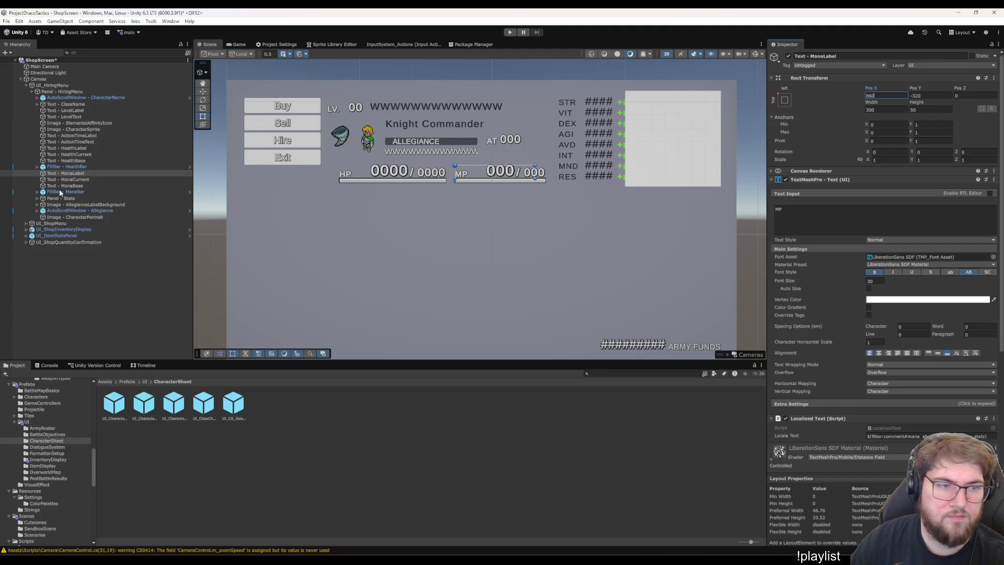
pyautogui.click(77, 191)
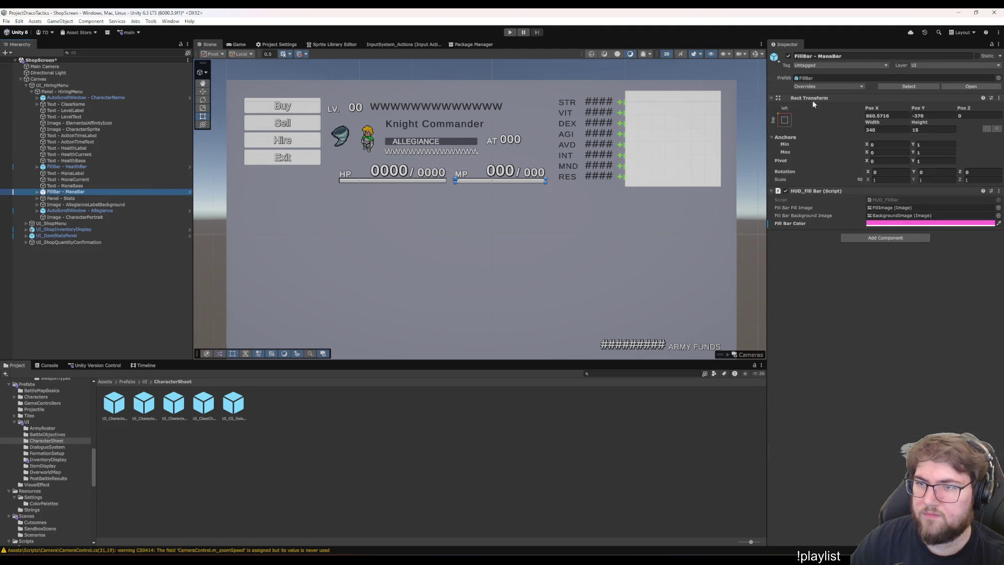
pyautogui.click(885, 116)
pyautogui.write('860')
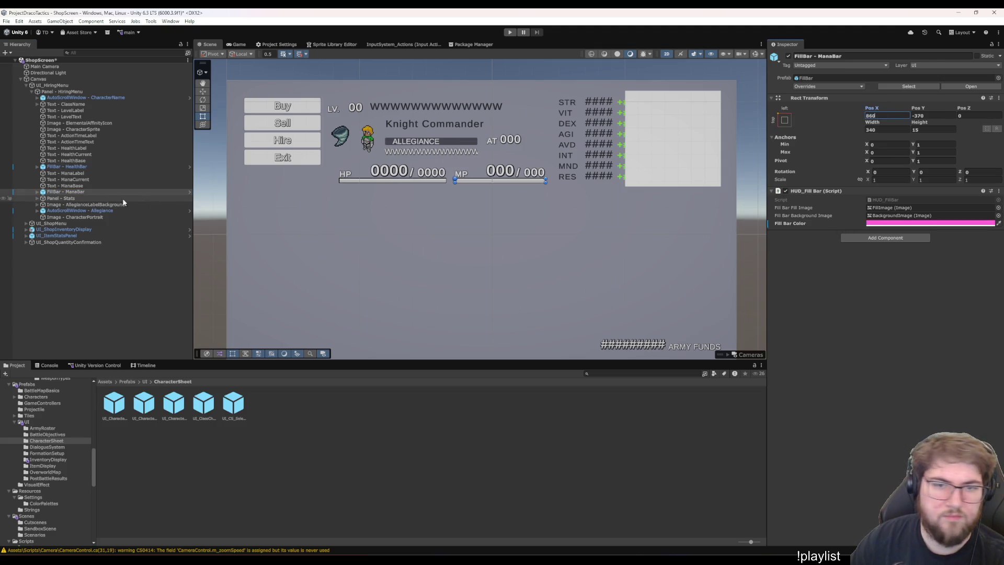
# Set the ManaBase text to X 1090 and save the ShopScreen scene
pyautogui.click(80, 180)
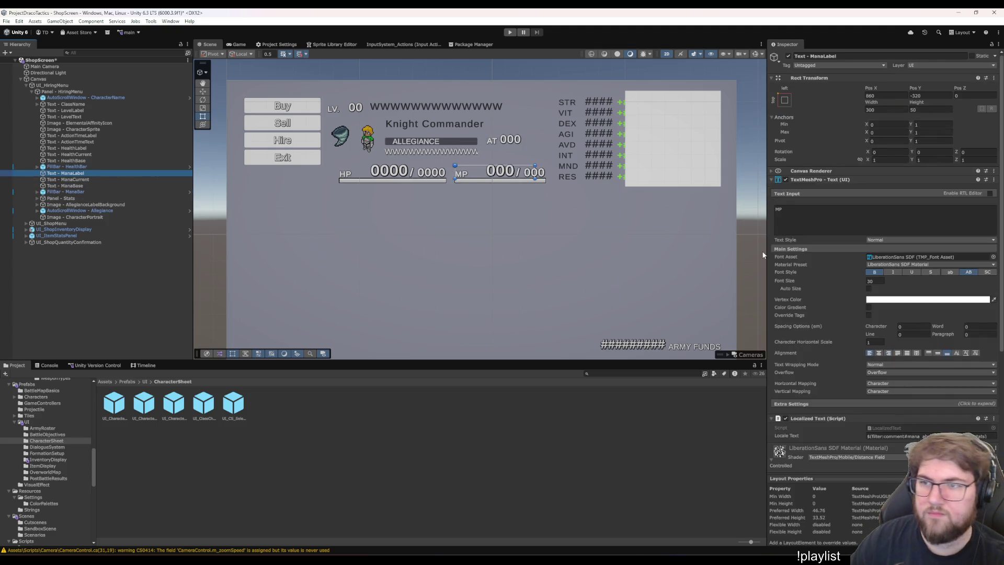
pyautogui.press('Up')
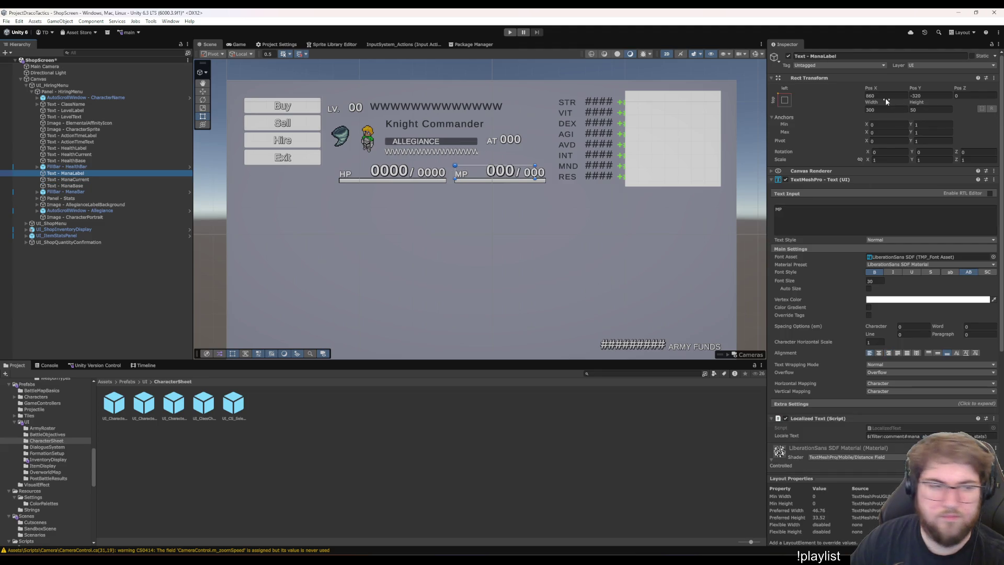
pyautogui.press('Down')
pyautogui.click(885, 98)
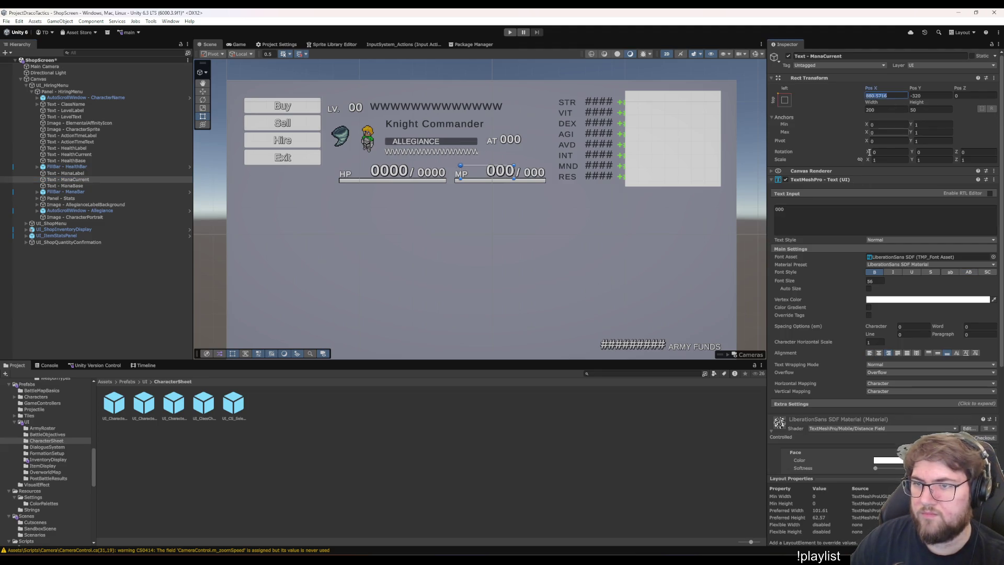
pyautogui.write('88')
pyautogui.press('Escape')
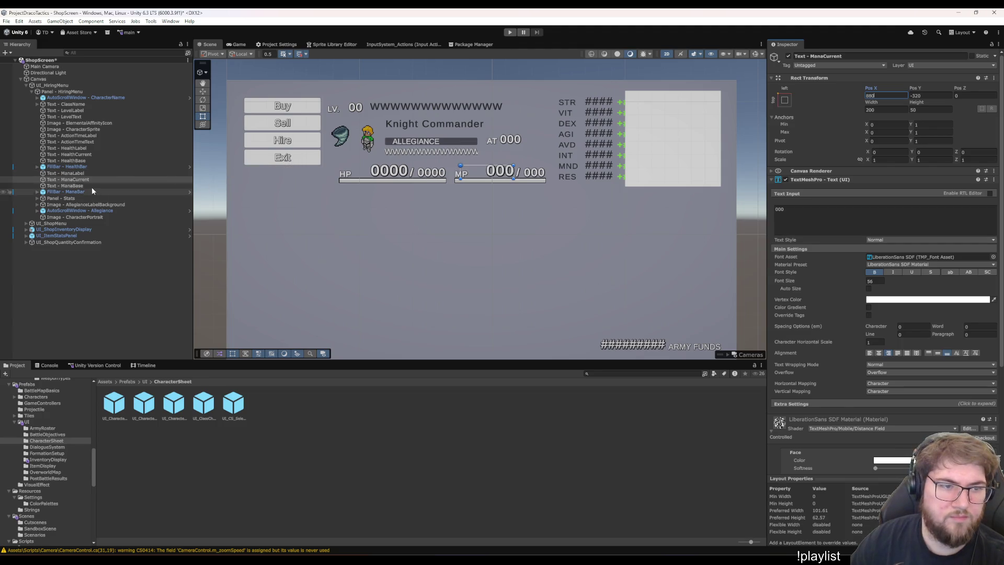
pyautogui.click(87, 185)
pyautogui.click(876, 96)
pyautogui.write('1090')
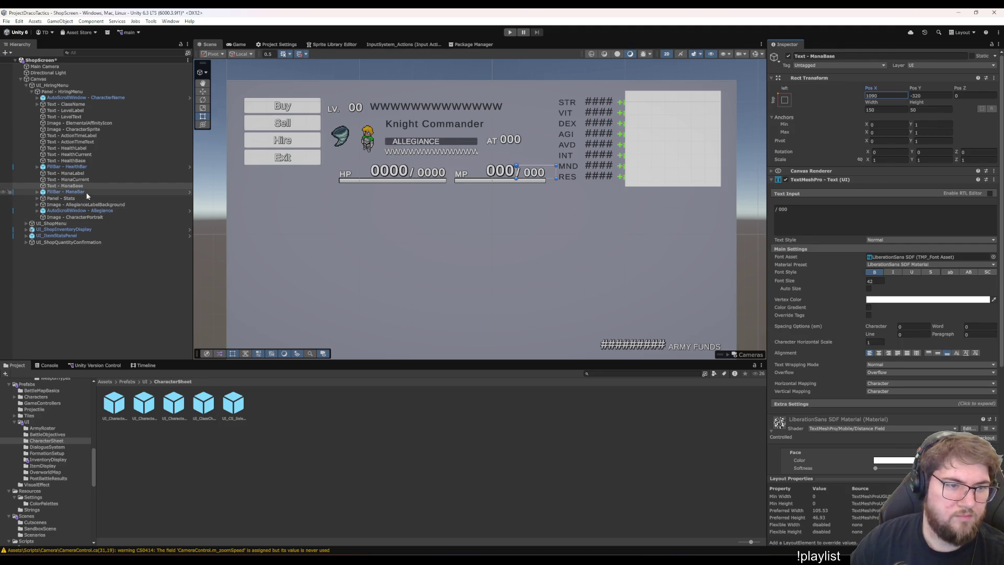
pyautogui.click(65, 192)
pyautogui.hotkey('ctrl', 'z')
pyautogui.press('Up')
pyautogui.press('Up')
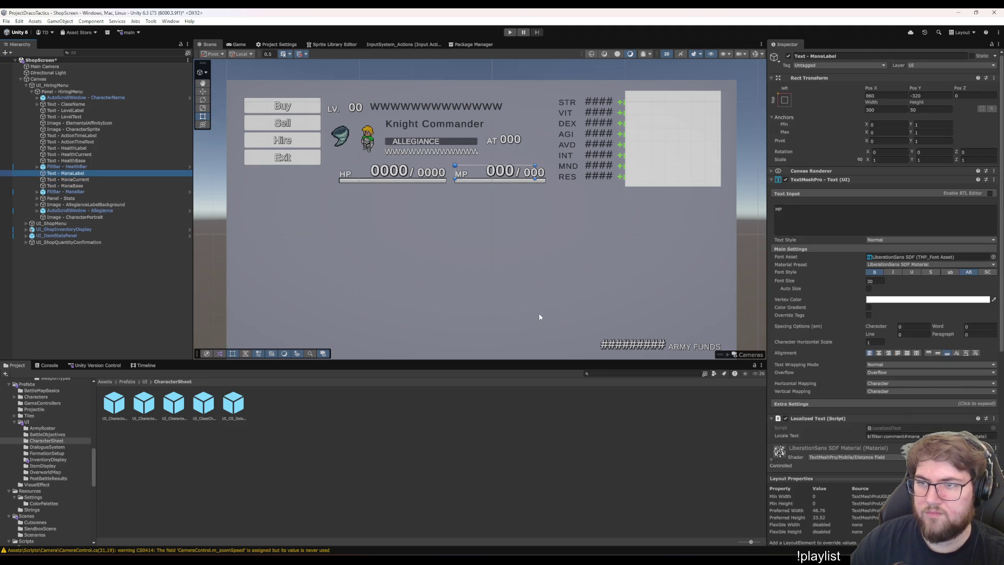
pyautogui.hotkey('ctrl', 's')
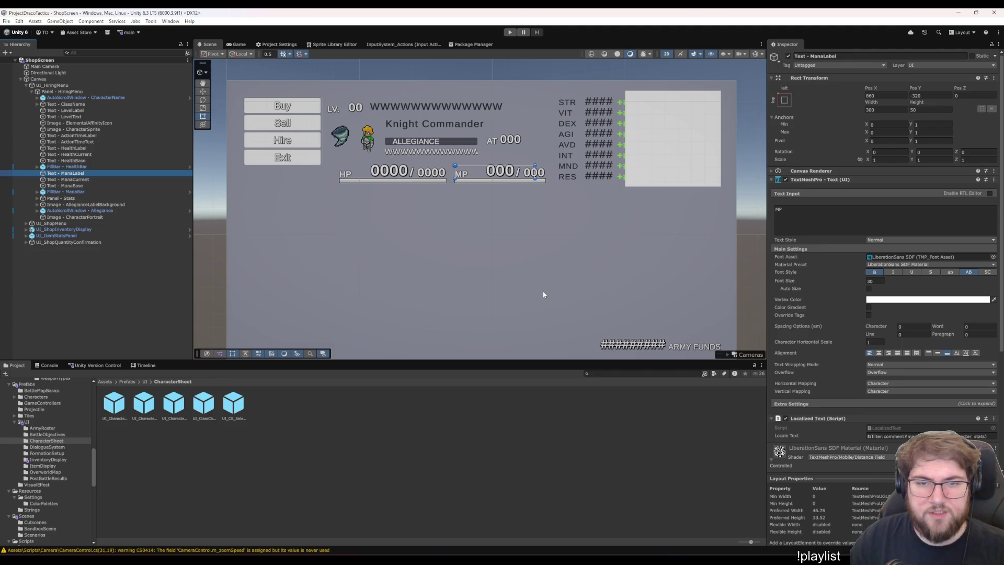
# Nudge the character name box right and slightly down, comparing it with nearby label positions
pyautogui.click(101, 141)
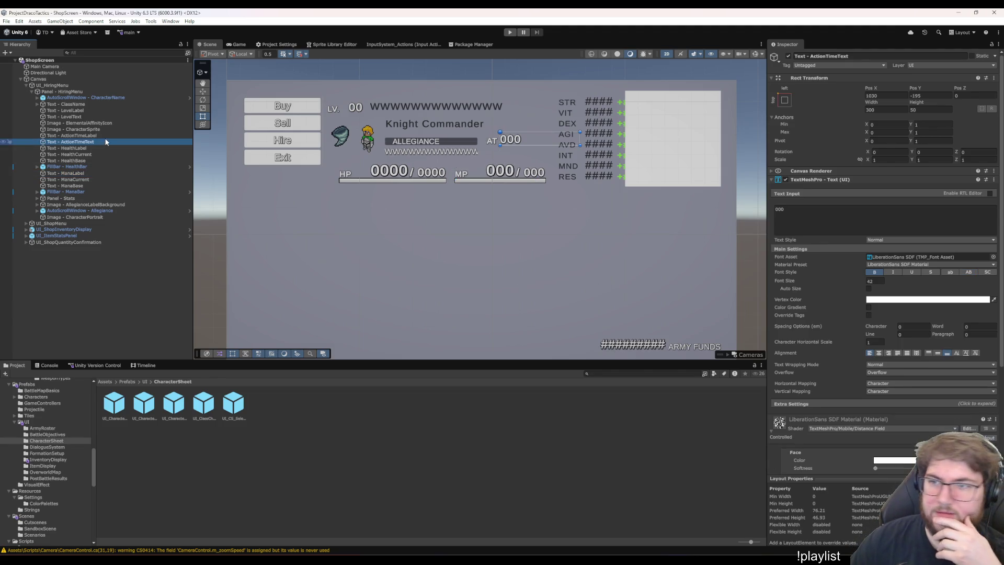
pyautogui.click(106, 136)
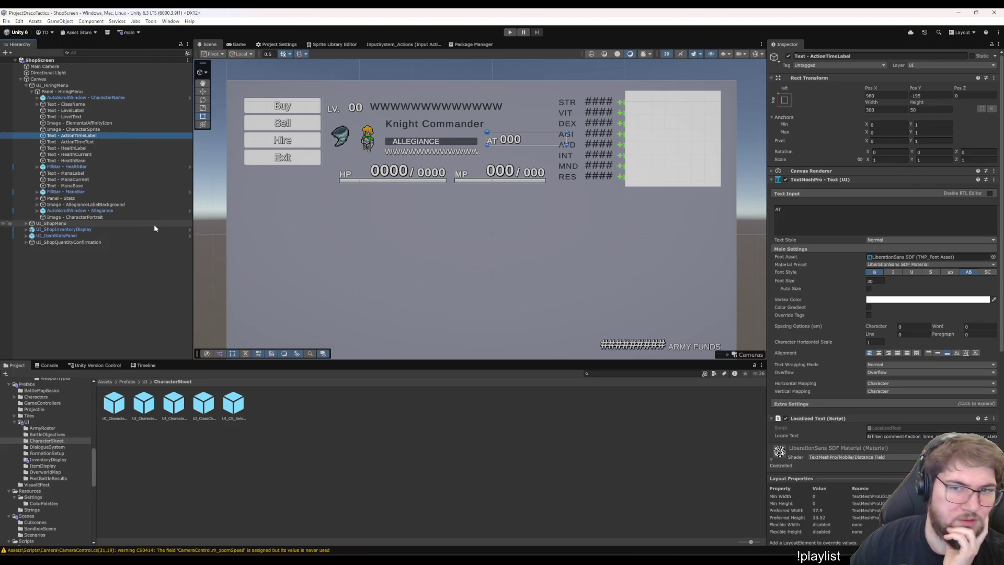
pyautogui.click(363, 259)
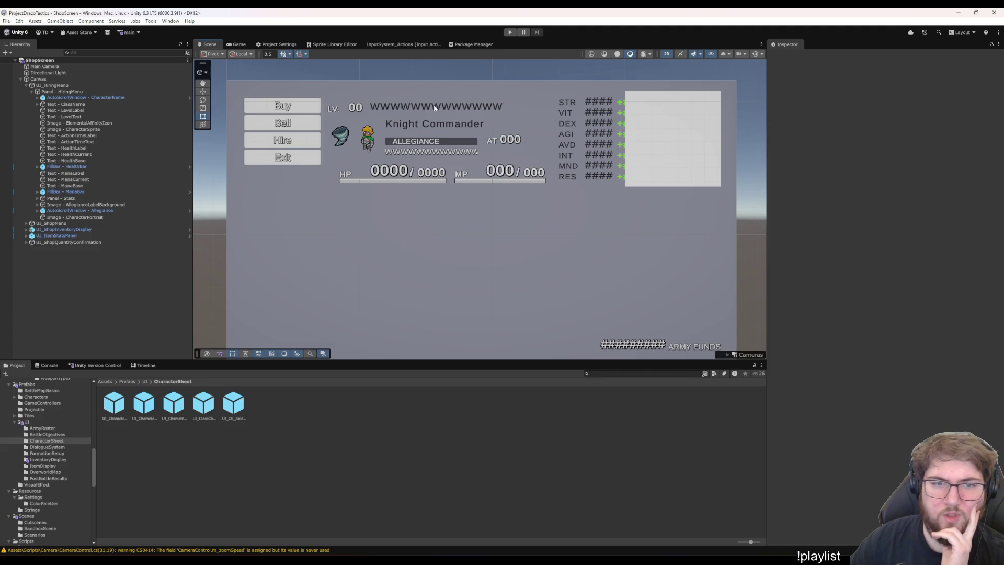
pyautogui.click(76, 97)
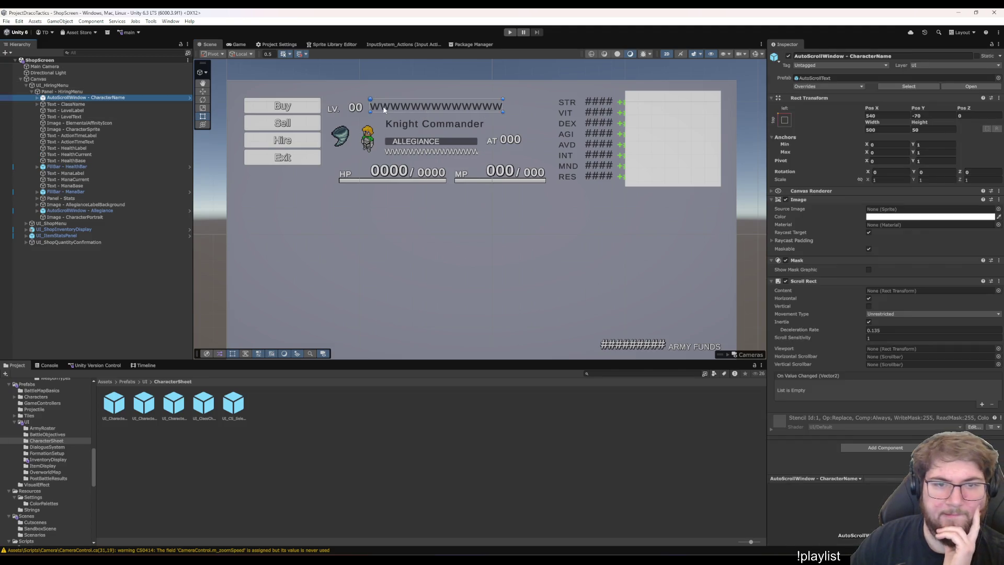
pyautogui.moveTo(398, 108); pyautogui.dragTo(402, 110)
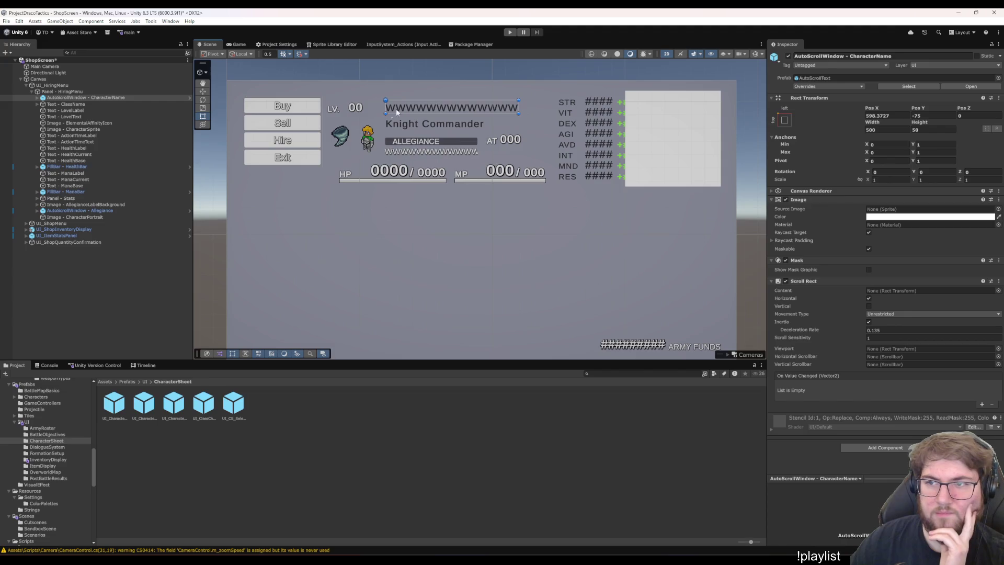
pyautogui.click(68, 104)
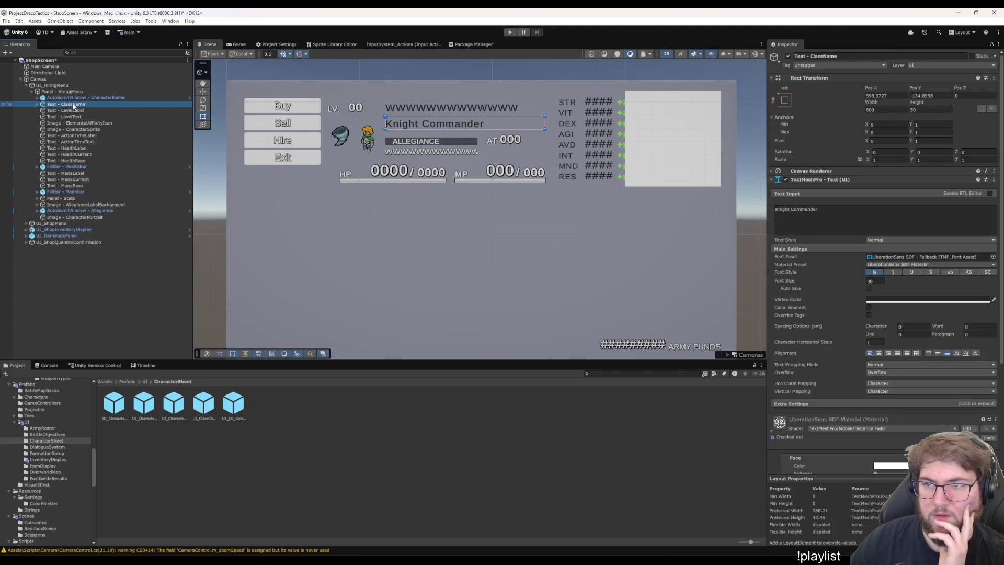
pyautogui.click(69, 111)
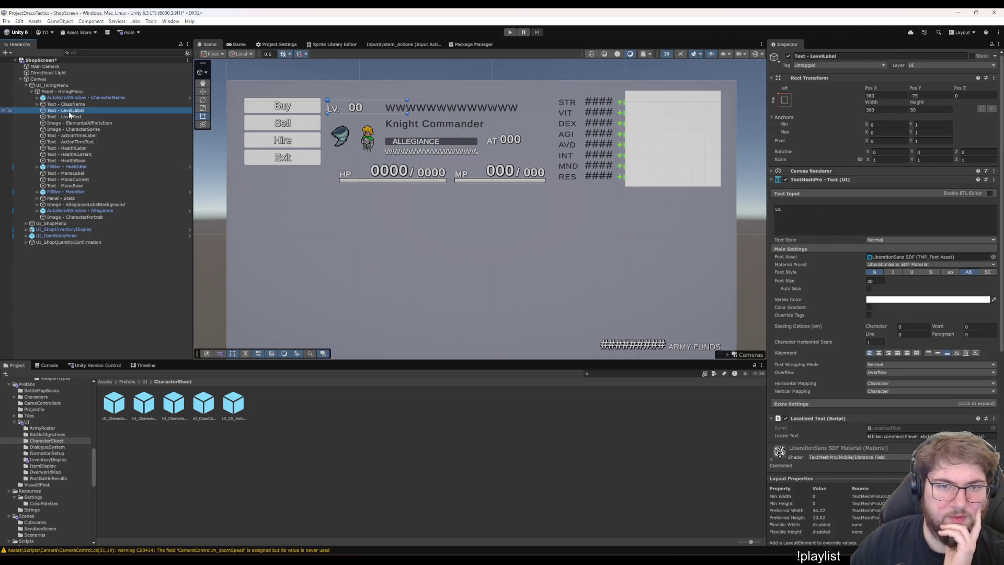
pyautogui.click(78, 97)
pyautogui.click(68, 104)
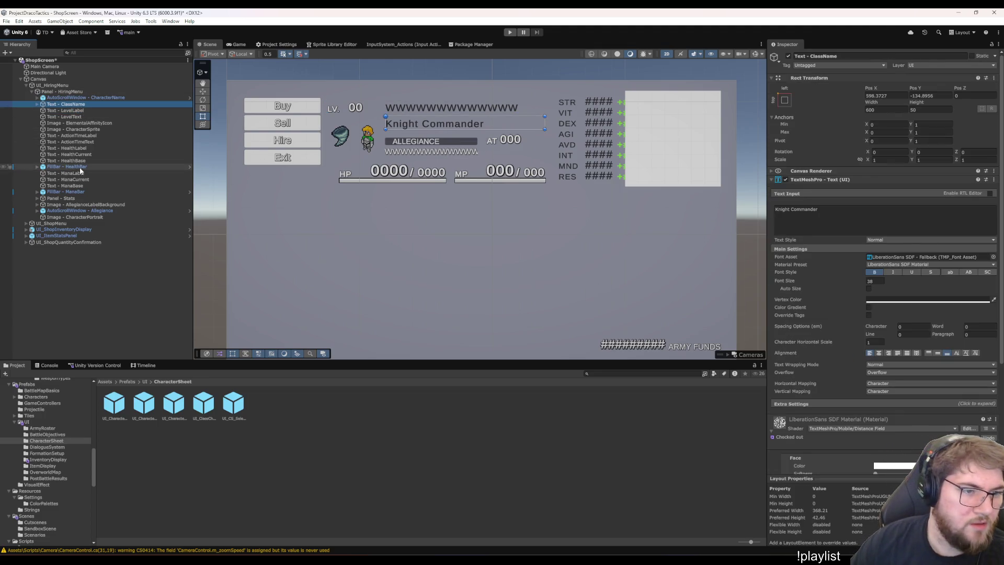
pyautogui.click(82, 205)
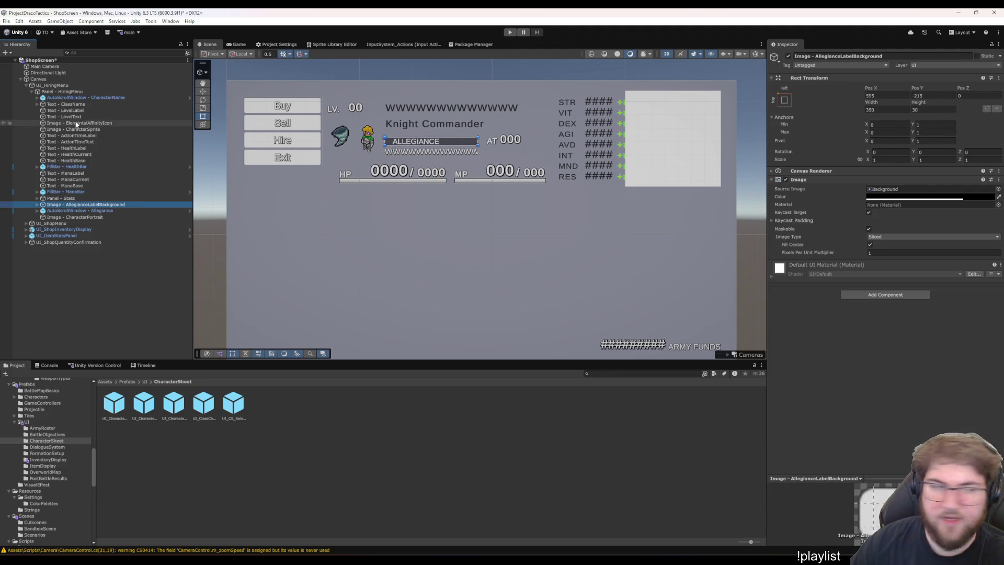
# Set ClassName to X 595, Y -135, and the character name box to X 595
pyautogui.click(66, 104)
pyautogui.click(890, 96)
pyautogui.write('595')
pyautogui.click(928, 96)
pyautogui.write('-135')
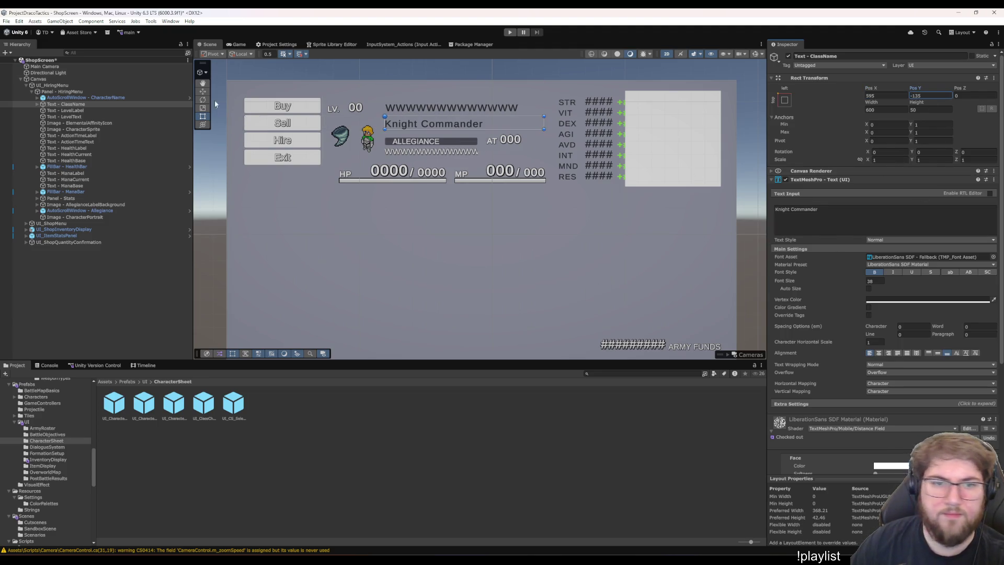
pyautogui.click(92, 98)
pyautogui.click(908, 116)
pyautogui.write('595')
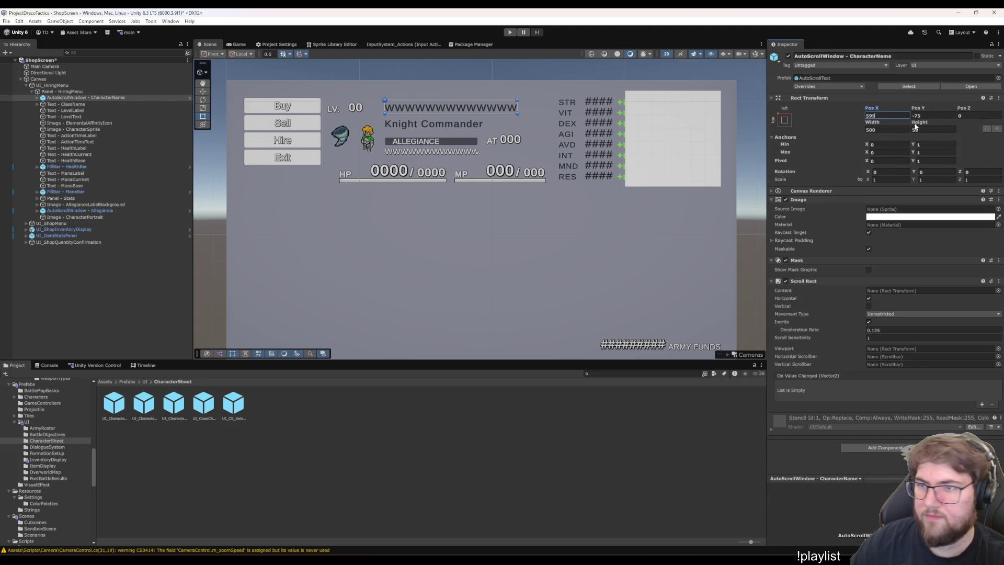
# Check the HiringMenu panel, then select the LV. label and its 00 level value
pyautogui.click(92, 103)
pyautogui.click(376, 280)
pyautogui.click(385, 286)
pyautogui.click(356, 268)
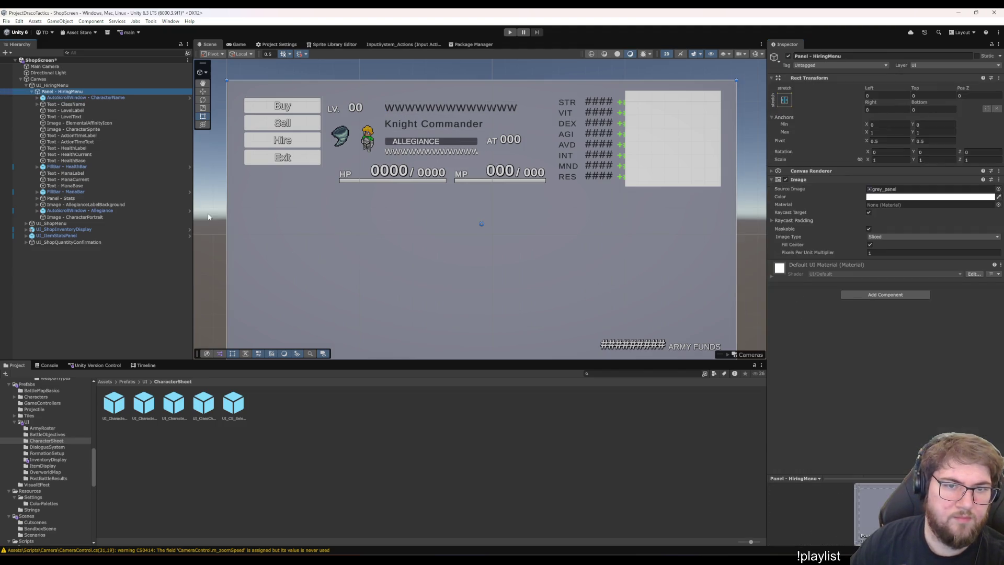
pyautogui.click(422, 205)
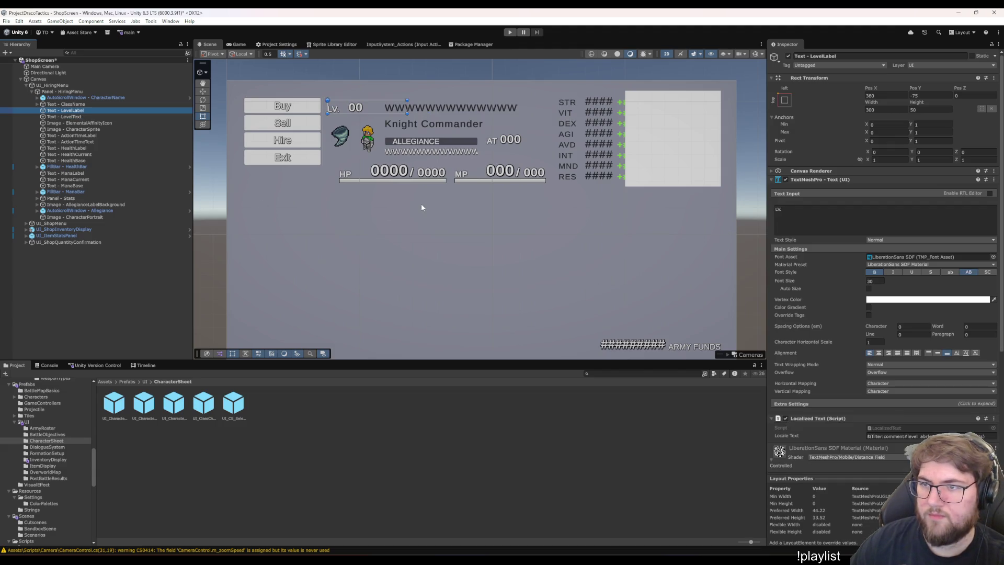
pyautogui.click(422, 204)
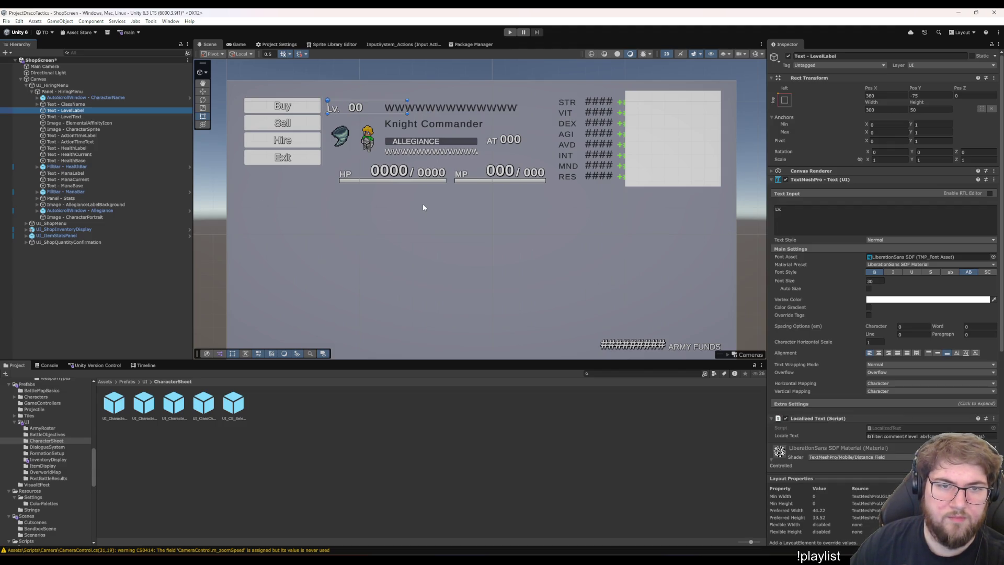
pyautogui.click(423, 208)
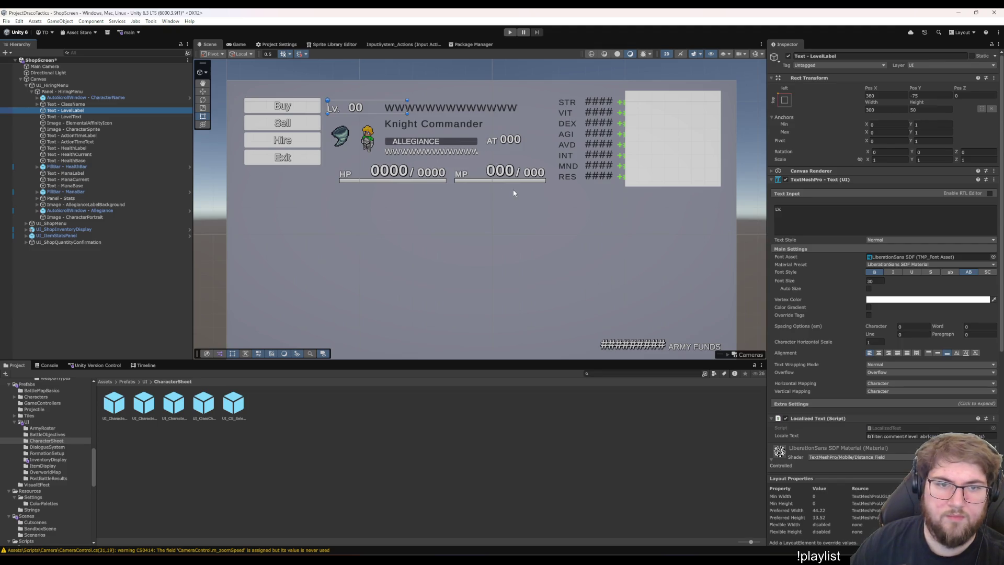
# Shift the LV. label and its 00 level value 40 units right (+40 on Pos X)
pyautogui.click(885, 93)
pyautogui.write('+20')
pyautogui.press('BackSpace')
pyautogui.press('BackSpace')
pyautogui.write('40')
pyautogui.click(104, 117)
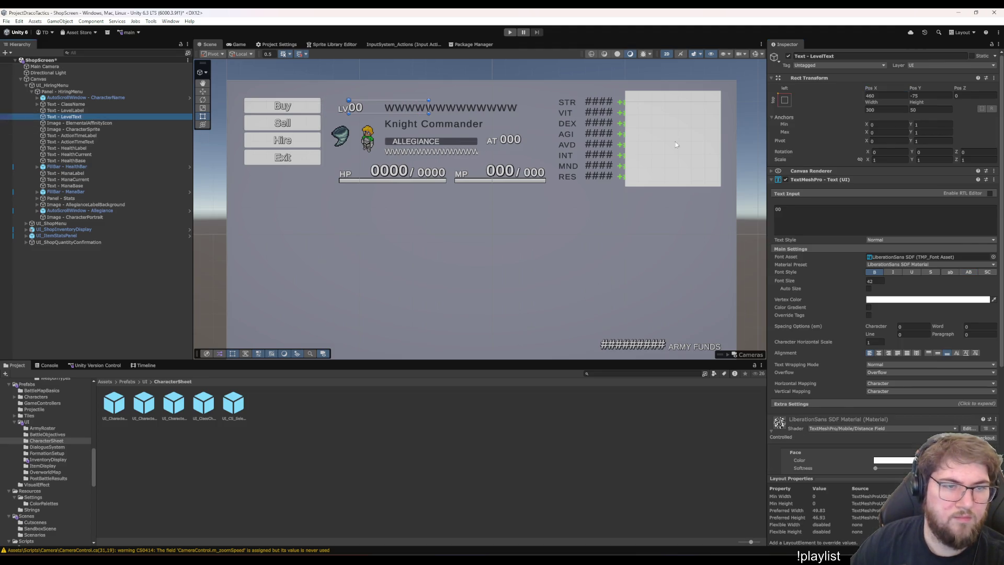
pyautogui.click(890, 96)
pyautogui.write('+4')
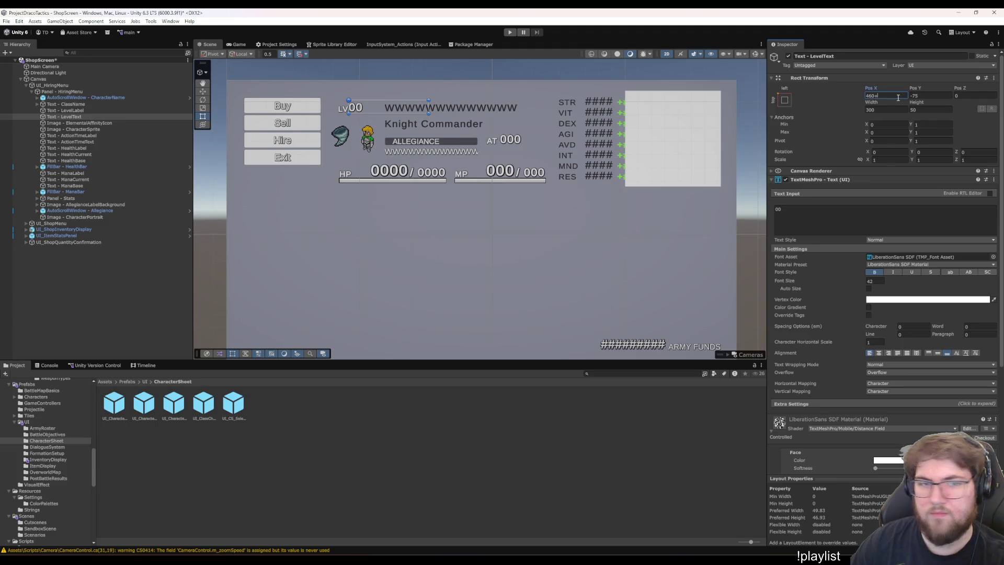
pyautogui.write('0')
pyautogui.press('Return')
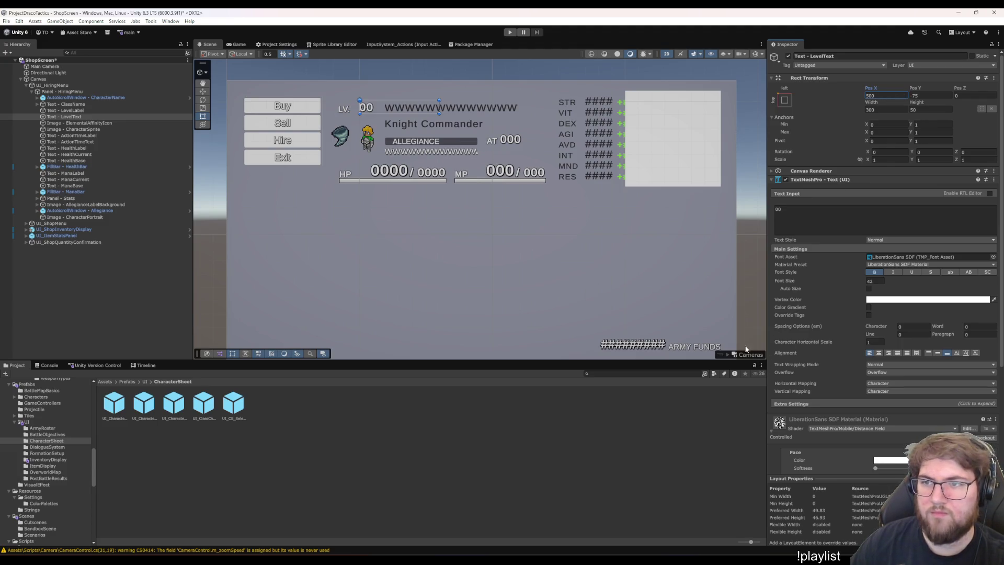
pyautogui.click(431, 283)
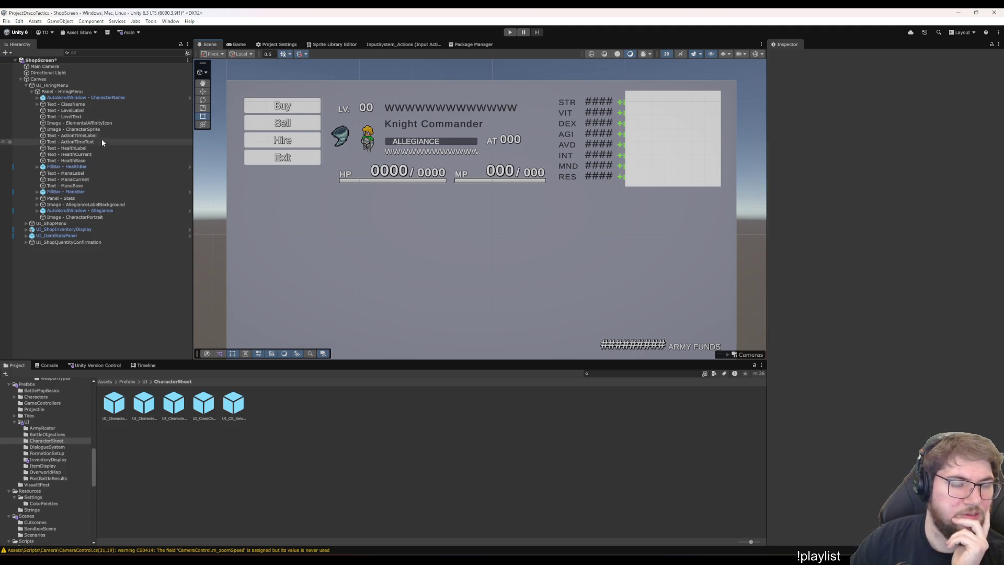
# Shift the AT label and AT value text 20 units right (+20 on Pos X)
pyautogui.click(79, 136)
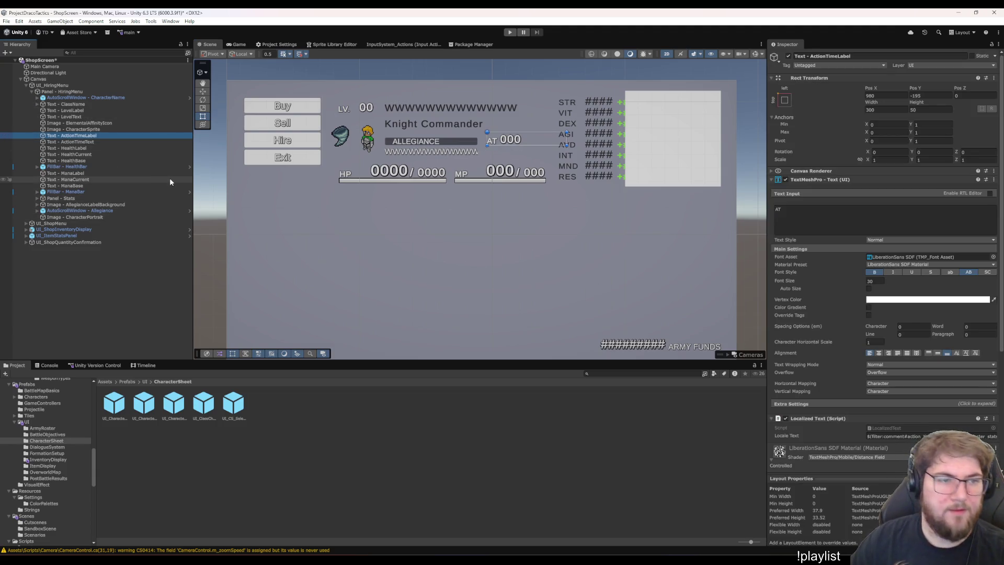
pyautogui.press('Down')
pyautogui.press('Up')
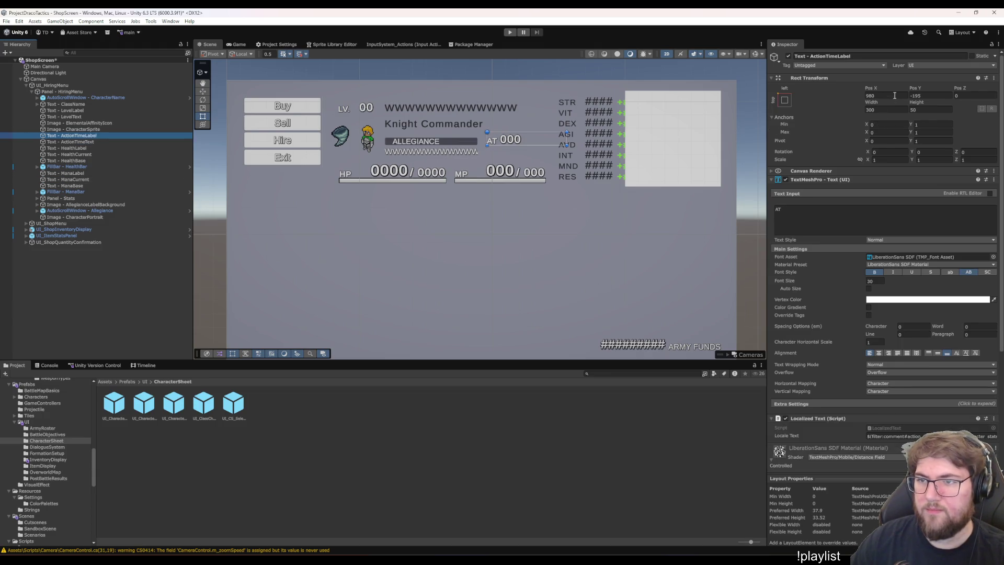
pyautogui.click(894, 96)
pyautogui.write('-')
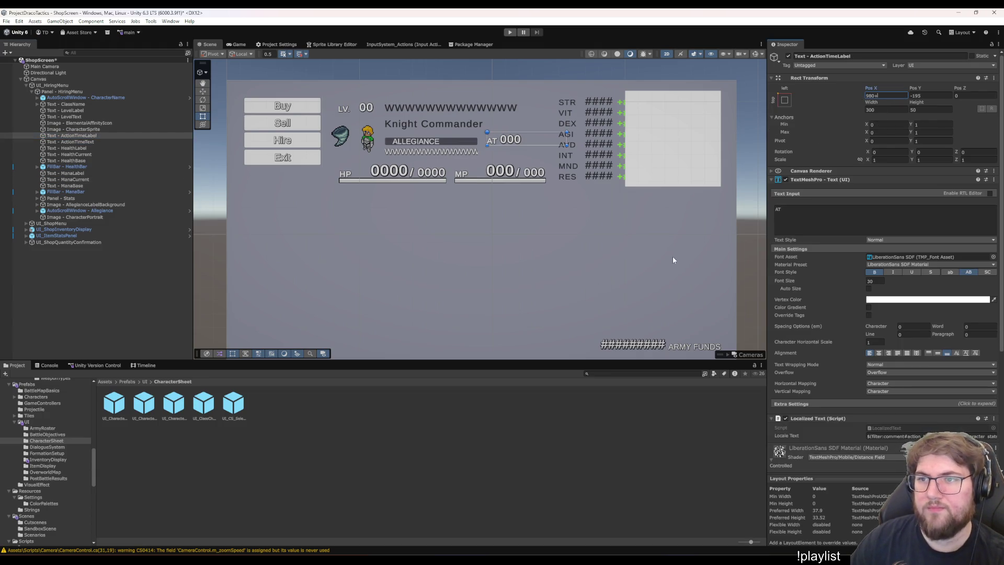
pyautogui.write('20')
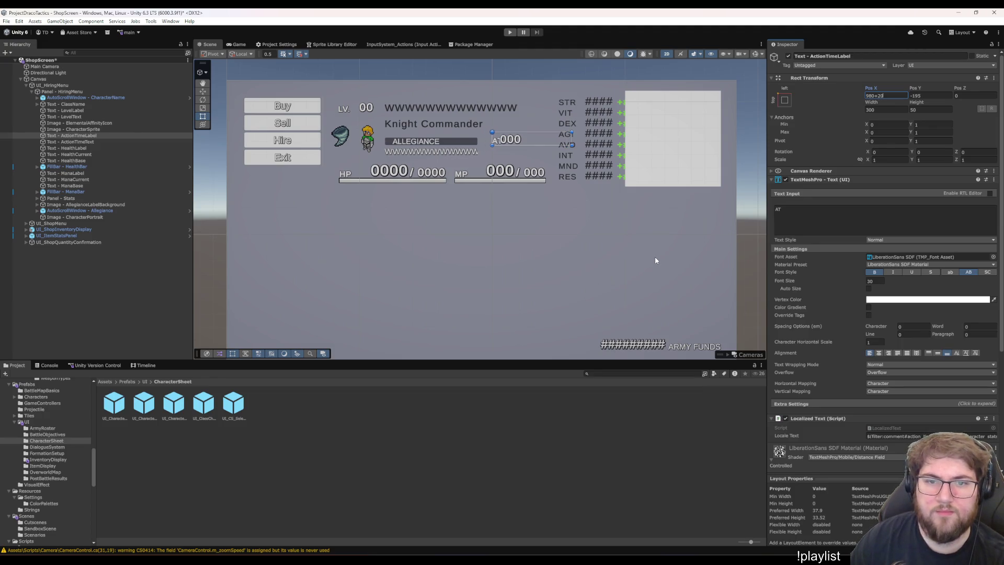
pyautogui.press('Return')
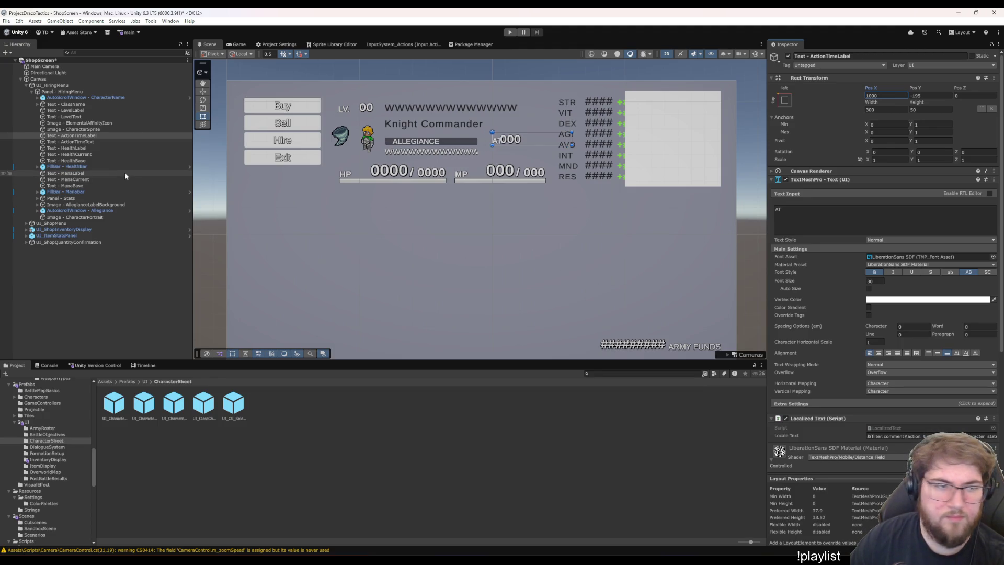
pyautogui.click(86, 143)
pyautogui.click(888, 95)
pyautogui.write('+20')
pyautogui.press('Return')
pyautogui.click(625, 295)
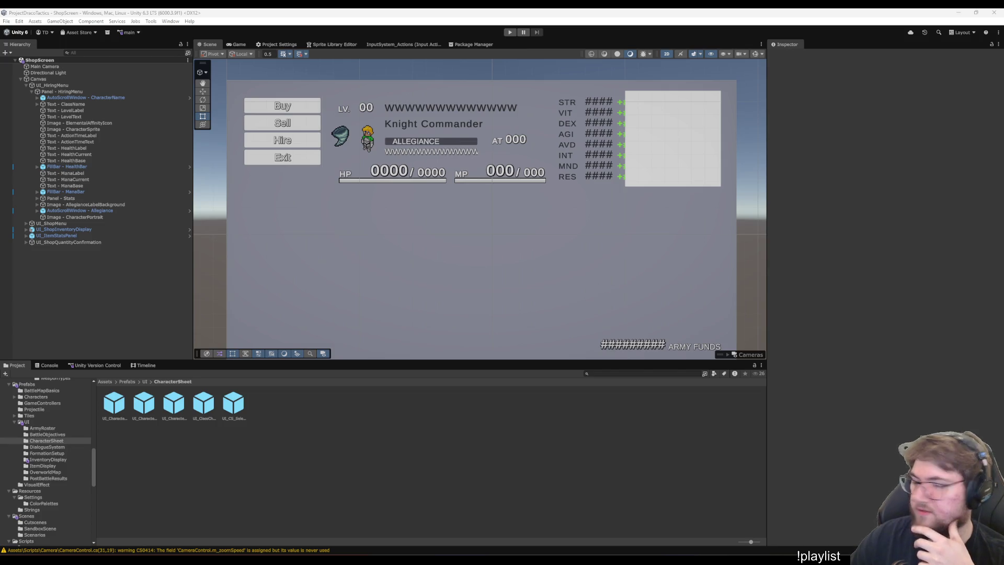
# Preview the hiring sheet's Buy, Sell, Hire, Exit and stats in the Game view, then select Panel - HiringMenu
pyautogui.click(239, 44)
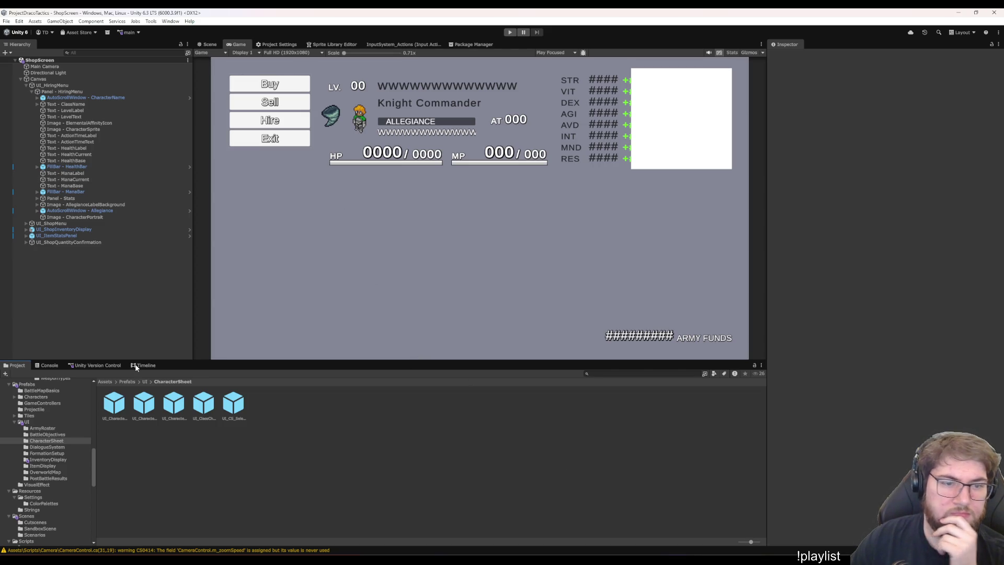
pyautogui.click(58, 92)
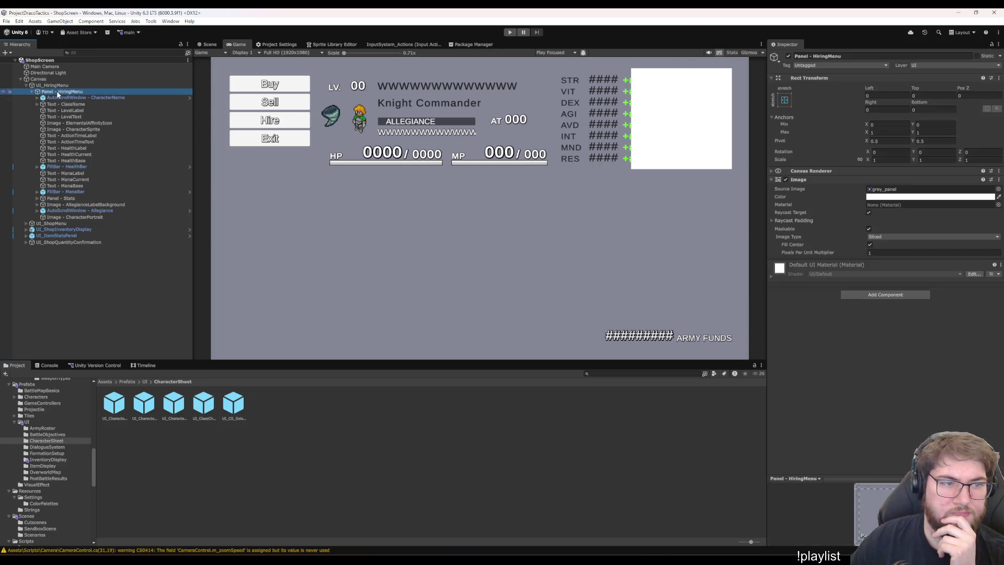
# Step through the HiringMenu children down to the portrait, then select the UI_HiringMenu root object
pyautogui.press('Down')
pyautogui.press('Down')
pyautogui.press('Down')
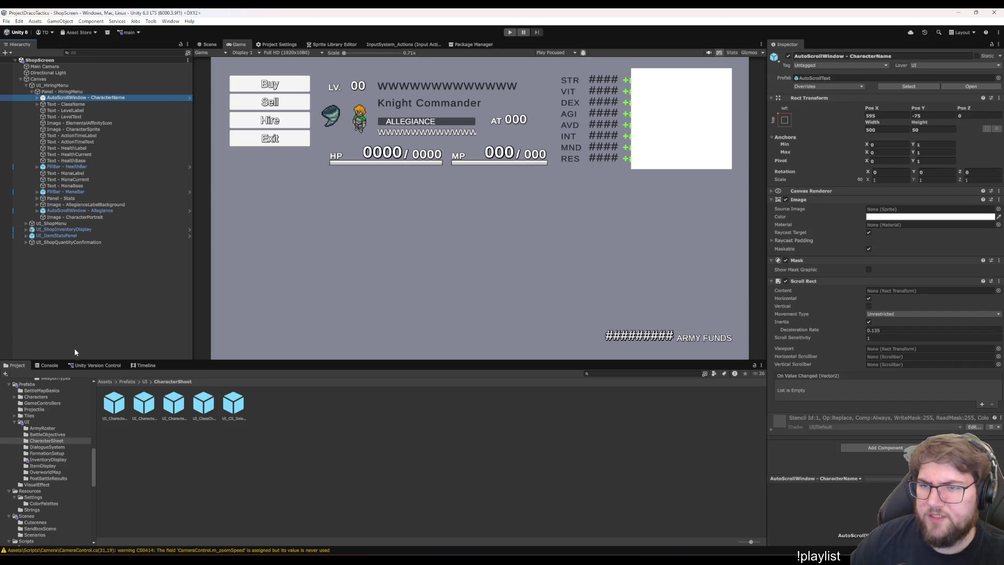
pyautogui.press('Down')
pyautogui.press('Down')
pyautogui.press('Down')
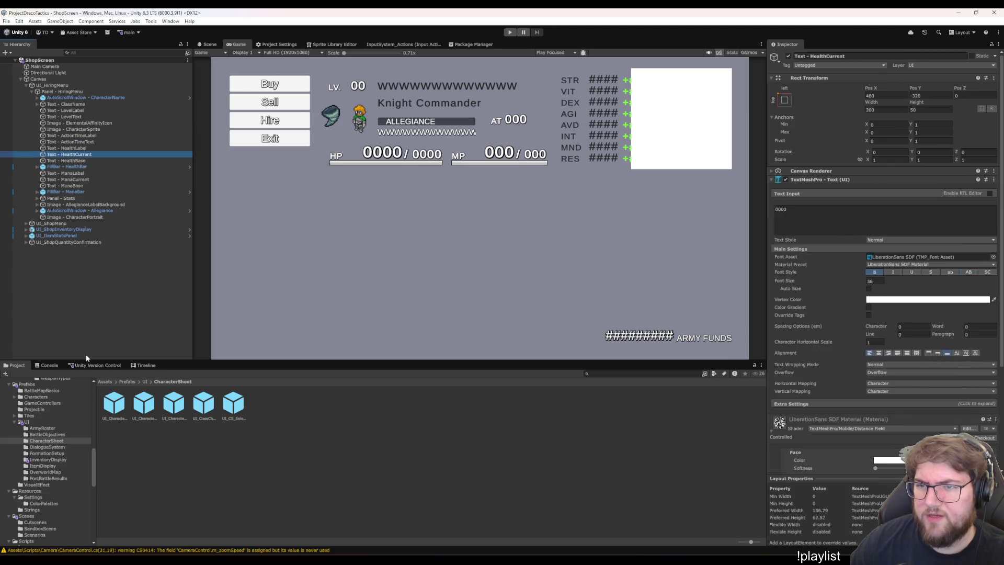
pyautogui.press('Down')
pyautogui.press('Down')
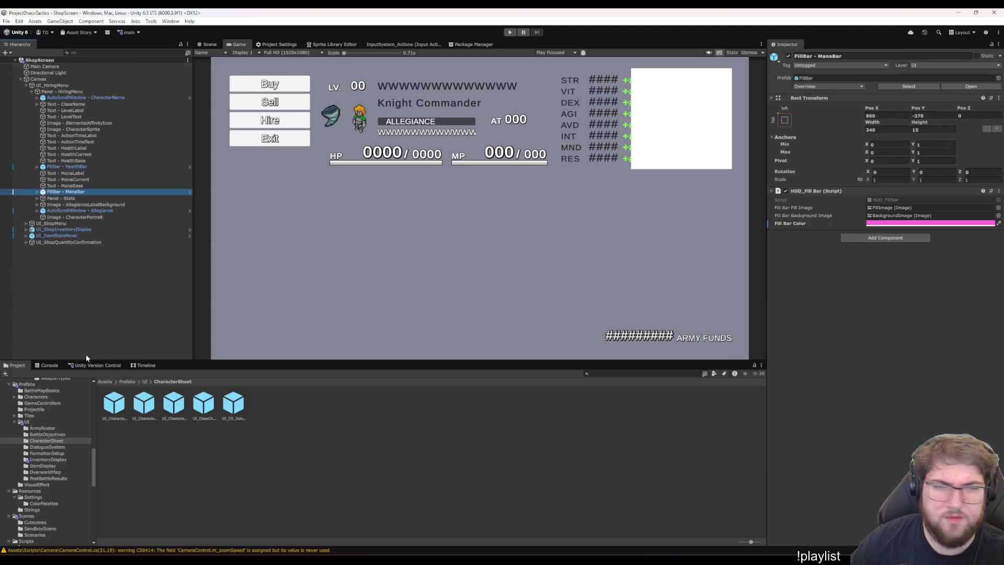
pyautogui.press('Down')
pyautogui.press('Down')
pyautogui.press('Down')
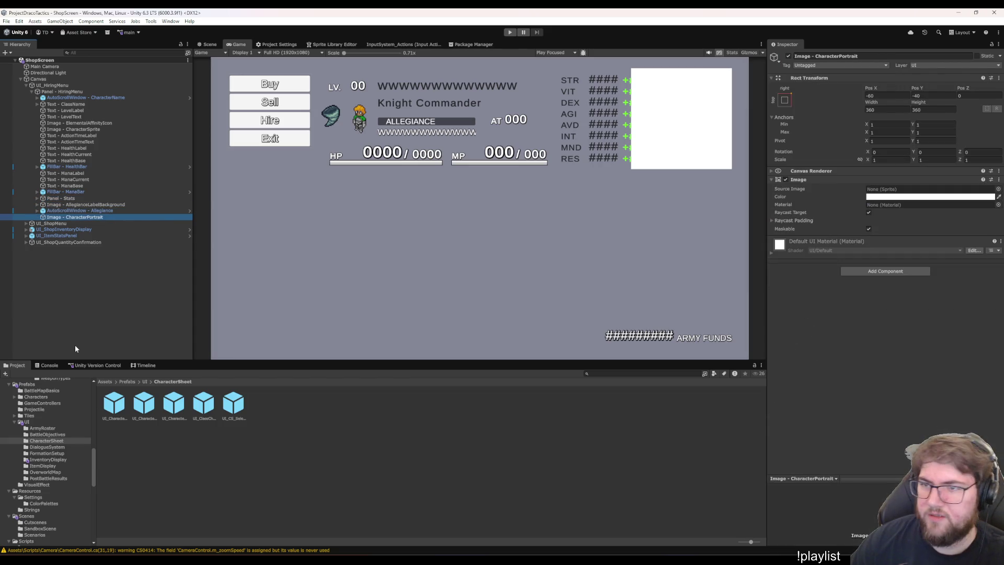
pyautogui.press('Up')
pyautogui.press('Up')
pyautogui.press('Up')
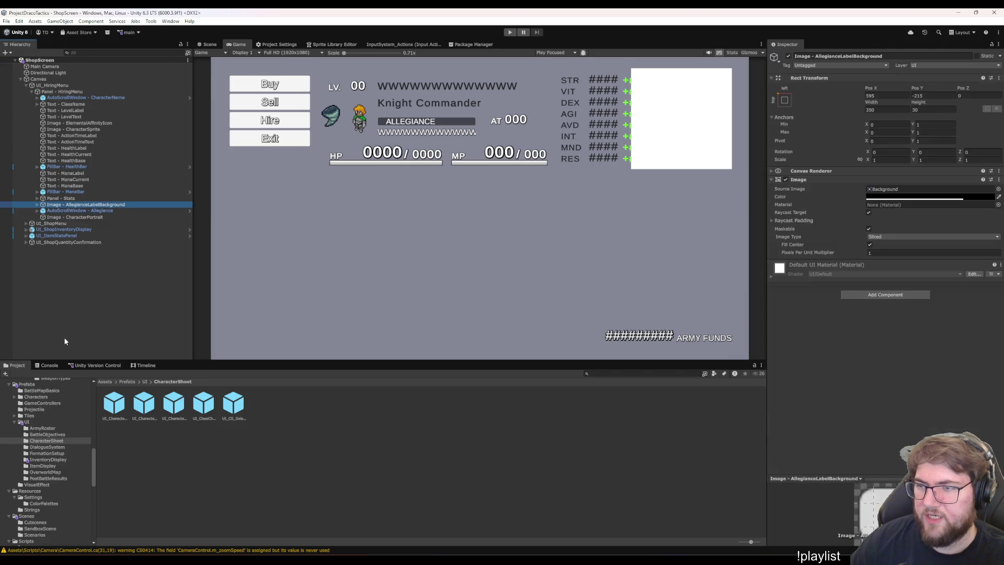
pyautogui.press('Up')
pyautogui.press('Up')
pyautogui.press('Up')
pyautogui.click(50, 91)
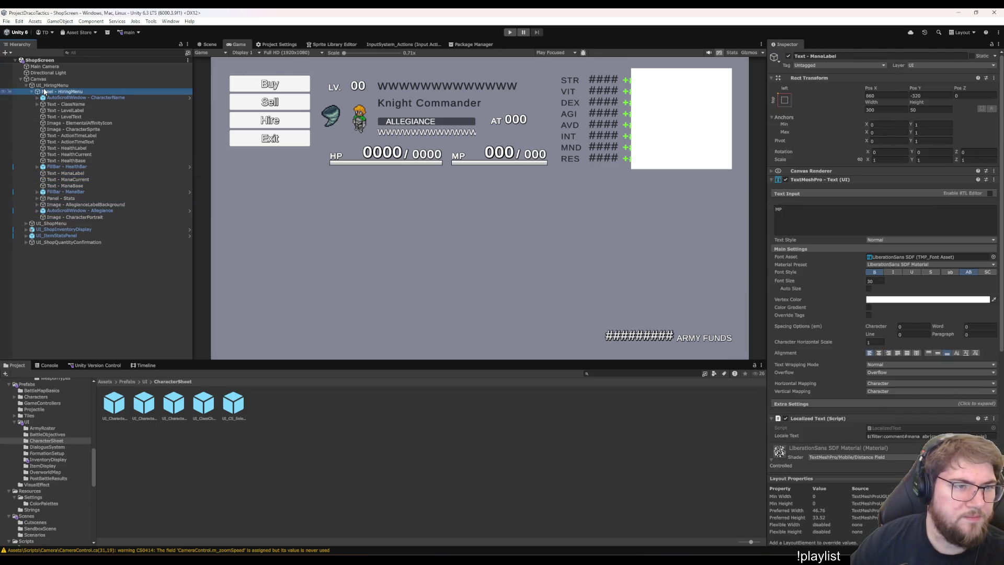
pyautogui.press('Up')
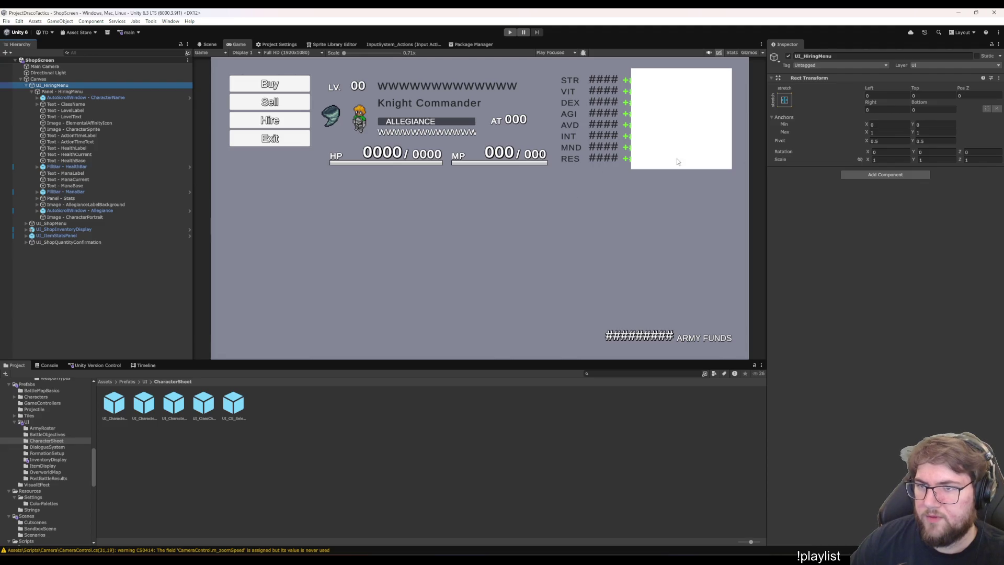
# Create a new script called UI_HiringMenu and attach it to the UI_HiringMenu object
pyautogui.click(873, 176)
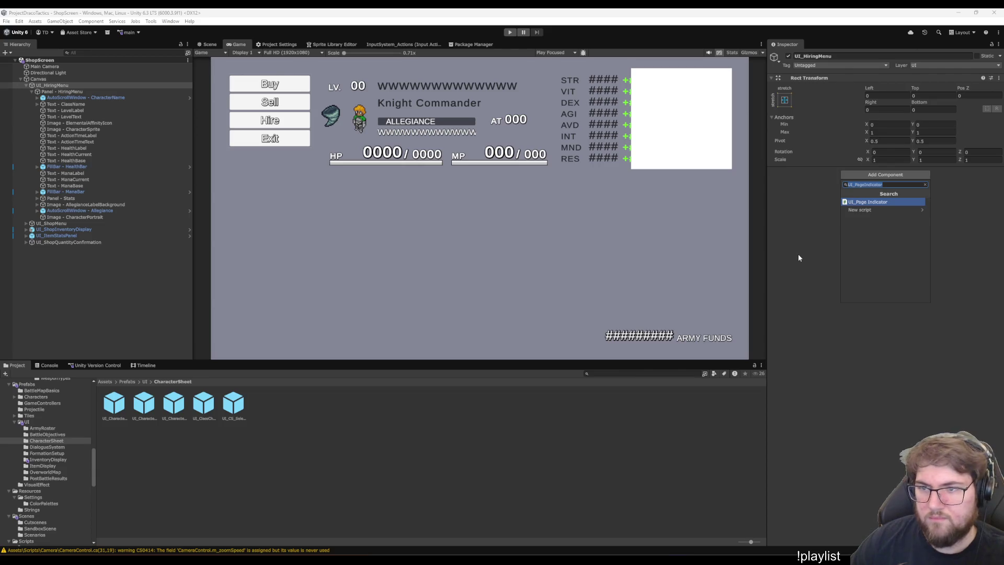
pyautogui.write('UI')
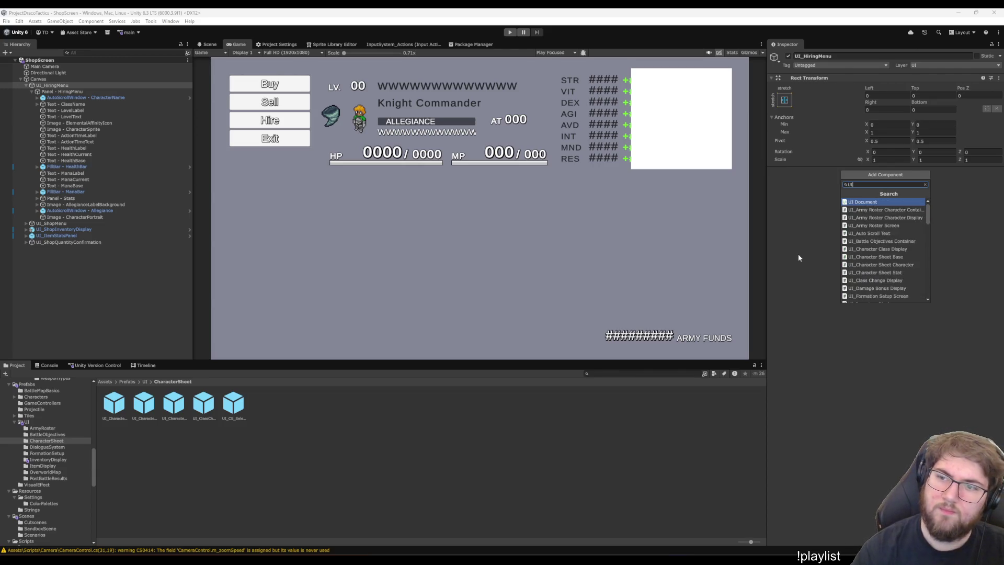
pyautogui.write('_HiringMenu')
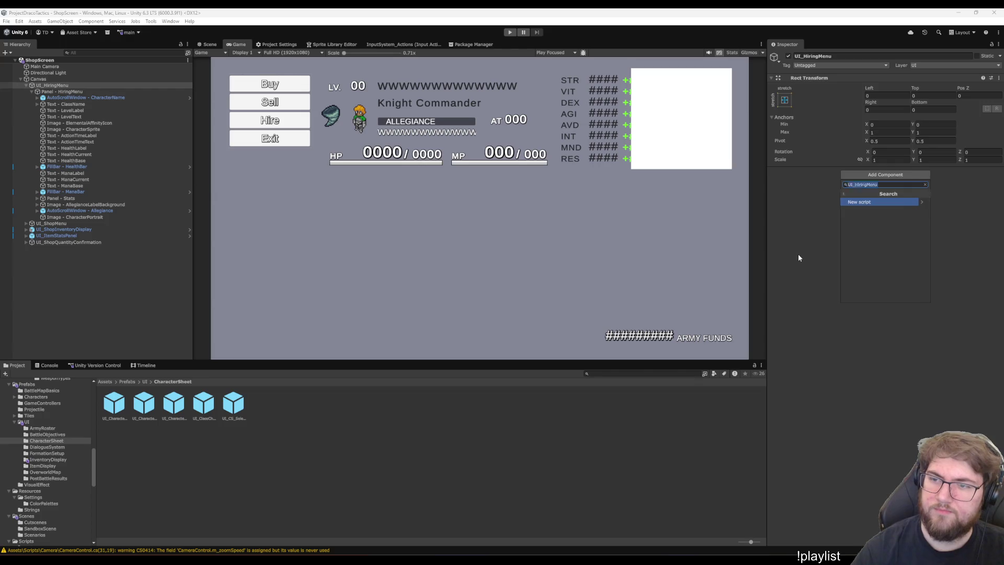
pyautogui.press('Return')
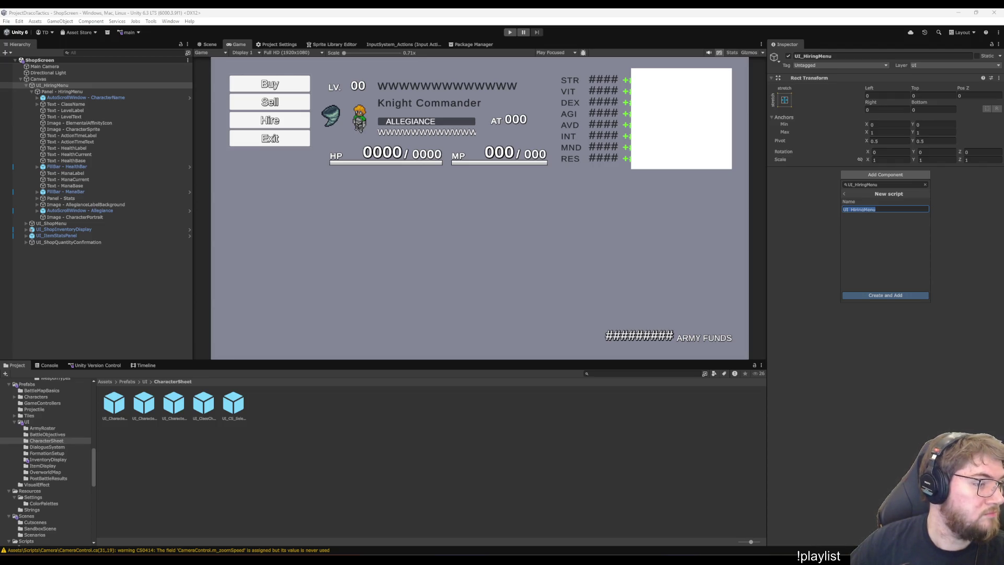
pyautogui.press('Return')
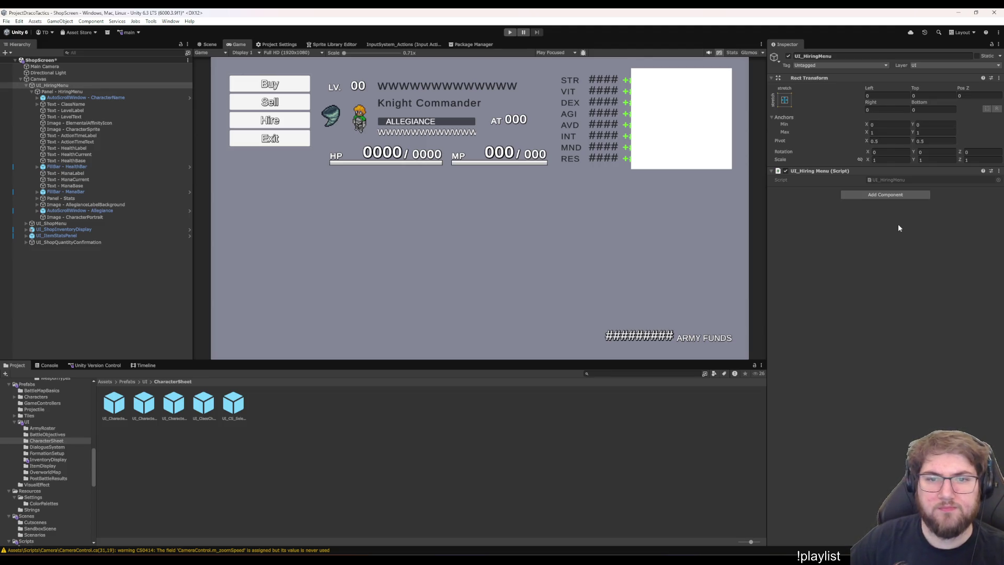
# Open UI_HiringMenu.cs in Visual Studio and add an indented blank line inside the class for new fields
pyautogui.doubleClick(893, 180)
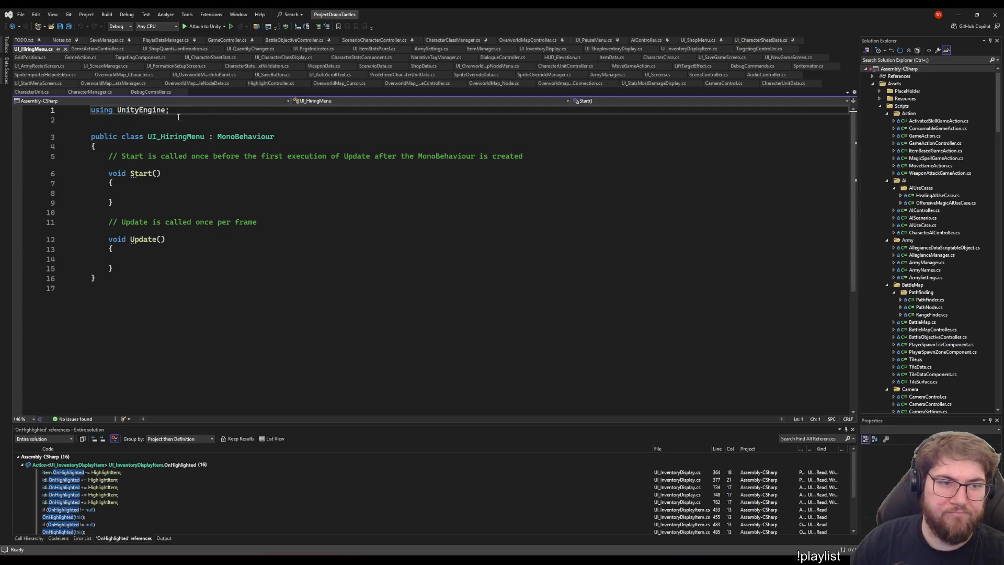
pyautogui.click(95, 147)
pyautogui.press('Return')
pyautogui.press('Up')
pyautogui.press('Return')
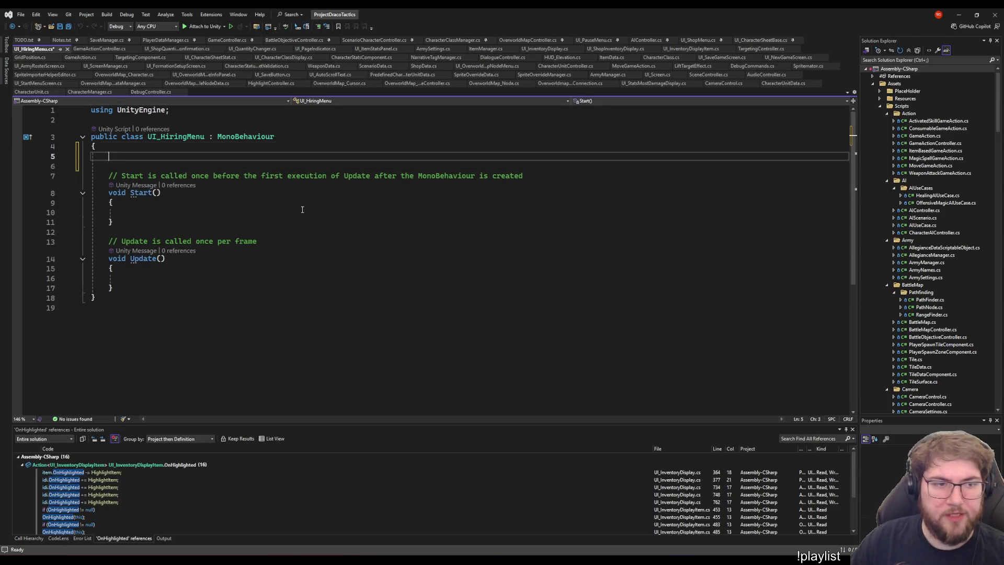
pyautogui.hotkey('alt', 'Tab')
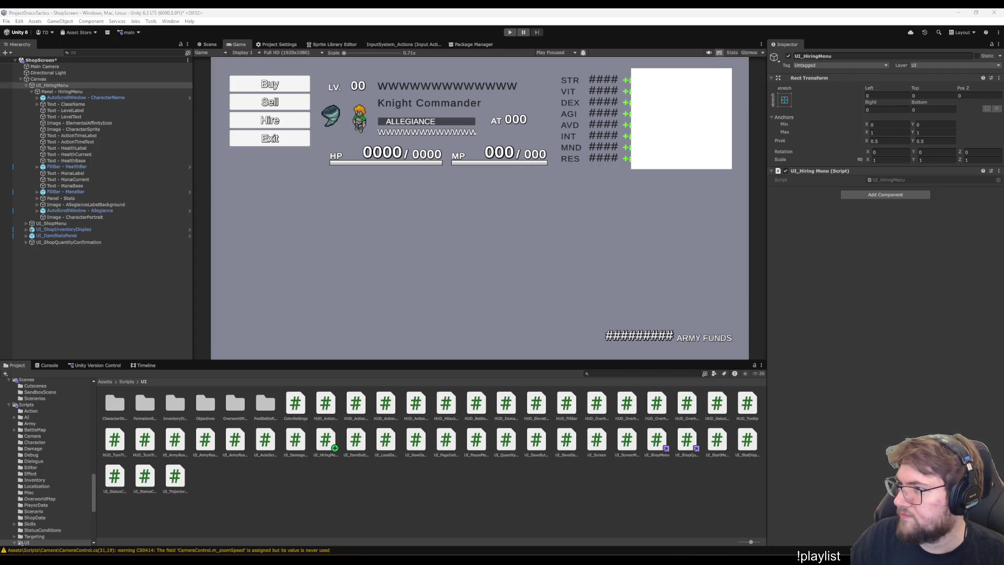
# Copy the fields m_textCharacterName through m_textAllegiance from UI_CharacterSheetBase.cs, then return to UI_HiringMenu.cs
pyautogui.hotkey('alt', 'Tab')
pyautogui.click(309, 168)
pyautogui.click(265, 188)
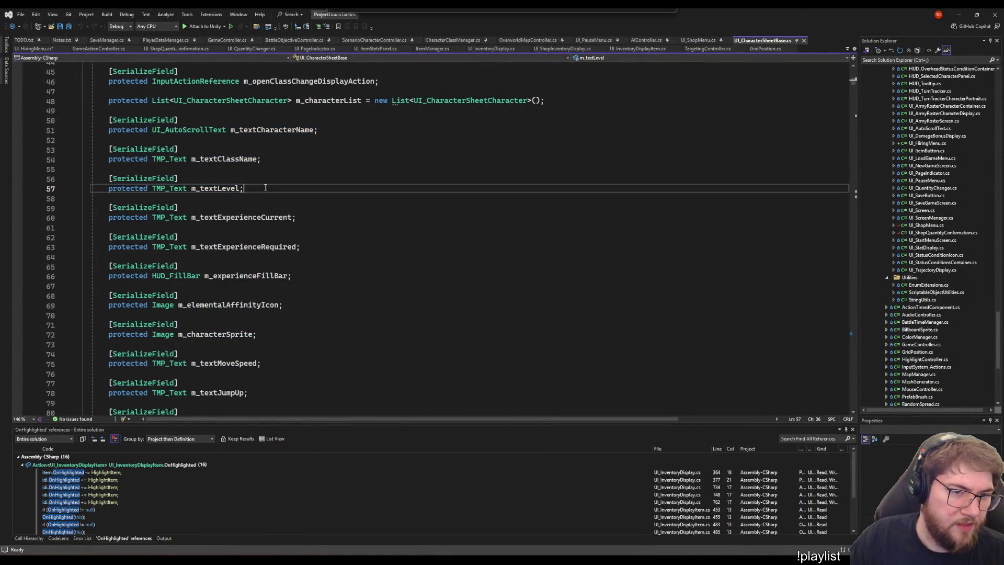
pyautogui.click(124, 119)
pyautogui.scroll(-20, 301, 252)
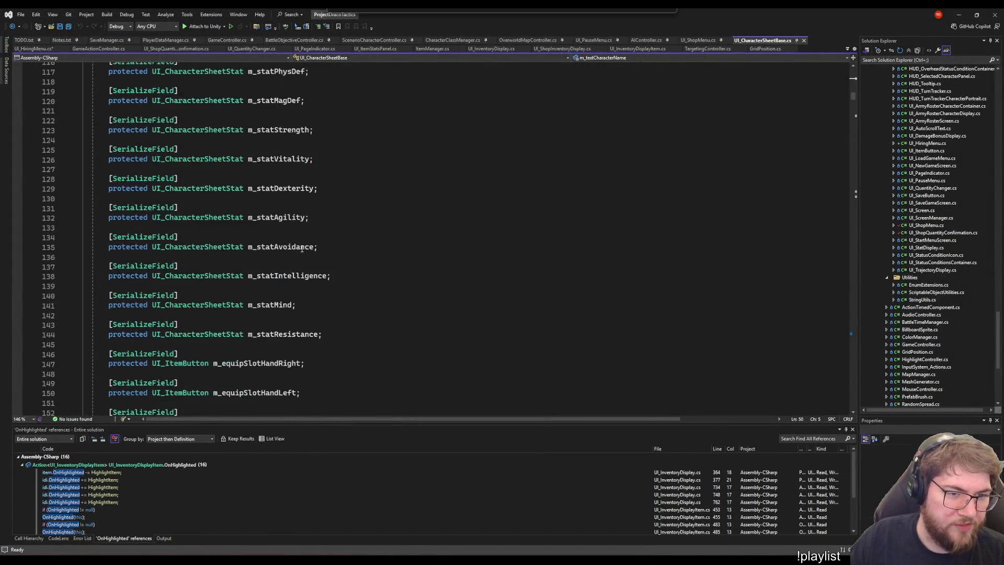
pyautogui.scroll(17, 302, 253)
pyautogui.scroll(-8, 364, 218)
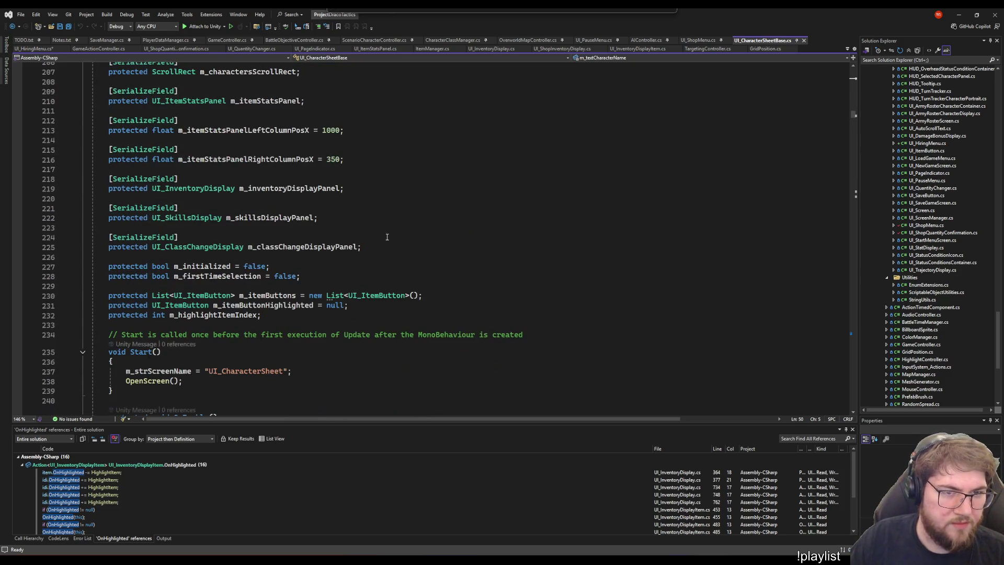
pyautogui.scroll(7, 356, 235)
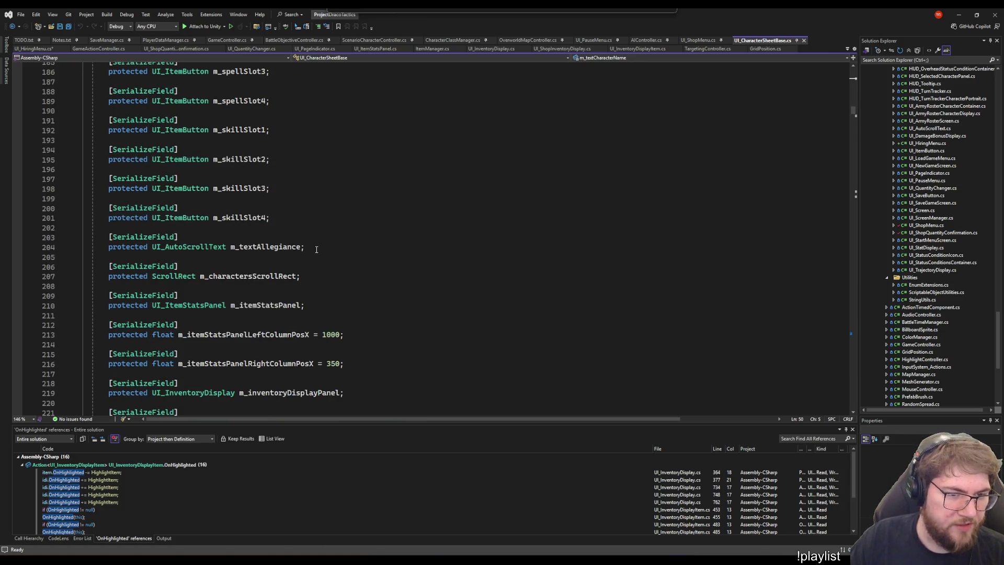
pyautogui.keyDown('shift'); pyautogui.click(317, 249); pyautogui.keyUp('shift')
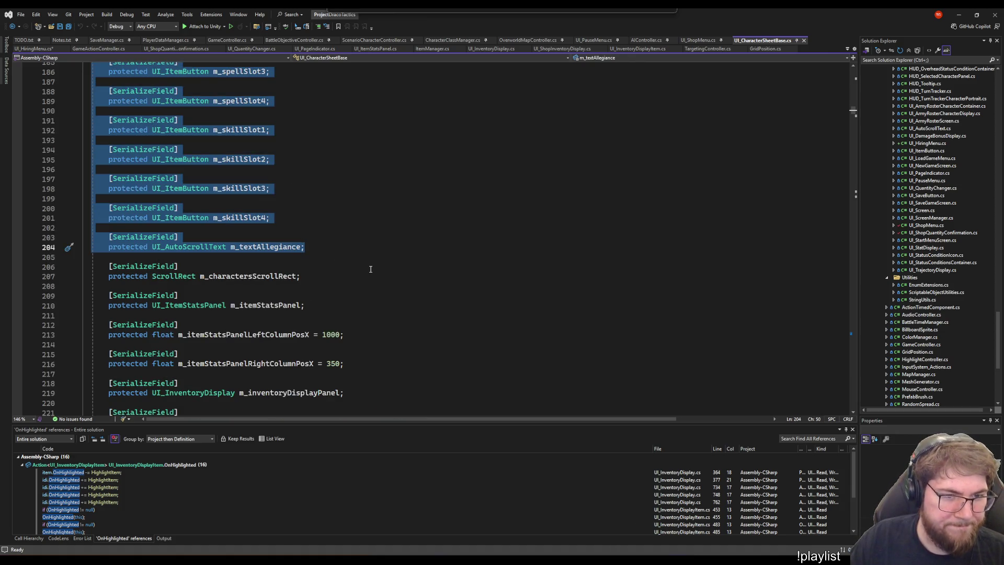
pyautogui.scroll(-3, 373, 269)
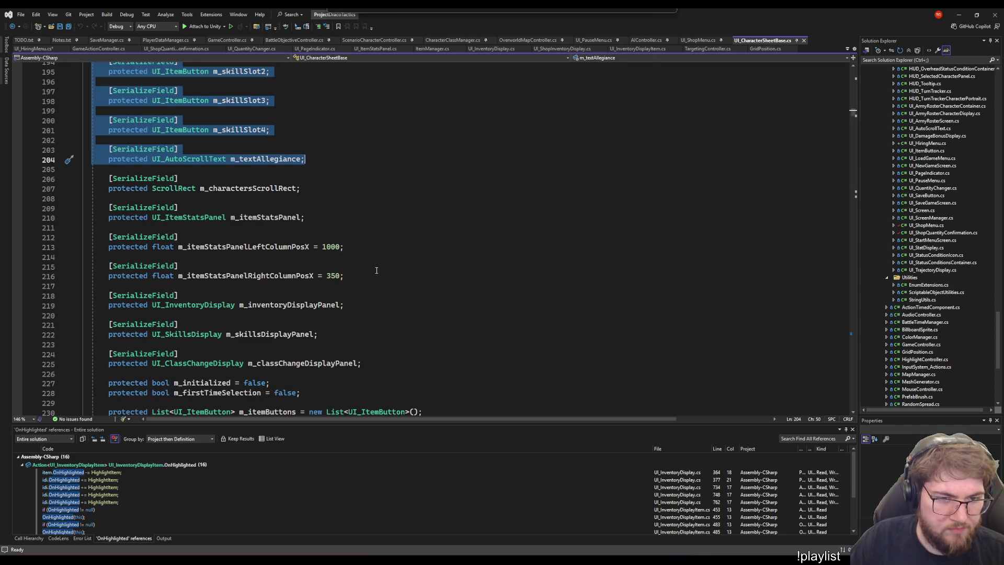
pyautogui.click(34, 48)
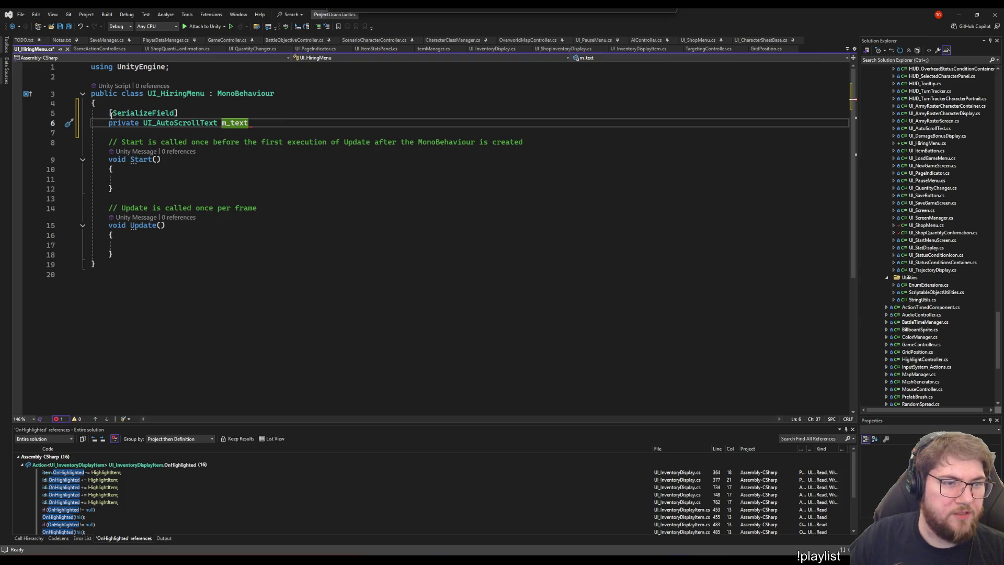
# Paste the copied character-sheet serialized fields into UI_HiringMenu.cs
pyautogui.hotkey('ctrl', 'v')
pyautogui.scroll(6, 345, 202)
pyautogui.click(344, 202)
pyautogui.press('Up')
pyautogui.press('Up')
pyautogui.press('Up')
pyautogui.hotkey('ctrl', 'Left')
pyautogui.hotkey('ctrl', 'Left')
pyautogui.scroll(10, 353, 237)
# Delete the attack and defence stat fields, from m_statMagicAttack through m_statMagDef
pyautogui.click(345, 294)
pyautogui.scroll(-4, 272, 239)
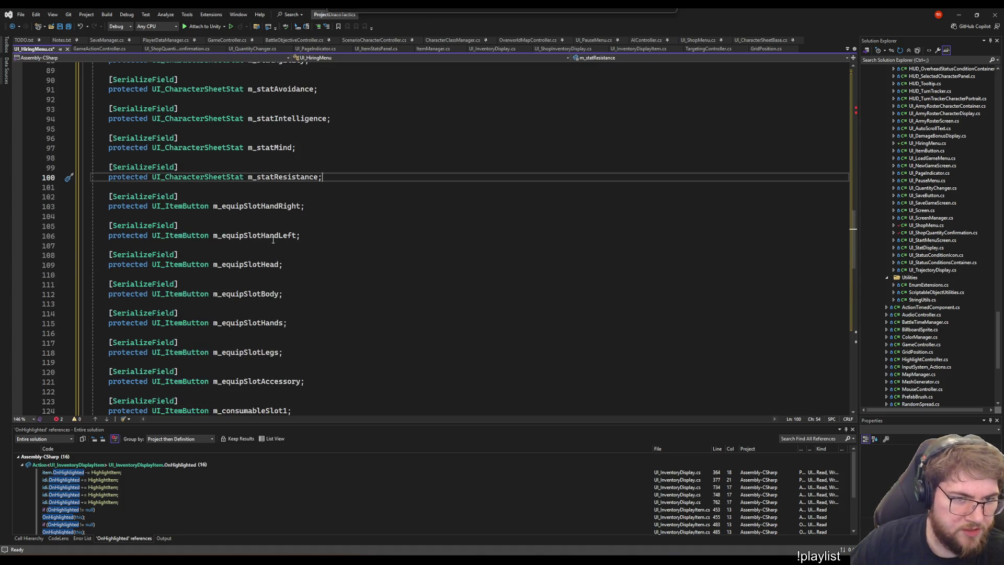
pyautogui.scroll(-1, 264, 252)
pyautogui.scroll(-11, 189, 228)
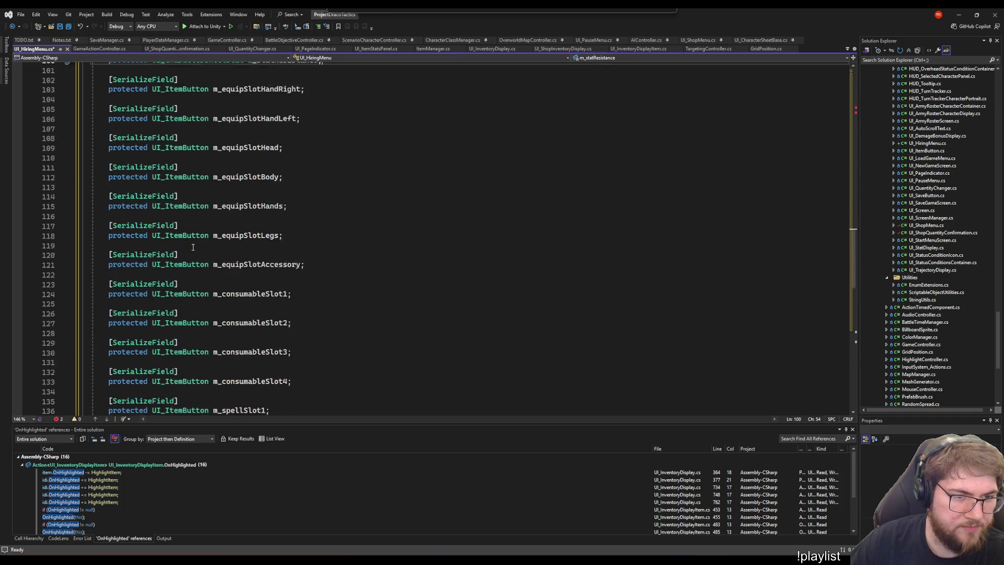
pyautogui.scroll(-3, 203, 288)
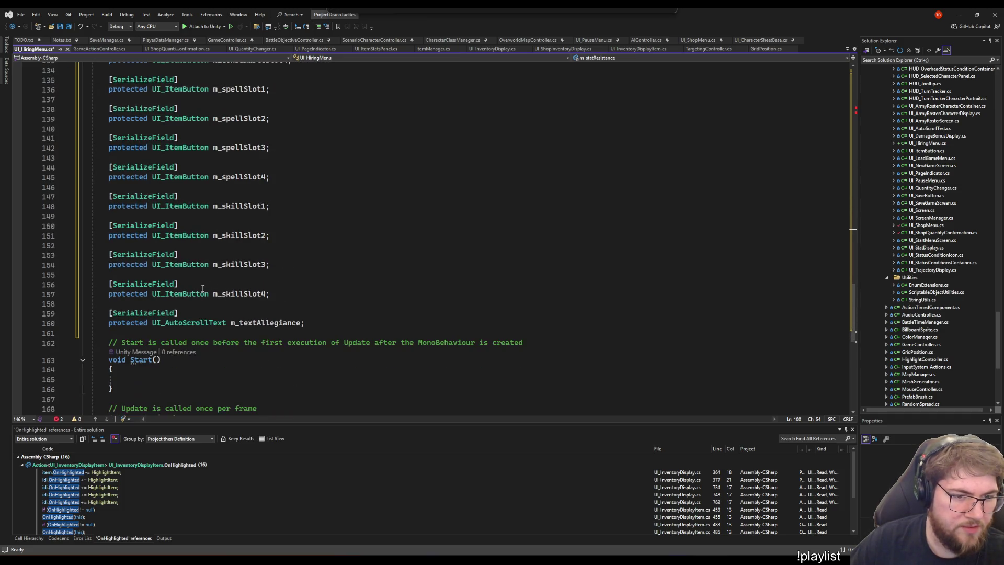
pyautogui.scroll(20, 274, 307)
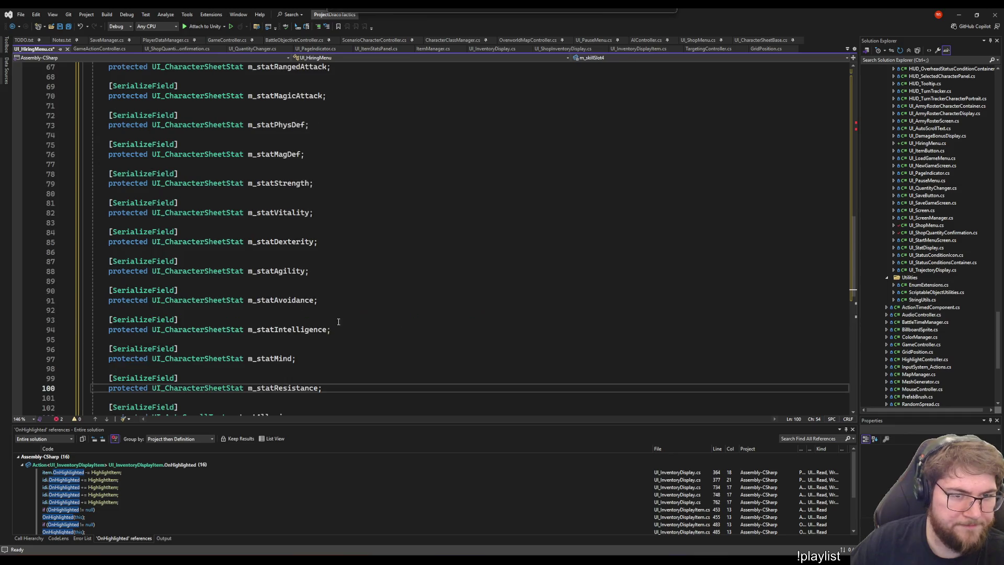
pyautogui.scroll(2, 336, 336)
pyautogui.click(341, 212)
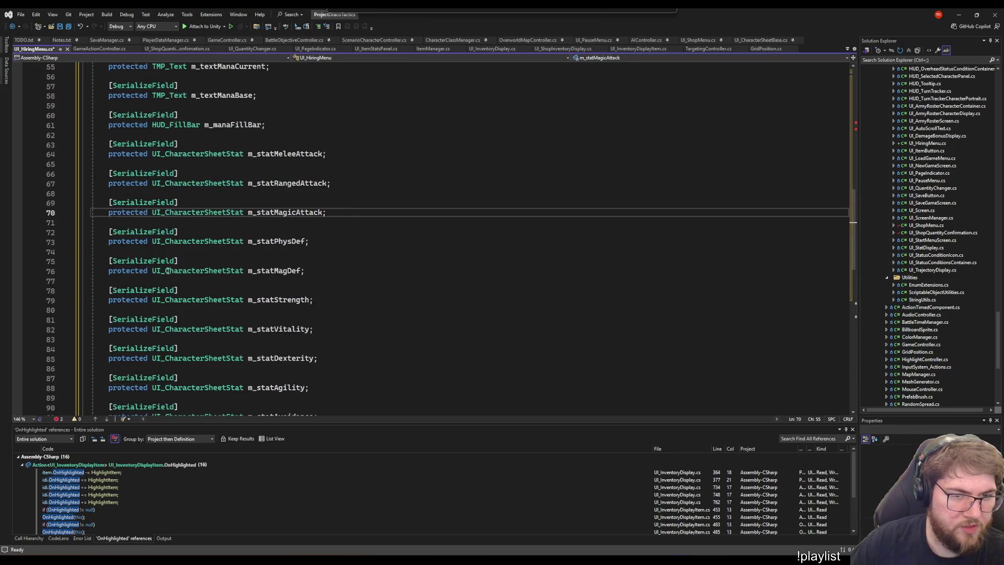
pyautogui.click(326, 270)
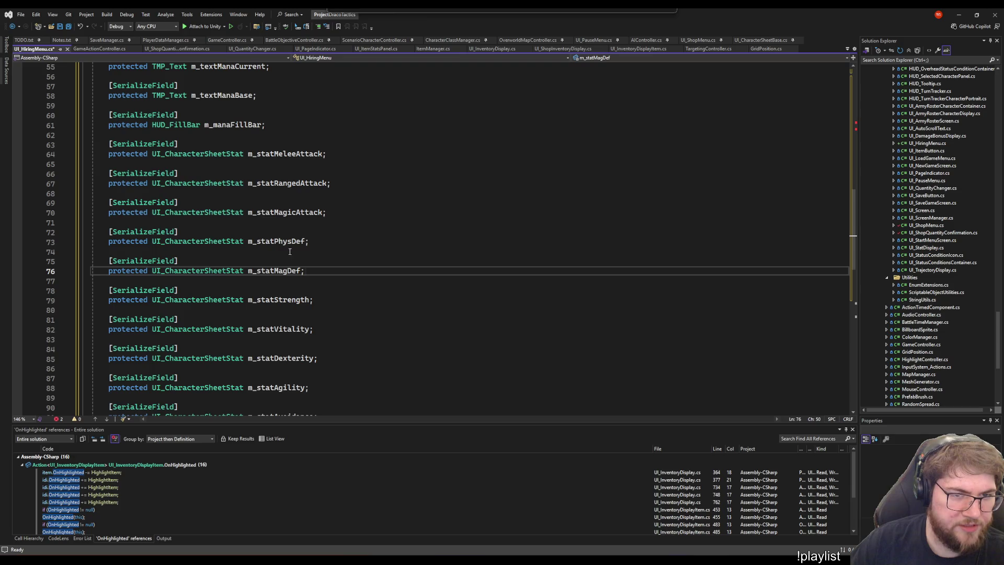
pyautogui.keyDown('shift'); pyautogui.click(245, 137); pyautogui.keyUp('shift')
pyautogui.press('Delete')
# Add the UnityEngine.UI import to resolve the Image type on m_characterSprite
pyautogui.scroll(2, 333, 275)
pyautogui.scroll(8, 333, 275)
pyautogui.scroll(2, 293, 270)
pyautogui.click(269, 154)
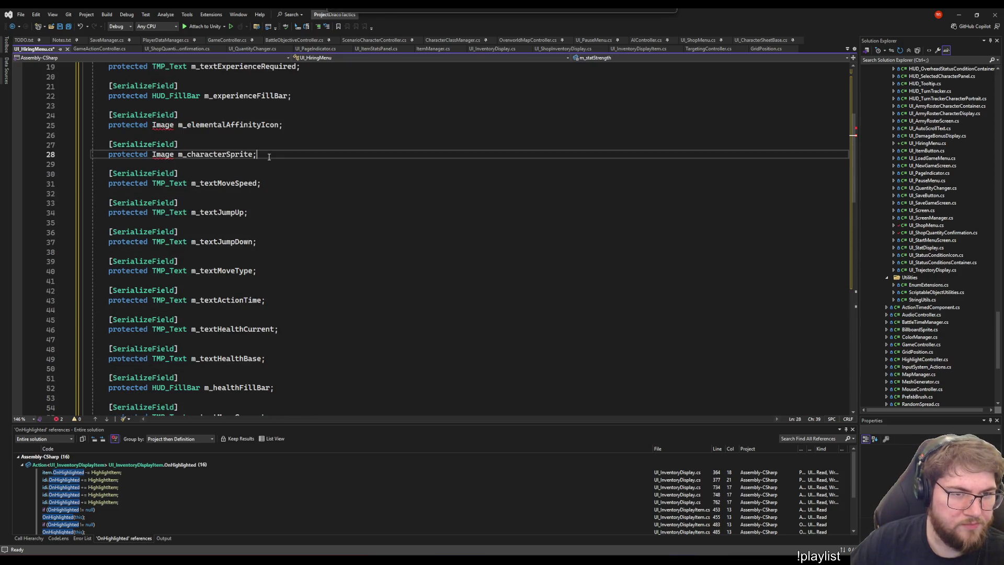
pyautogui.click(163, 154)
pyautogui.hotkey('ctrl', '.')
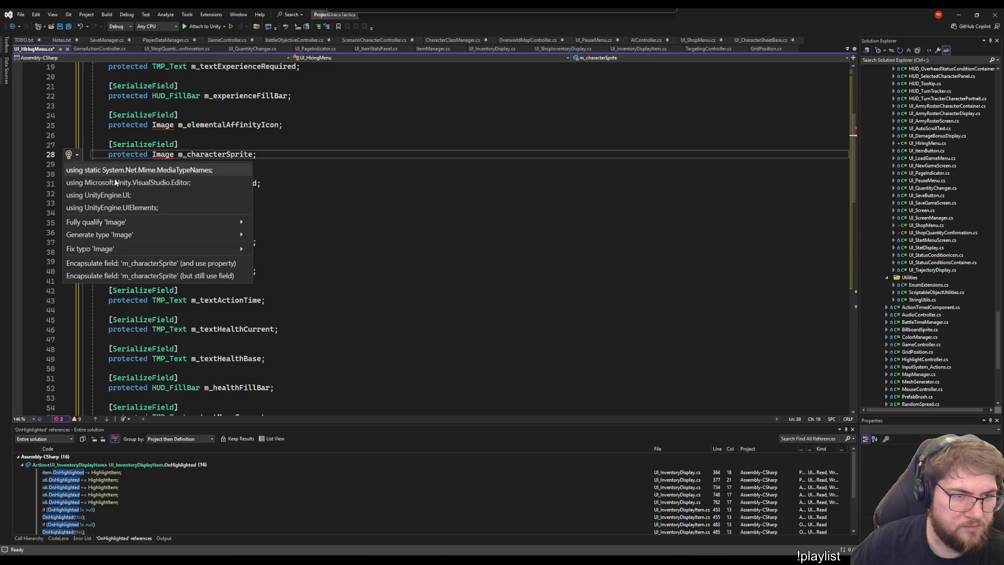
pyautogui.click(99, 195)
pyautogui.press('Up')
pyautogui.press('Up')
# Remove the move speed, jump and move type fields and their blank lines
pyautogui.click(195, 171)
pyautogui.press('Home')
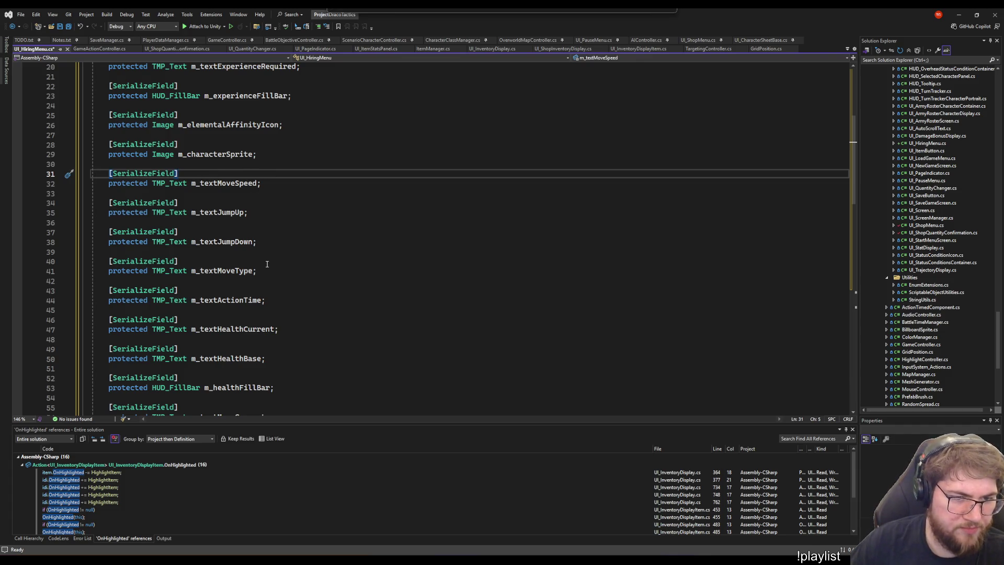
pyautogui.scroll(-1, 267, 264)
pyautogui.keyDown('shift'); pyautogui.click(261, 241); pyautogui.keyUp('shift')
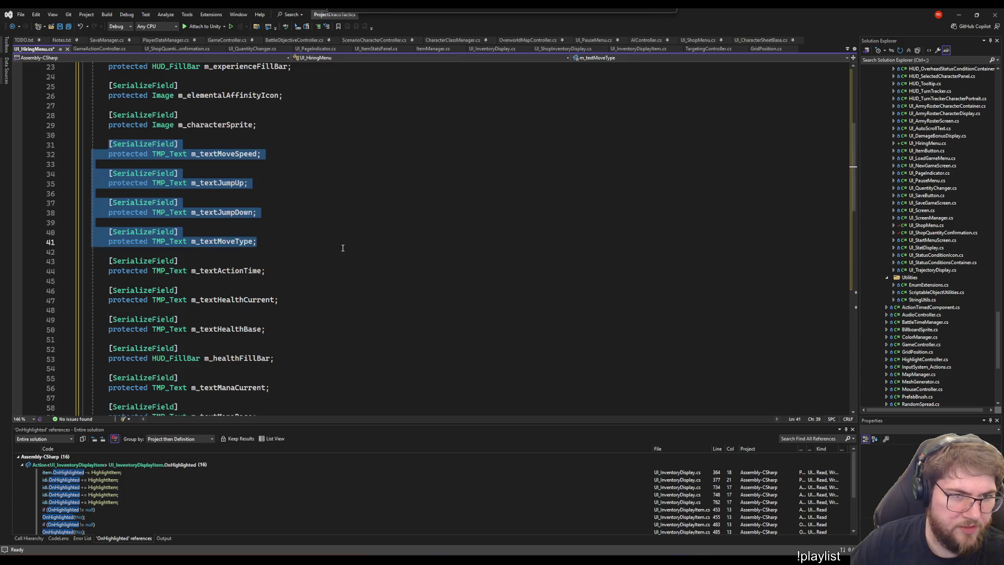
pyautogui.press('Delete')
pyautogui.press('Delete')
pyautogui.press('BackSpace')
# Delete the experience fields and the experience fill bar field
pyautogui.scroll(5, 331, 293)
pyautogui.scroll(1, 331, 297)
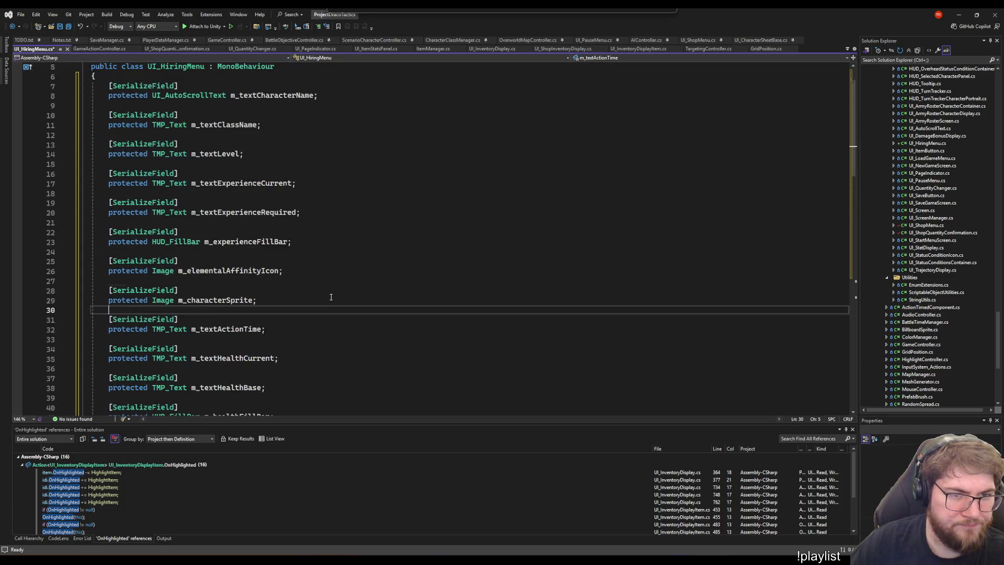
pyautogui.click(308, 251)
pyautogui.keyDown('shift'); pyautogui.click(212, 165); pyautogui.keyUp('shift')
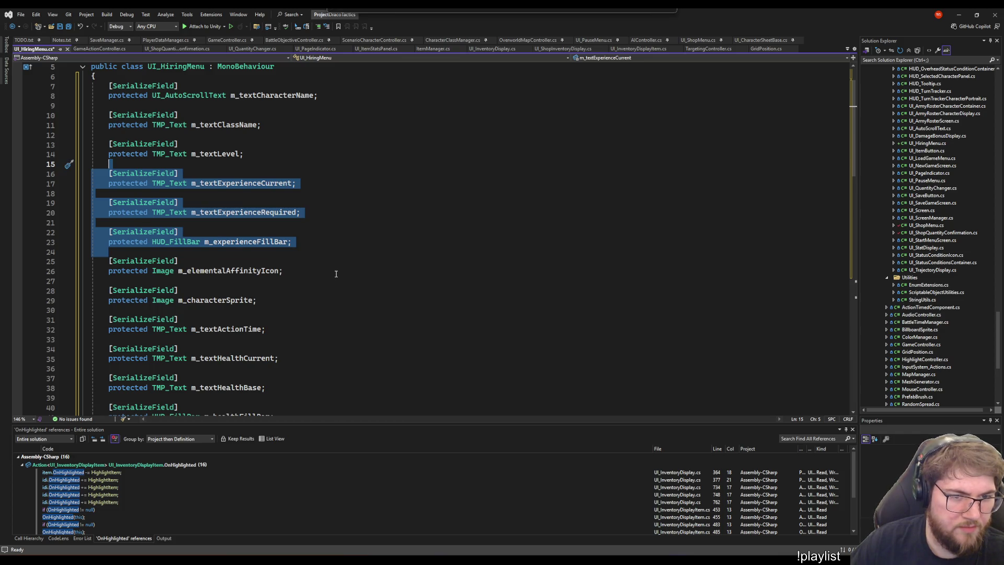
pyautogui.press('Delete')
# Save UI_HiringMenu.cs
pyautogui.scroll(1, 337, 274)
pyautogui.scroll(-3, 336, 274)
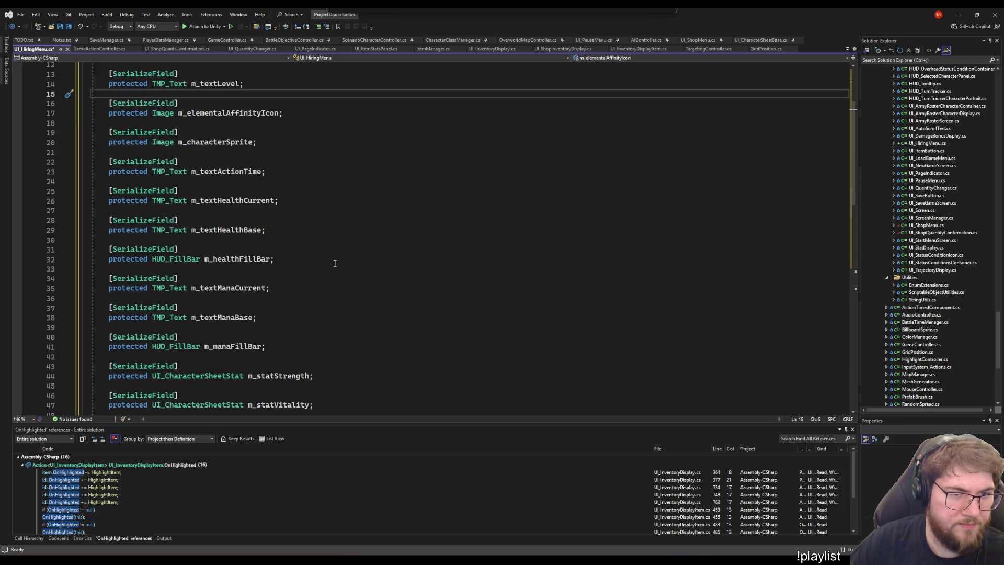
pyautogui.scroll(-9, 335, 263)
pyautogui.scroll(-4, 335, 263)
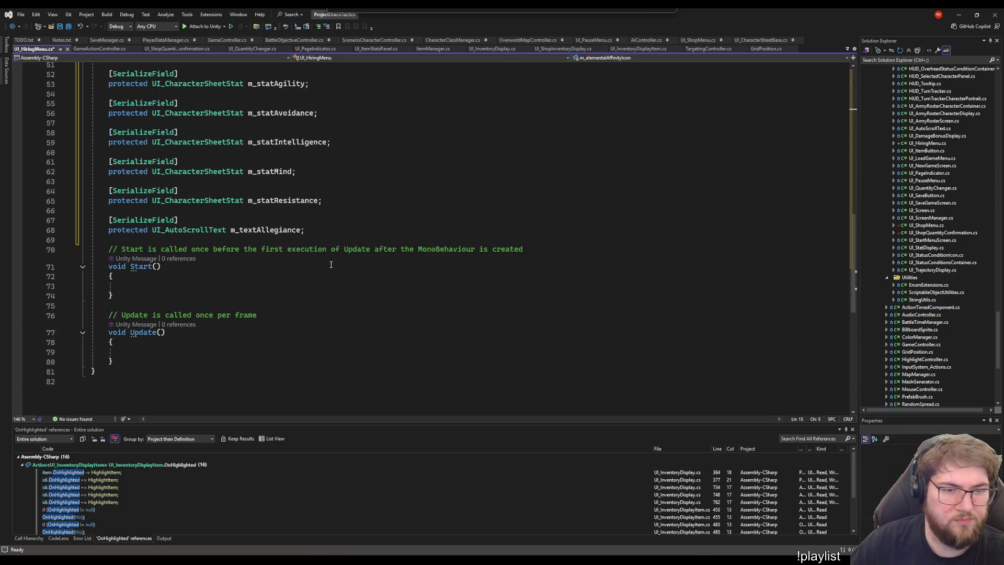
pyautogui.click(351, 288)
pyautogui.hotkey('ctrl', 's')
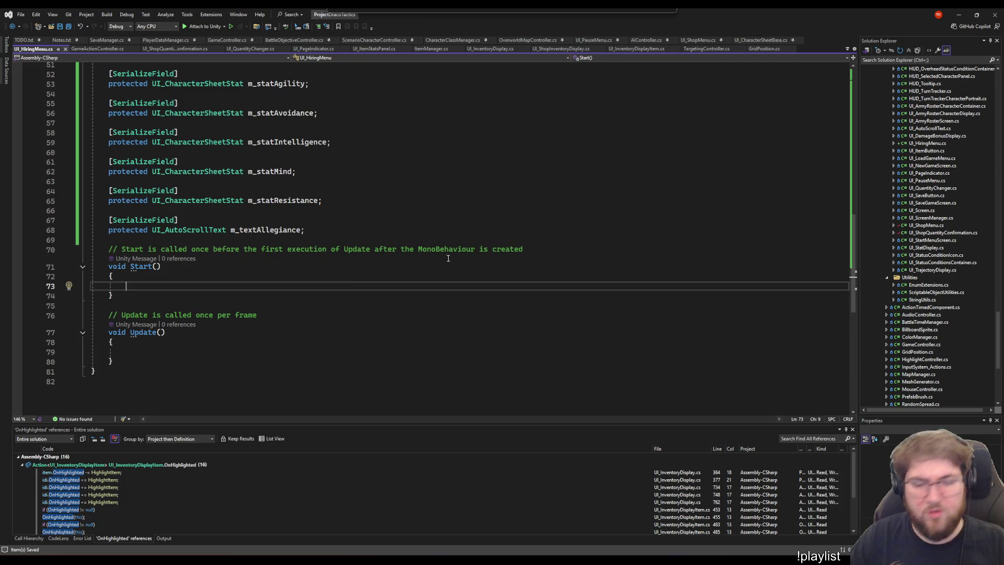
# Return to the Unity Editor so the edited UI_HiringMenu script recompiles
pyautogui.hotkey('alt', 'Tab')
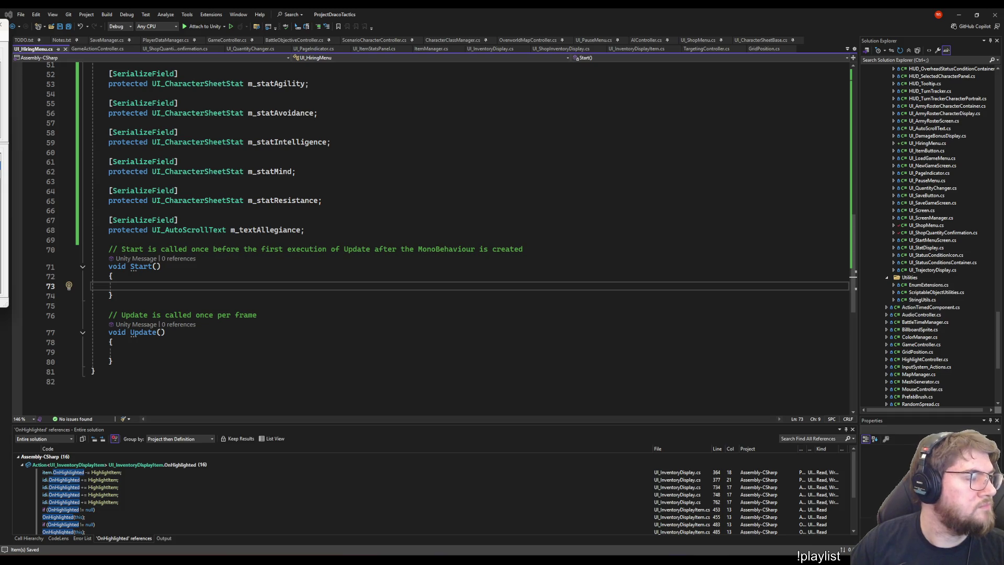
pyautogui.click(324, 201)
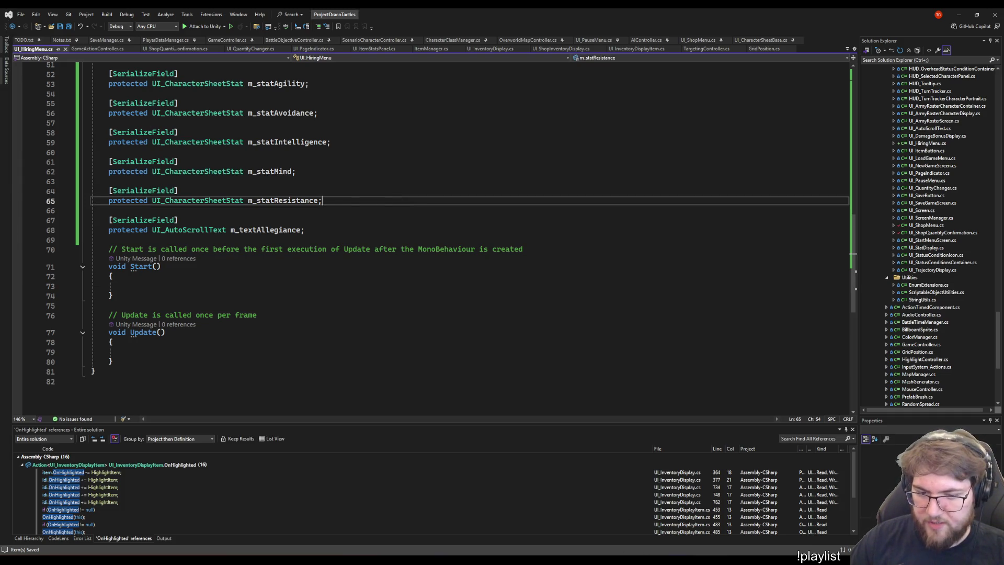
pyautogui.hotkey('alt', 'Tab')
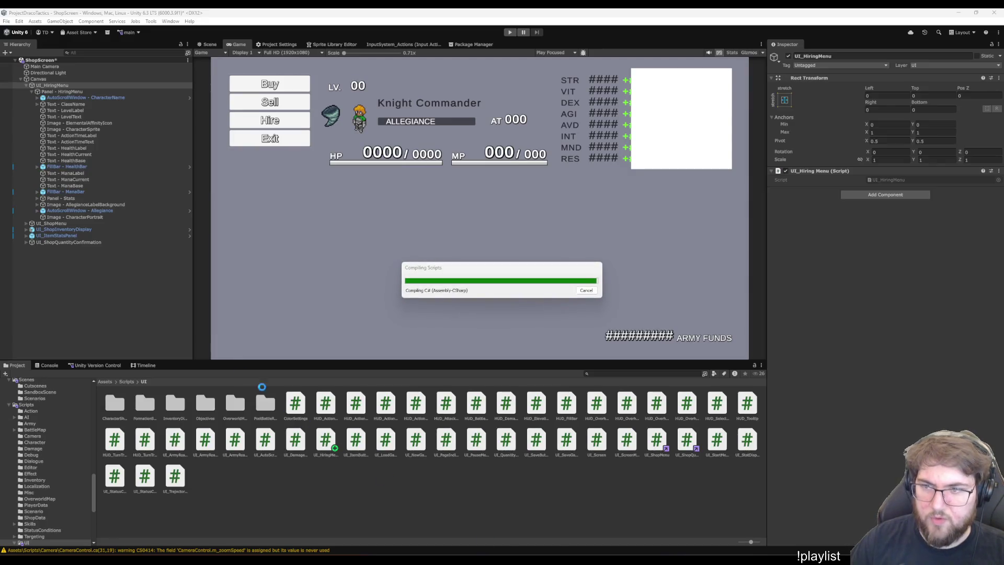
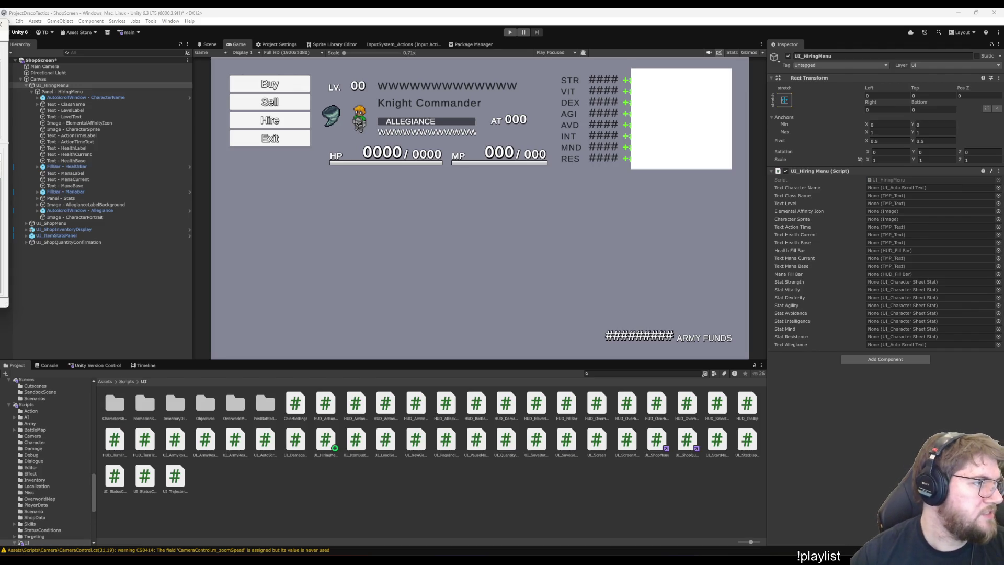
# Link ClassName, LevelText, ElementalAffinityIcon, CharacterSprite and ActionTimeText to their UI_Hiring Menu fields
pyautogui.click(83, 104)
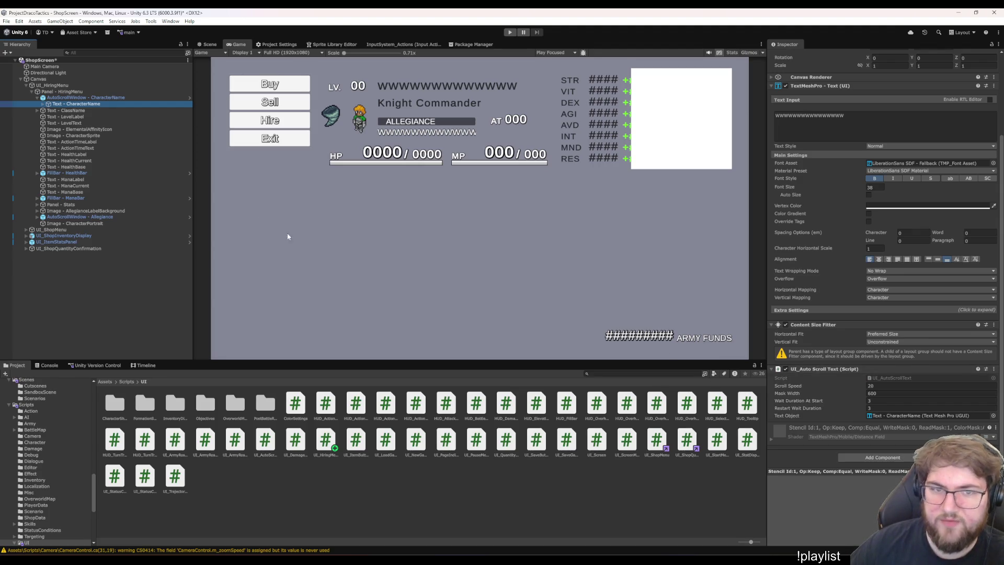
pyautogui.click(96, 98)
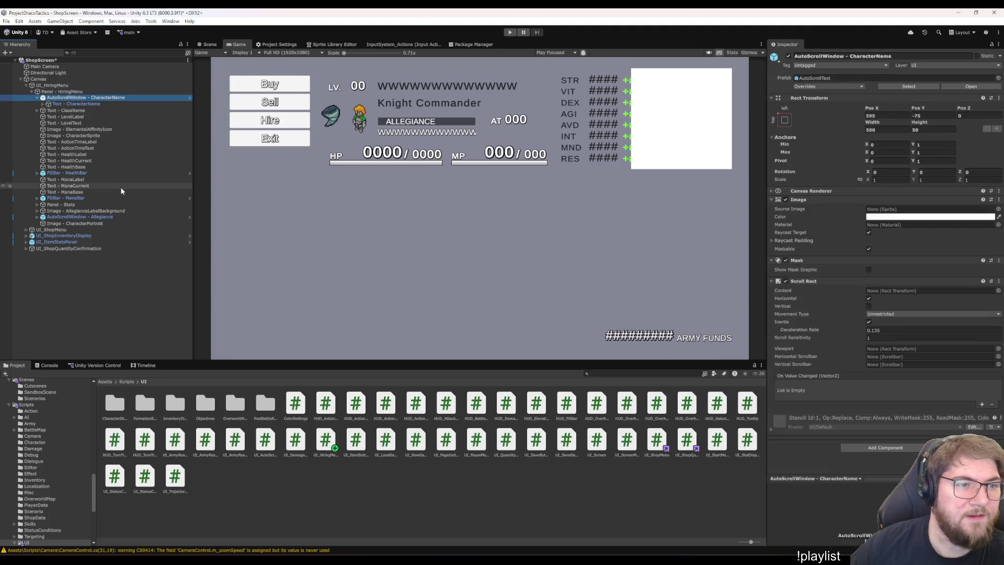
pyautogui.press('Up')
pyautogui.press('Up')
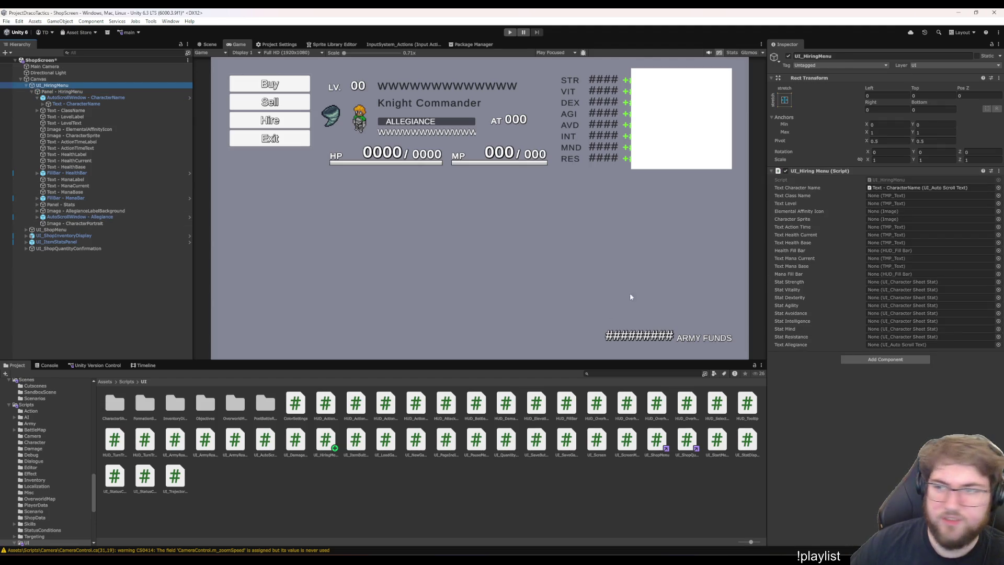
pyautogui.moveTo(62, 112)
pyautogui.mouseDown()
pyautogui.moveTo(836, 220)
pyautogui.moveTo(889, 196)
pyautogui.mouseUp()
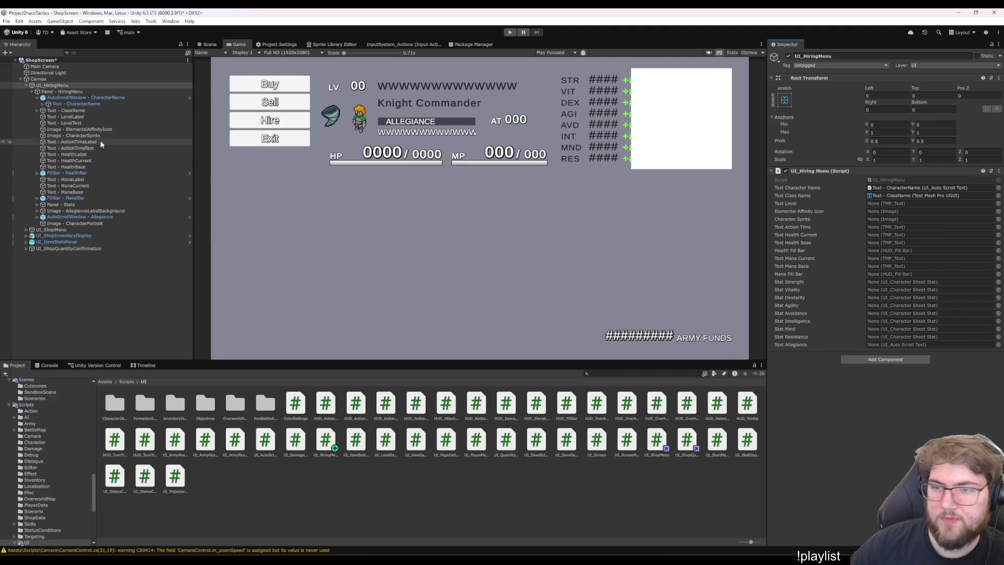
pyautogui.moveTo(54, 117)
pyautogui.mouseDown()
pyautogui.moveTo(79, 86)
pyautogui.moveTo(868, 226)
pyautogui.moveTo(875, 206)
pyautogui.mouseUp()
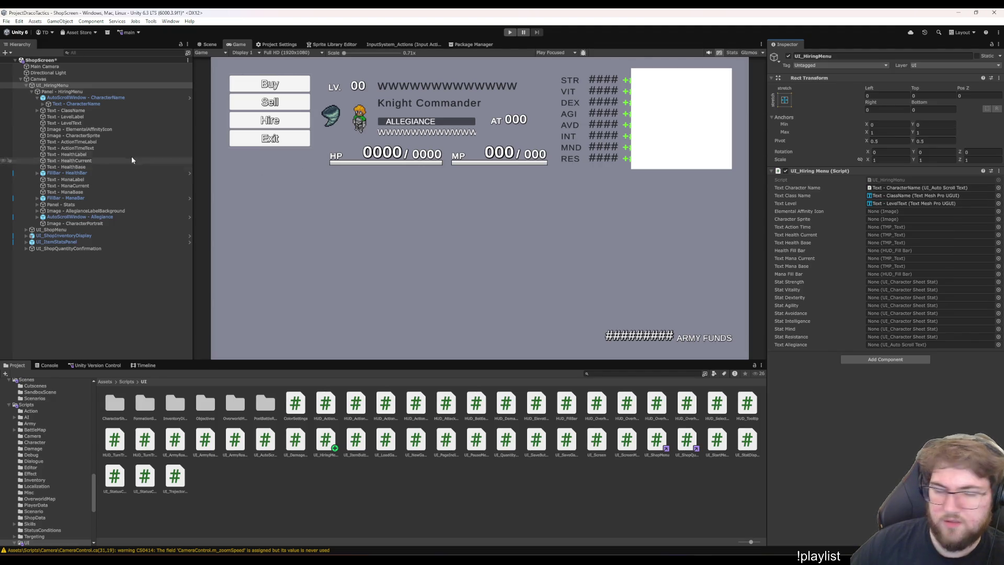
pyautogui.moveTo(73, 129)
pyautogui.mouseDown()
pyautogui.moveTo(679, 213)
pyautogui.moveTo(888, 214)
pyautogui.mouseUp()
pyautogui.moveTo(73, 136)
pyautogui.mouseDown()
pyautogui.moveTo(633, 253)
pyautogui.moveTo(887, 219)
pyautogui.mouseUp()
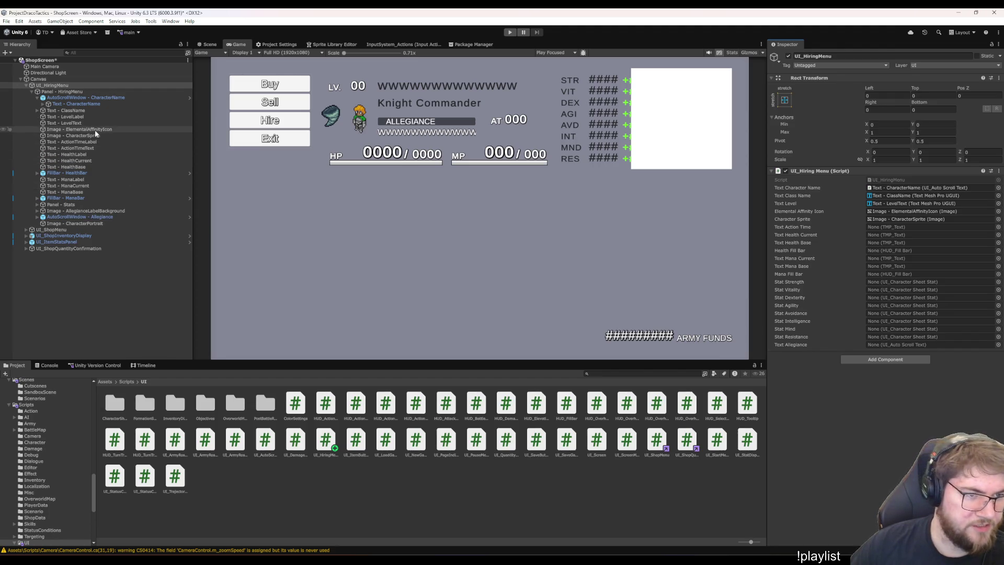
pyautogui.moveTo(73, 148)
pyautogui.mouseDown()
pyautogui.moveTo(884, 304)
pyautogui.moveTo(908, 229)
pyautogui.mouseUp()
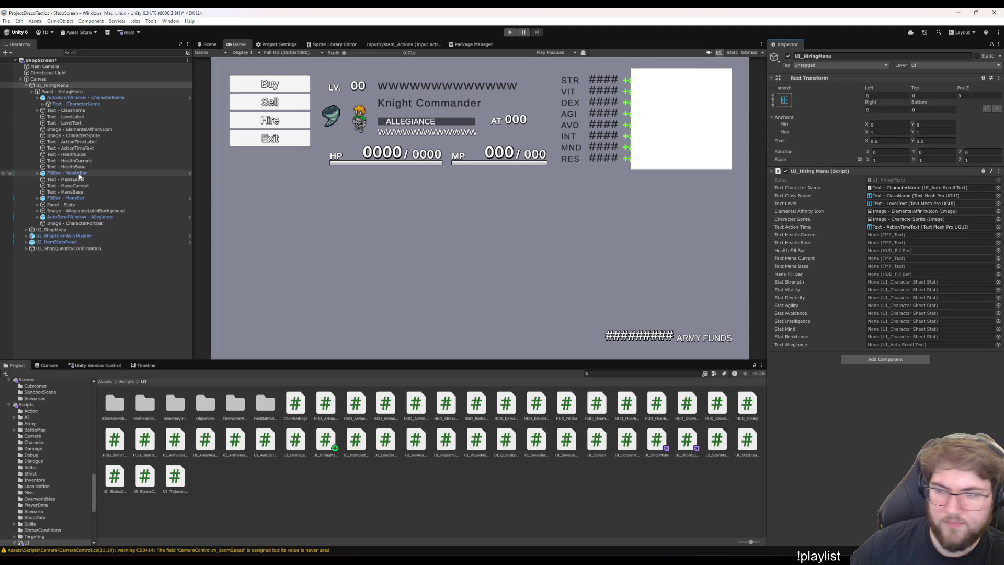
# Assign HealthCurrent, HealthBar, ManaCurrent, ManaBase and ManaBar to the health and mana fields
pyautogui.click(113, 161)
pyautogui.moveTo(120, 172); pyautogui.dragTo(884, 290)
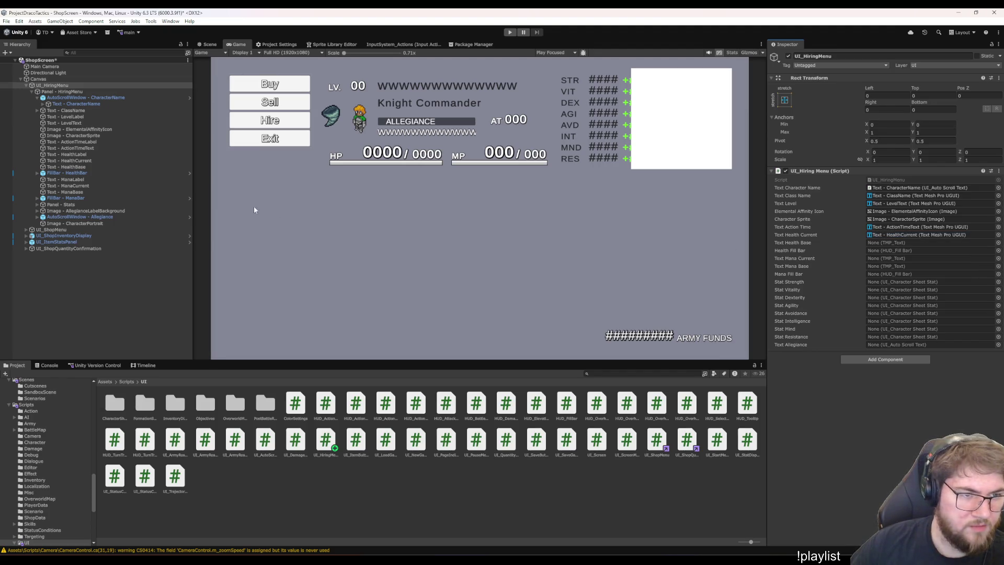
pyautogui.moveTo(67, 172); pyautogui.dragTo(863, 251)
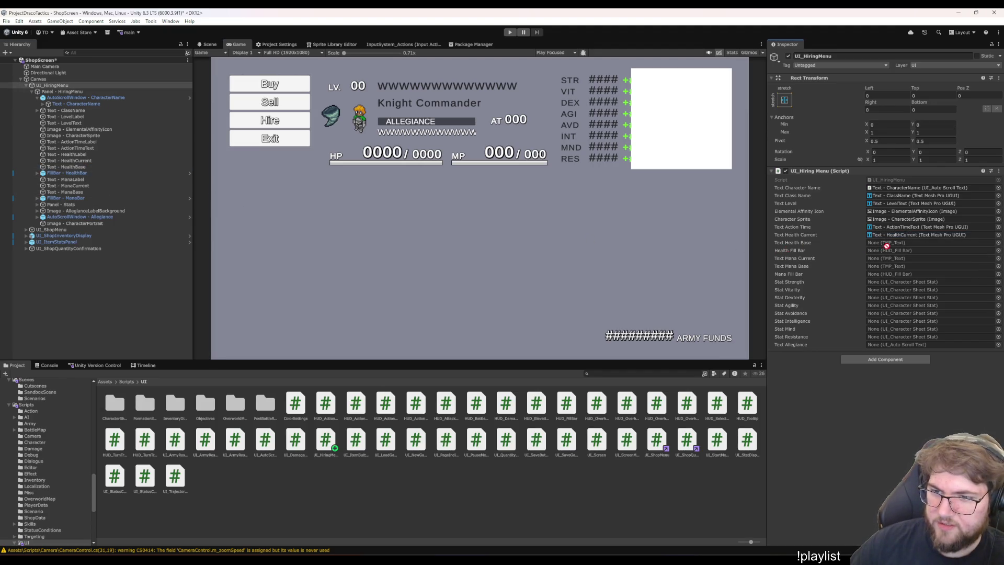
pyautogui.moveTo(72, 179); pyautogui.dragTo(908, 260)
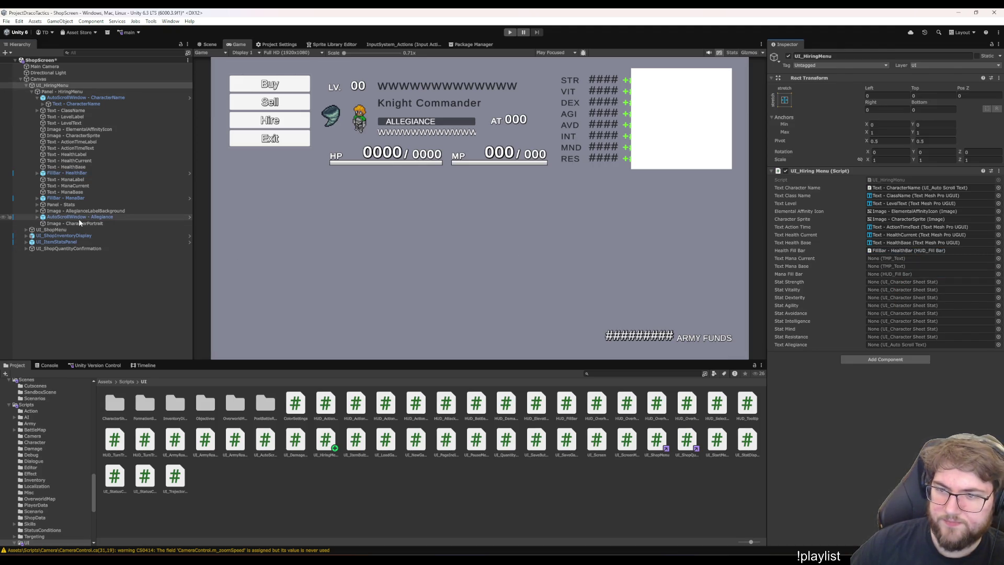
pyautogui.moveTo(78, 186)
pyautogui.mouseDown()
pyautogui.moveTo(279, 221)
pyautogui.moveTo(898, 250)
pyautogui.mouseUp()
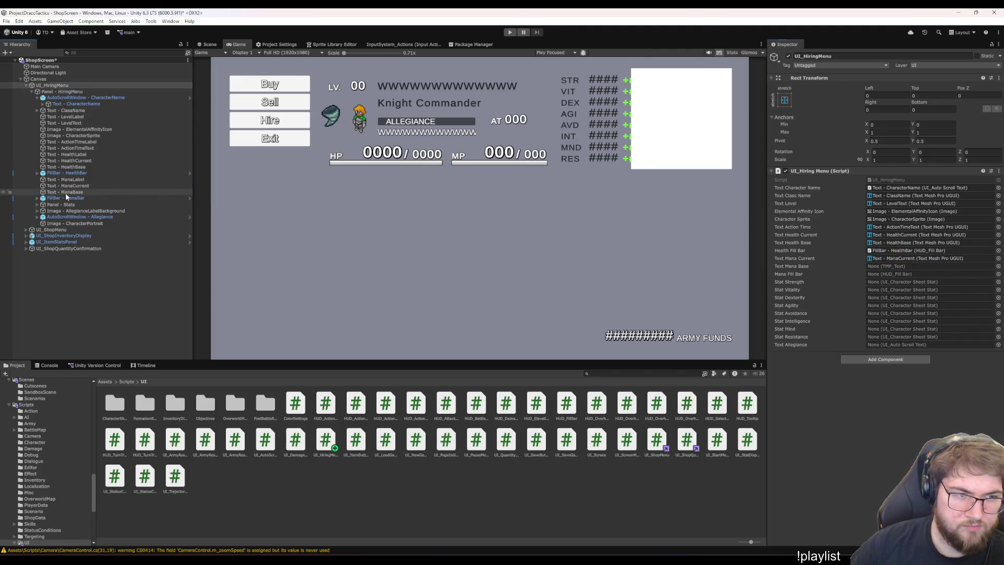
pyautogui.moveTo(922, 282); pyautogui.dragTo(898, 267)
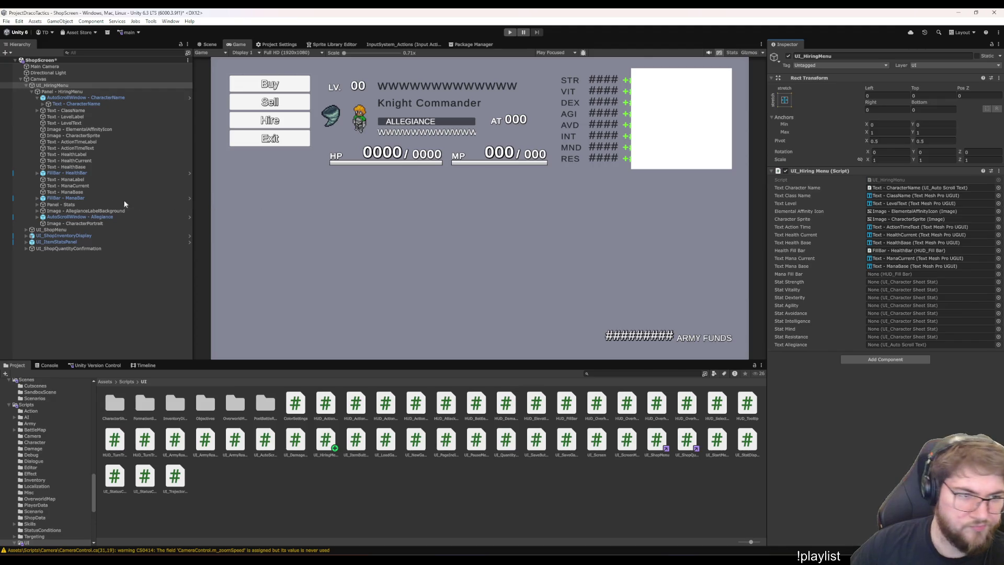
pyautogui.moveTo(80, 198)
pyautogui.mouseDown()
pyautogui.moveTo(954, 280)
pyautogui.moveTo(923, 274)
pyautogui.mouseUp()
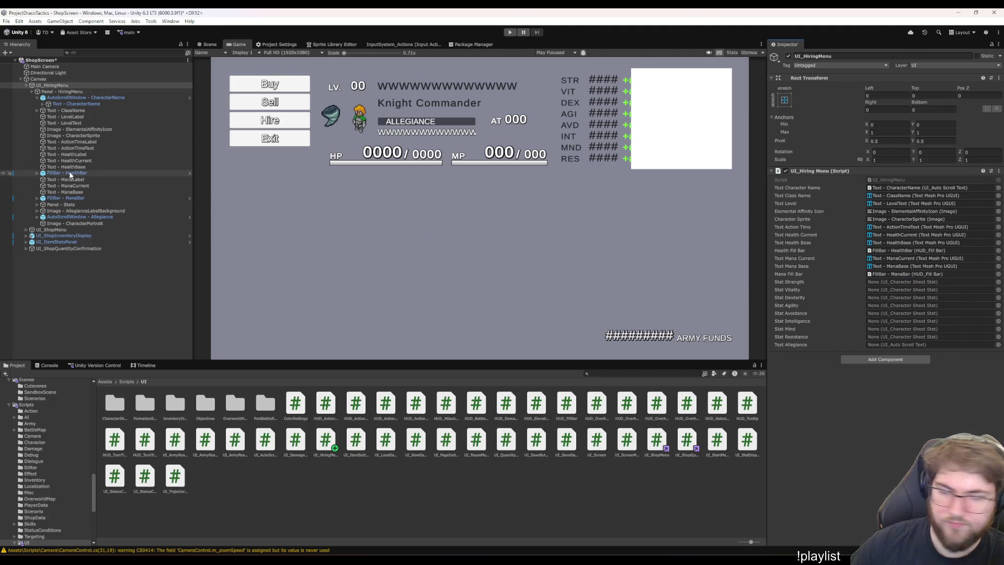
# Expand Panel - Stats and link Stat_Strength, Stat_Vitality, Stat_Dexterity and Stat_Agility to their slots
pyautogui.click(48, 205)
pyautogui.press('Right')
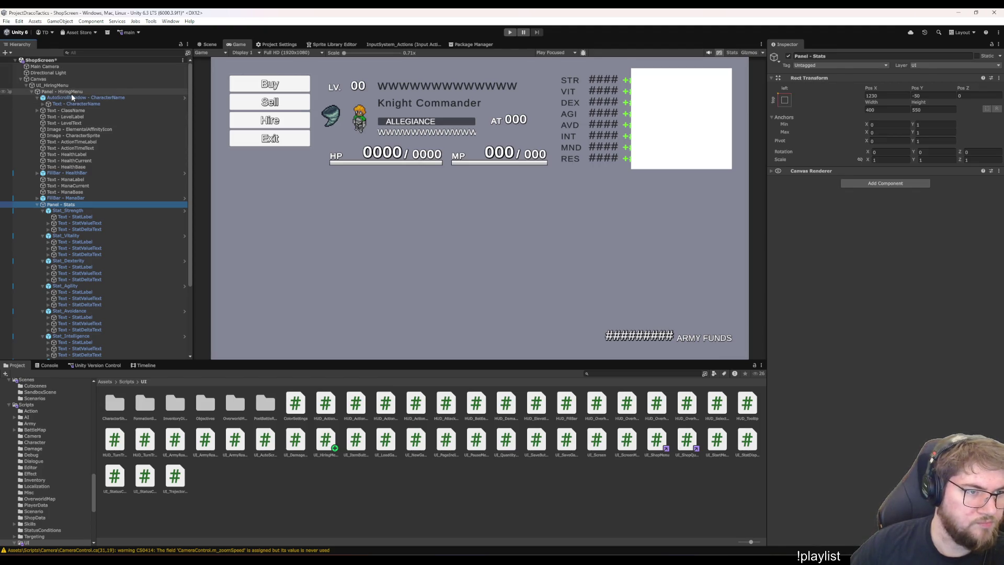
pyautogui.click(70, 93)
pyautogui.moveTo(97, 211); pyautogui.dragTo(885, 283)
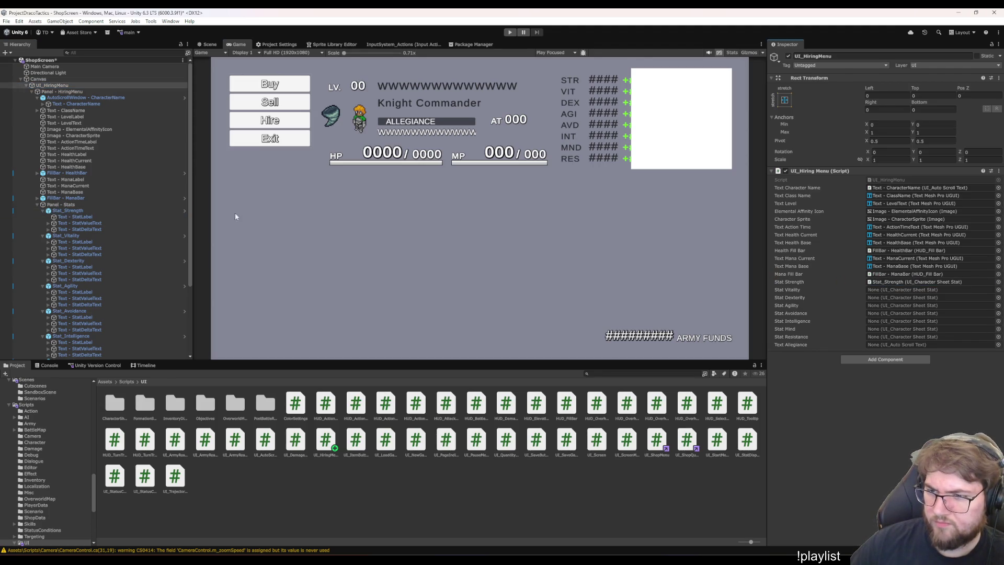
pyautogui.moveTo(67, 236)
pyautogui.mouseDown()
pyautogui.moveTo(892, 300)
pyautogui.moveTo(895, 290)
pyautogui.mouseUp()
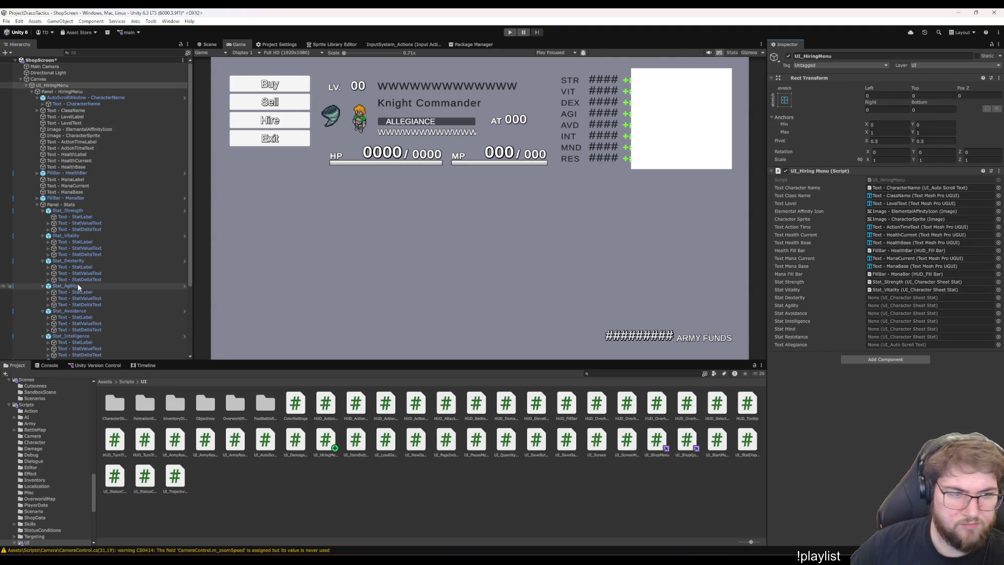
pyautogui.moveTo(79, 261); pyautogui.dragTo(889, 299)
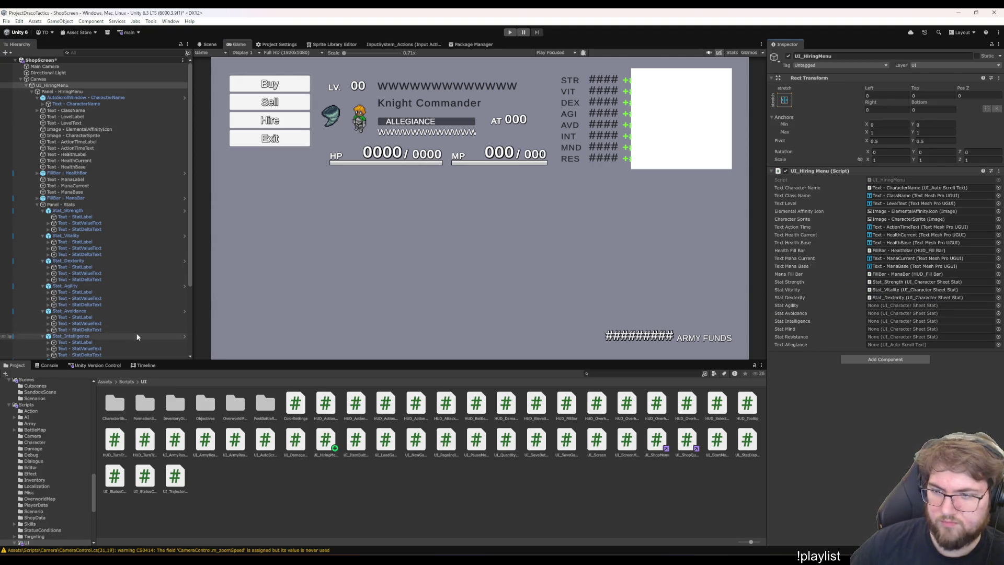
pyautogui.moveTo(65, 285)
pyautogui.mouseDown()
pyautogui.moveTo(220, 304)
pyautogui.moveTo(862, 306)
pyautogui.mouseUp()
# Link Stat_Avoidance, Stat_Intelligence and Stat_Resistance to their matching stat fields
pyautogui.moveTo(70, 312); pyautogui.dragTo(698, 339)
pyautogui.moveTo(887, 310); pyautogui.dragTo(883, 314)
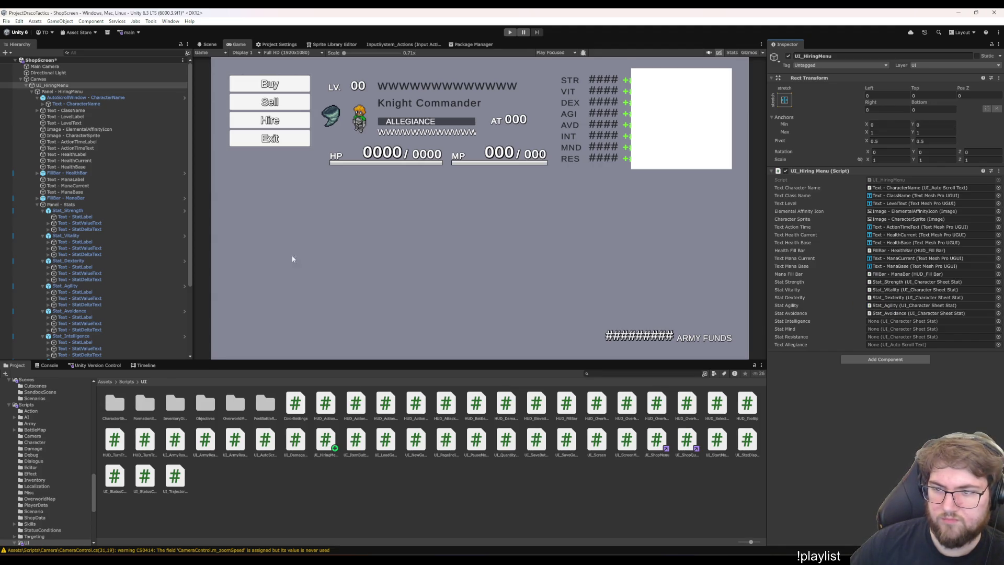
pyautogui.scroll(-3, 139, 277)
pyautogui.moveTo(73, 289); pyautogui.dragTo(275, 287)
pyautogui.moveTo(911, 312); pyautogui.dragTo(905, 322)
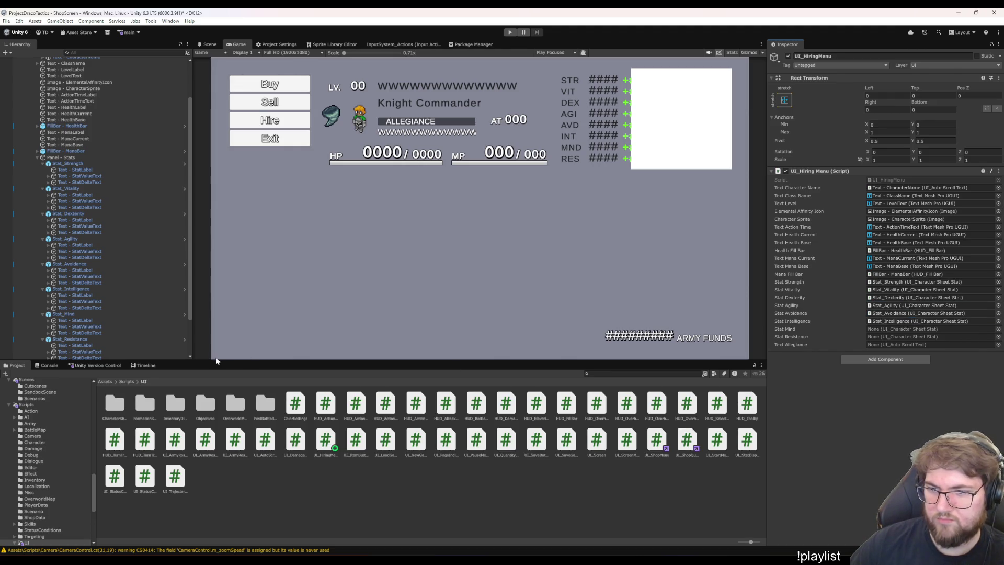
pyautogui.scroll(-3, 124, 306)
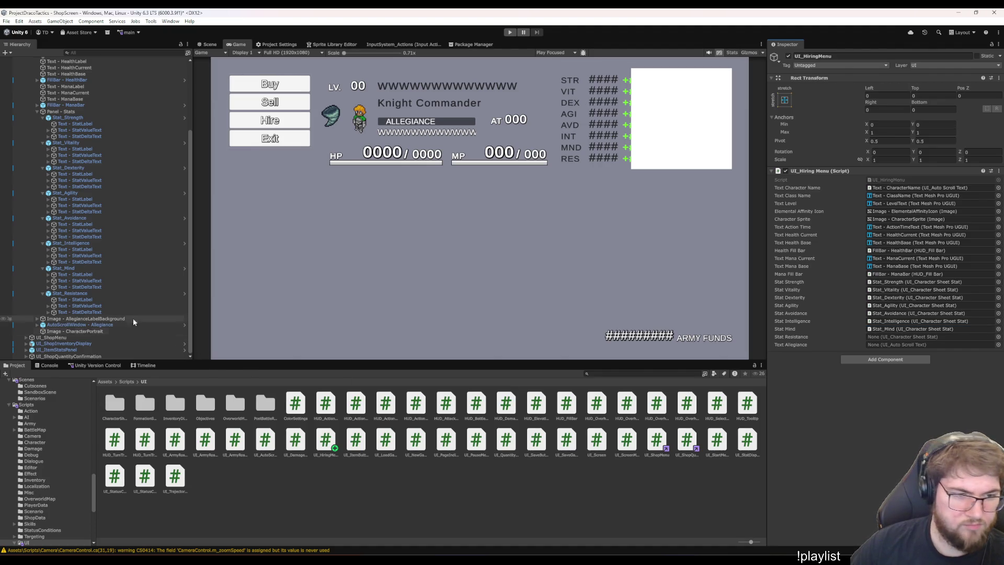
pyautogui.moveTo(101, 294); pyautogui.dragTo(876, 338)
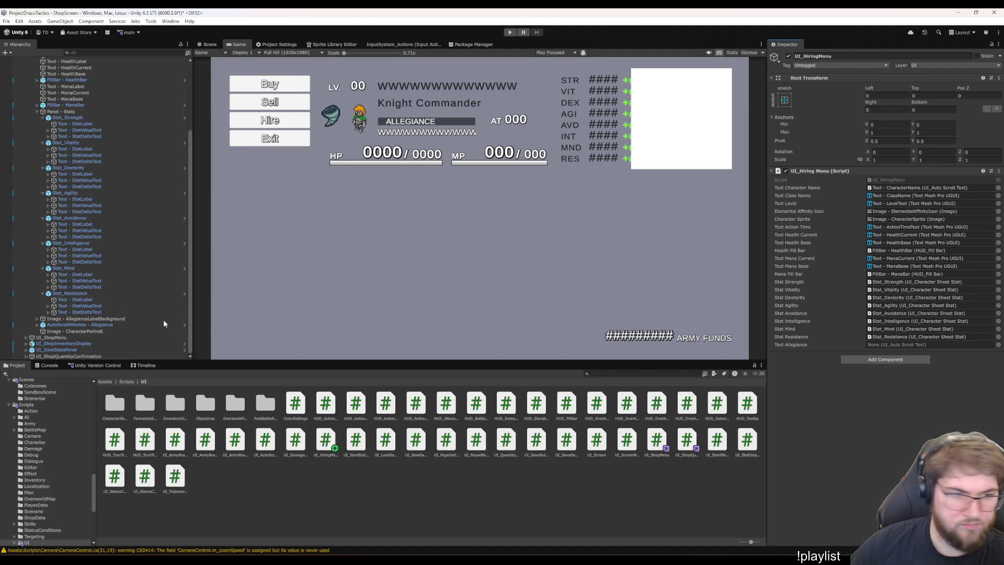
# Link Text - Allegiance to UI_Hiring Menu's Text Allegiance field
pyautogui.click(106, 325)
pyautogui.click(79, 331)
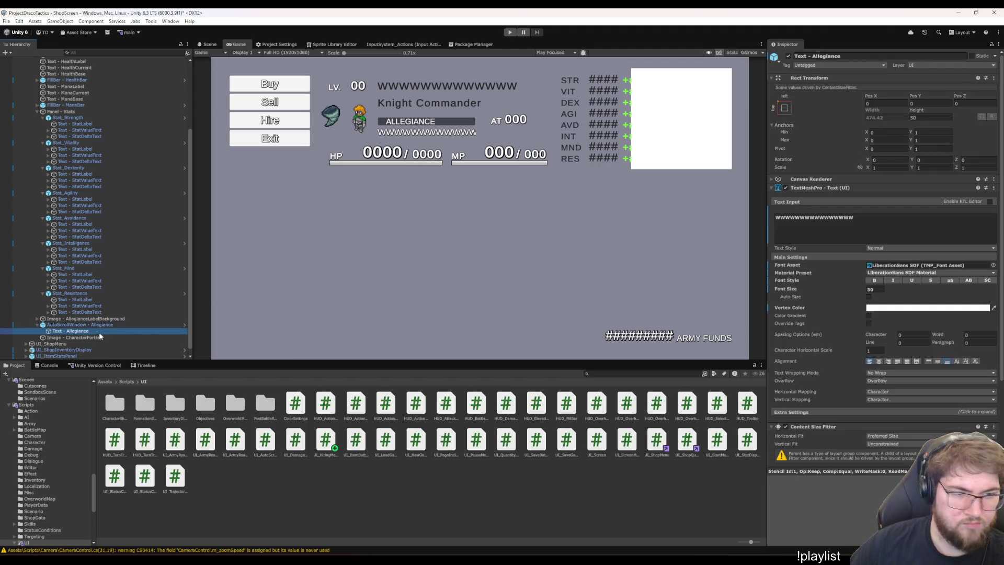
pyautogui.scroll(-3, 827, 337)
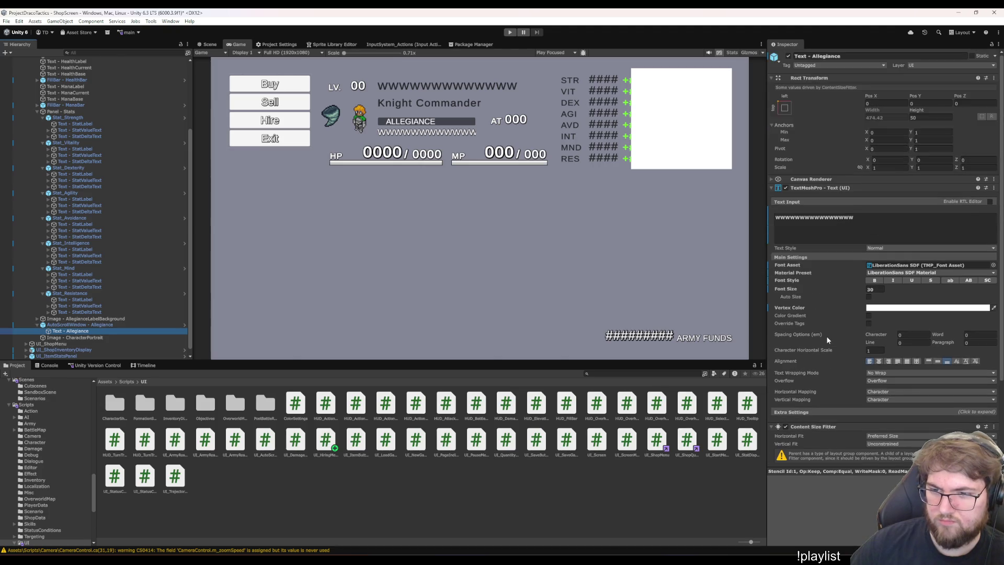
pyautogui.scroll(5, 165, 149)
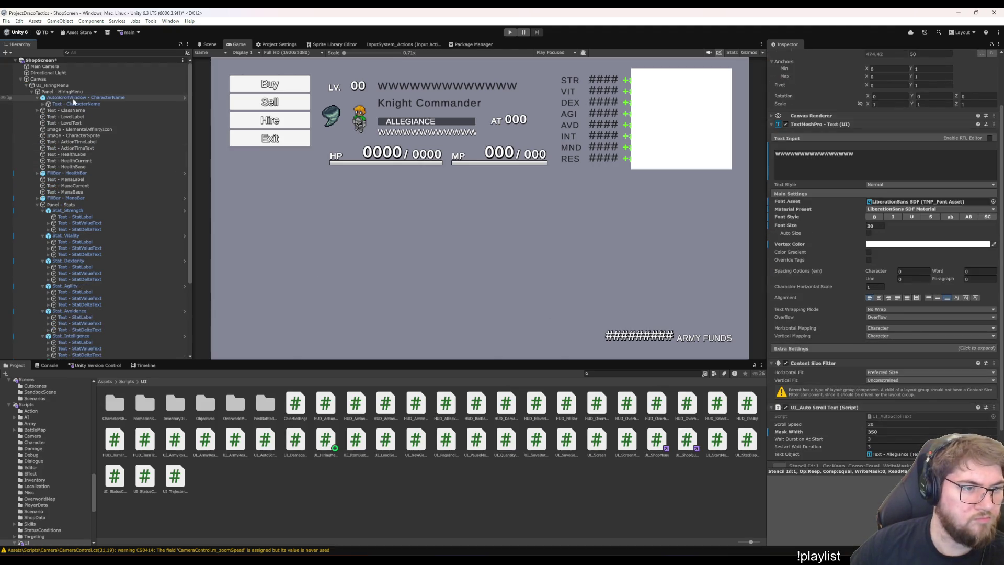
pyautogui.click(57, 85)
pyautogui.scroll(-4, 111, 195)
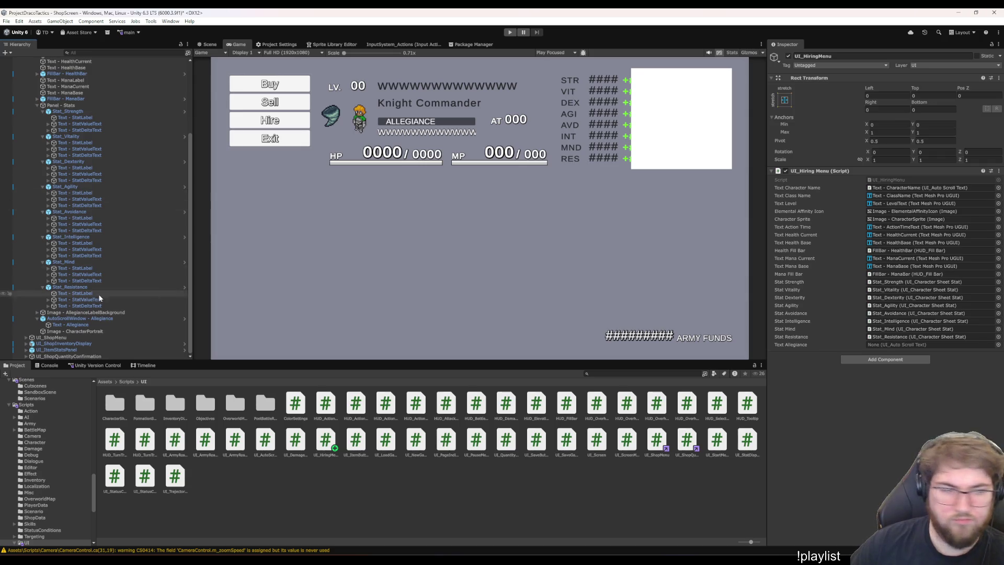
pyautogui.moveTo(68, 325); pyautogui.dragTo(891, 348)
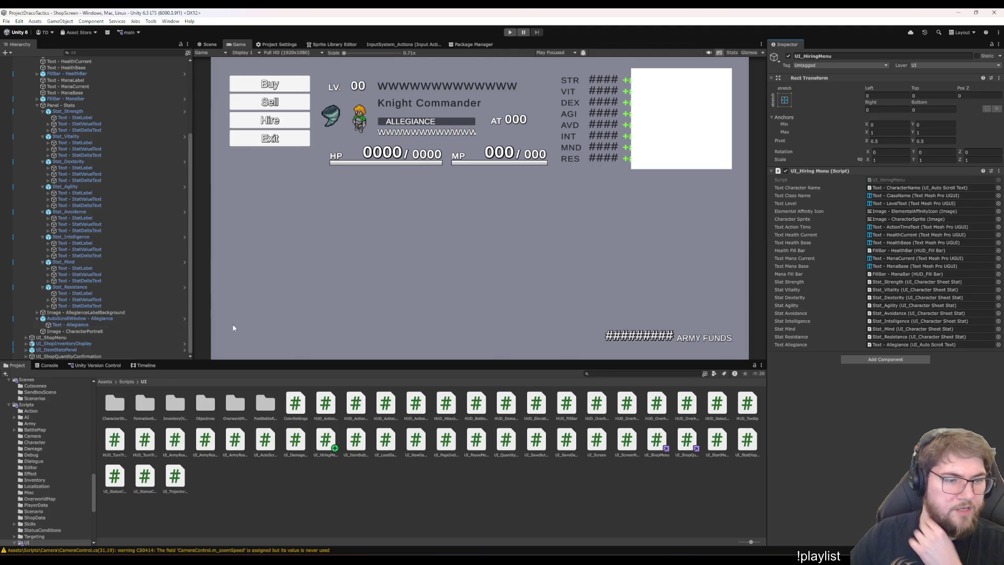
# Deactivate Image - CharacterPortrait and save the ShopScreen scene
pyautogui.click(85, 331)
pyautogui.click(789, 56)
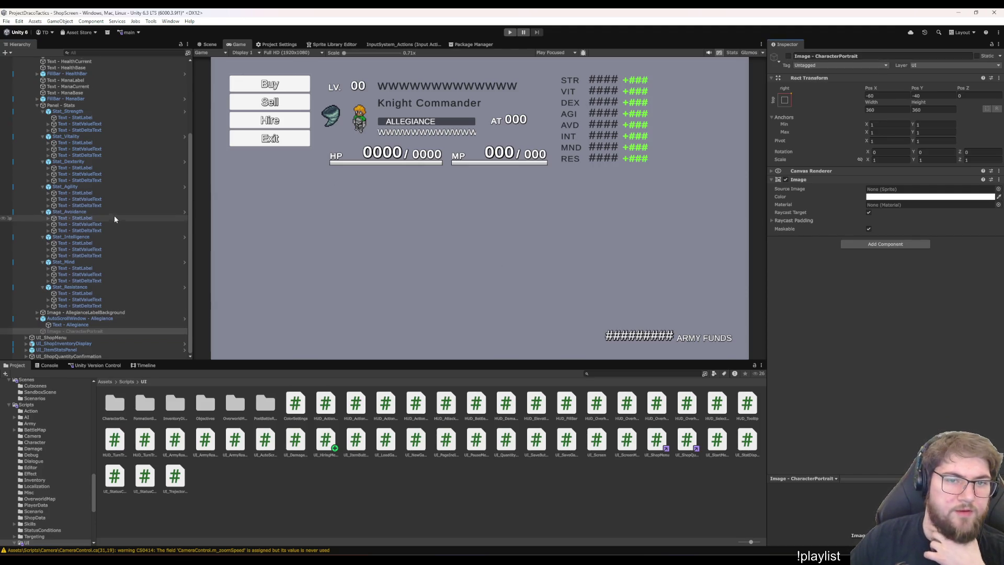
pyautogui.scroll(5, 114, 216)
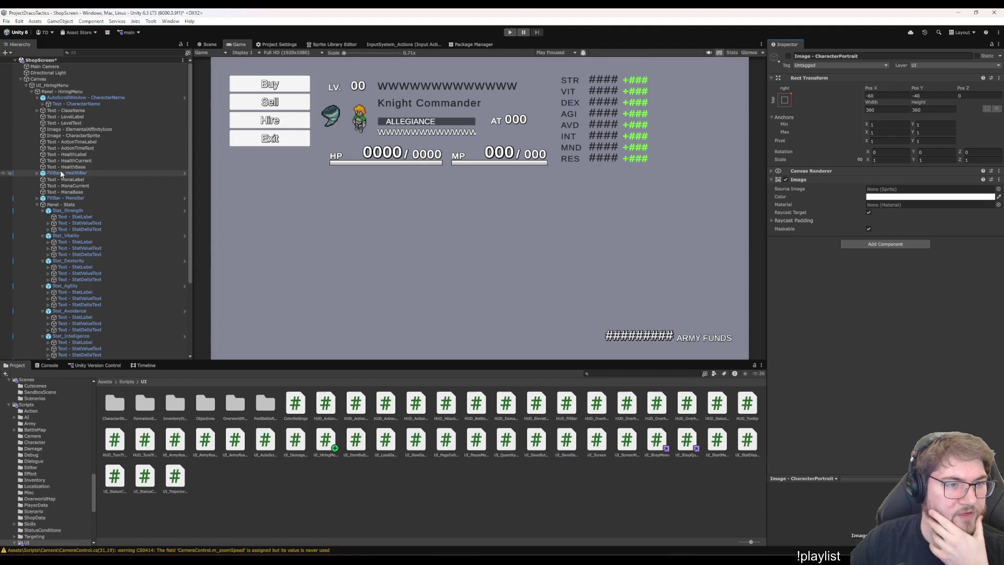
pyautogui.click(68, 84)
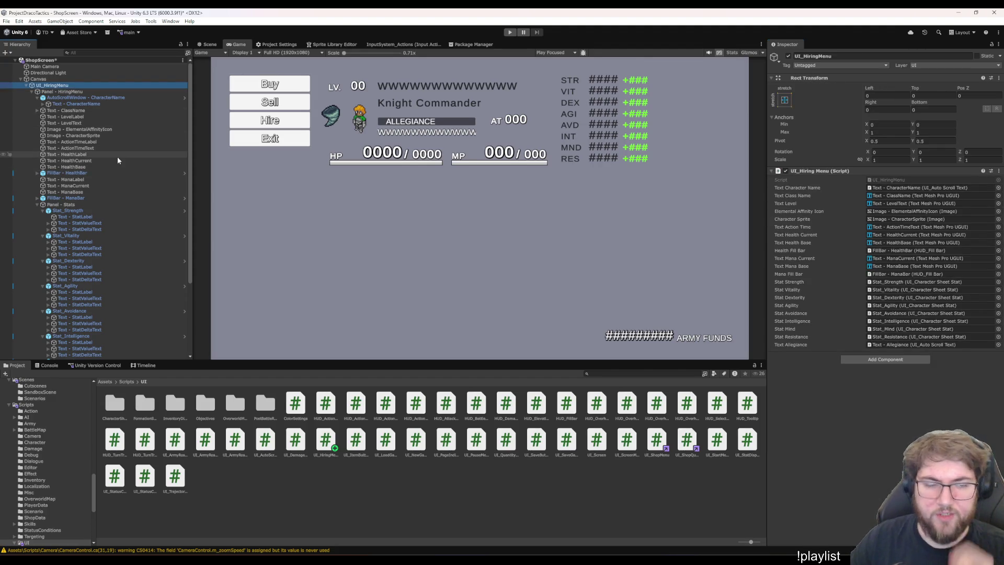
pyautogui.hotkey('ctrl', 's')
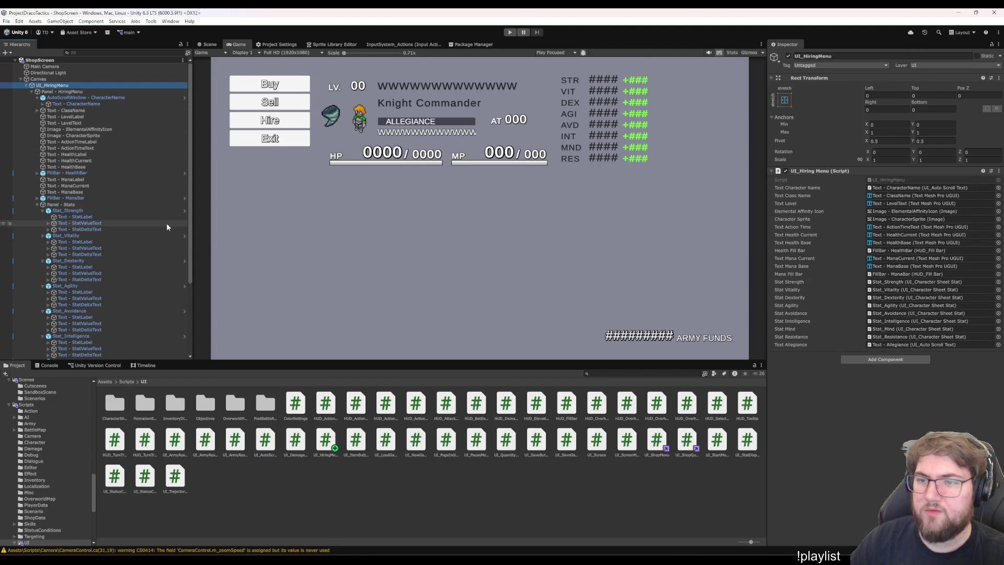
# Collapse Panel - HiringMenu and briefly toggle the grey hiring panel off and on
pyautogui.press('Down')
pyautogui.press('Up')
pyautogui.press('Down')
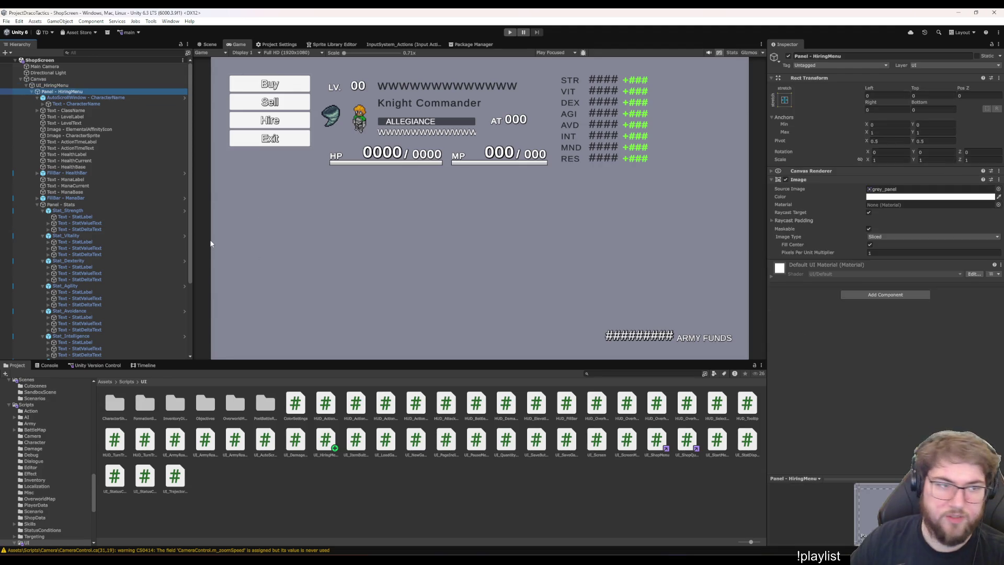
pyautogui.press('Left')
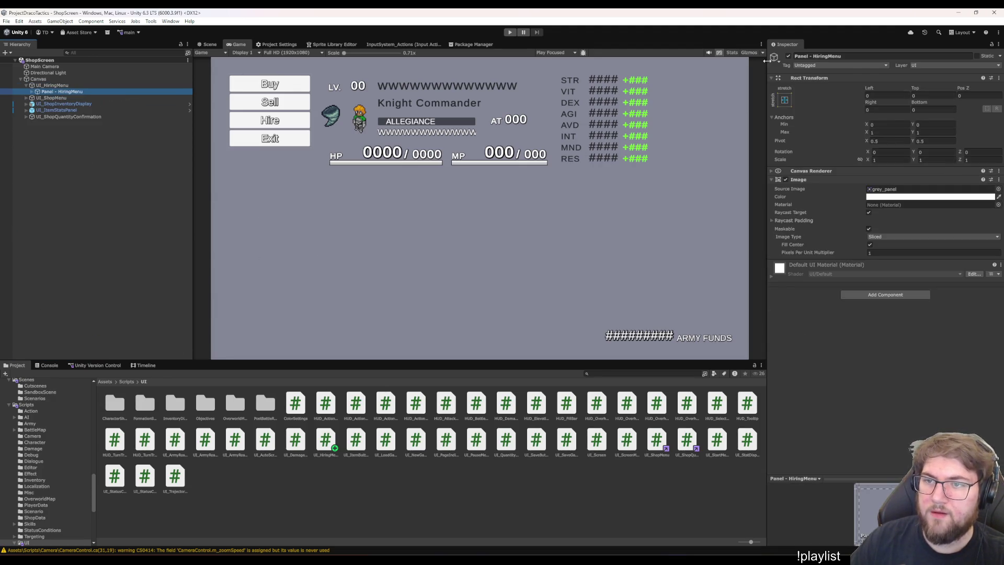
pyautogui.click(788, 56)
pyautogui.click(789, 57)
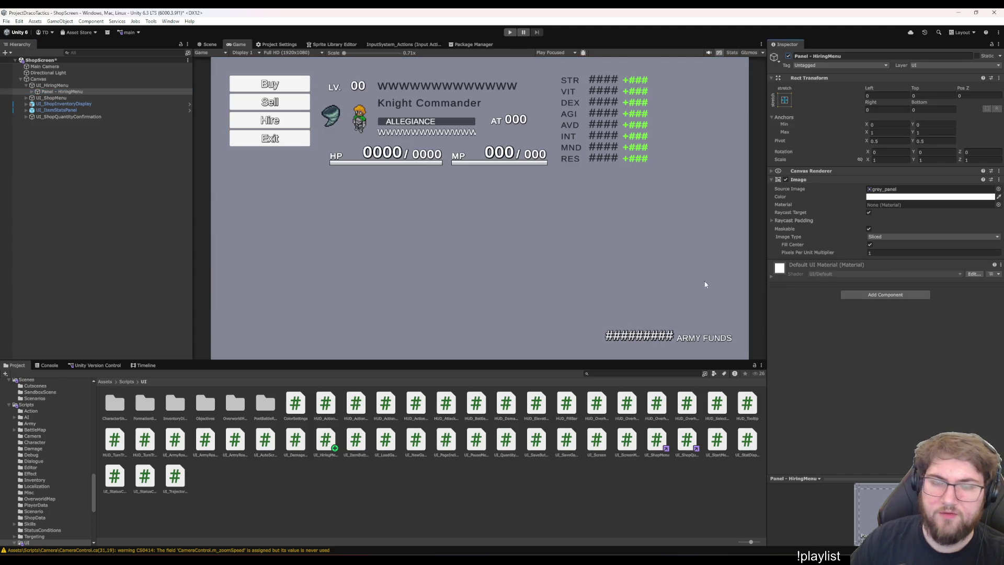
# Insert blank lines above the first field in UI_HiringMenu.cs
pyautogui.hotkey('alt', 'Tab')
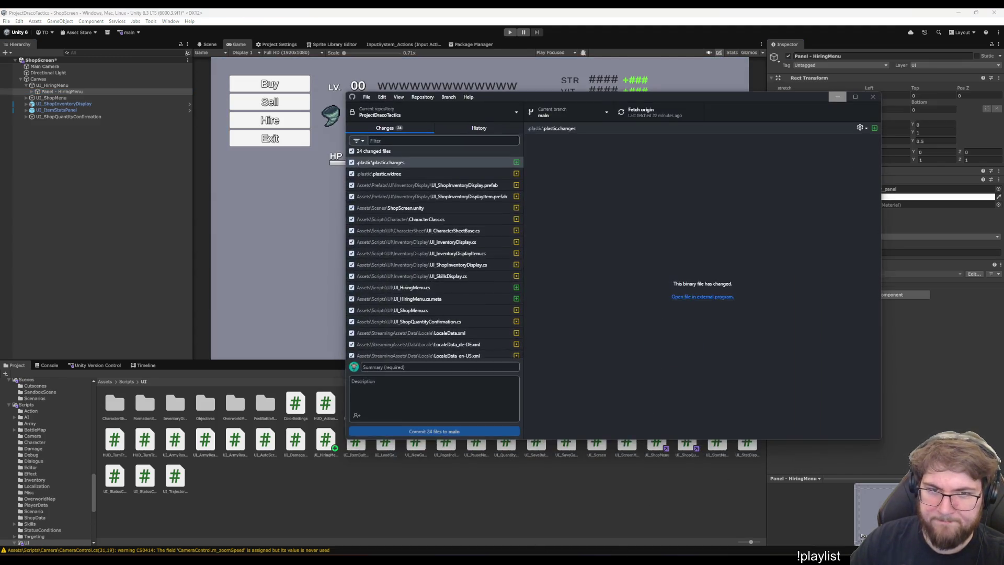
pyautogui.scroll(15, 326, 293)
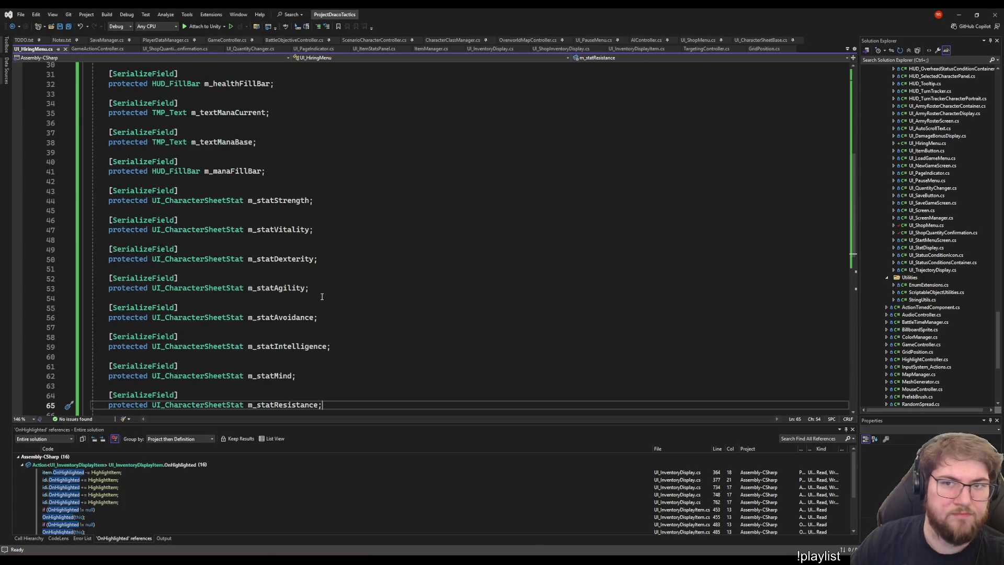
pyautogui.click(219, 130)
pyautogui.hotkey('ctrl', 'Return')
pyautogui.hotkey('ctrl', 'Return')
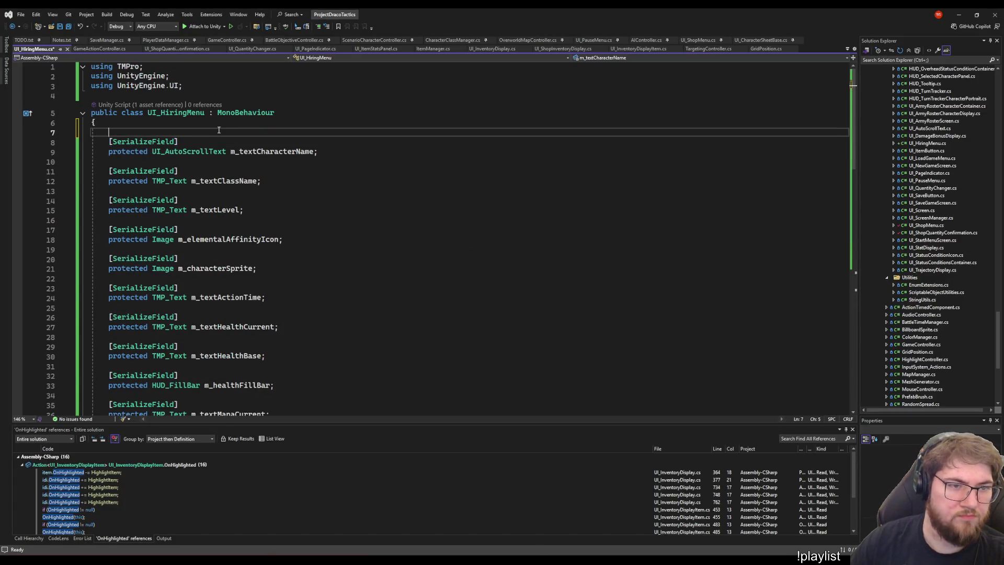
# Review the SerializeField declarations in UI_ShopMenu.cs for reference
pyautogui.click(698, 40)
pyautogui.scroll(15, 391, 185)
pyautogui.click(390, 185)
pyautogui.hotkey('ctrl', 'Return')
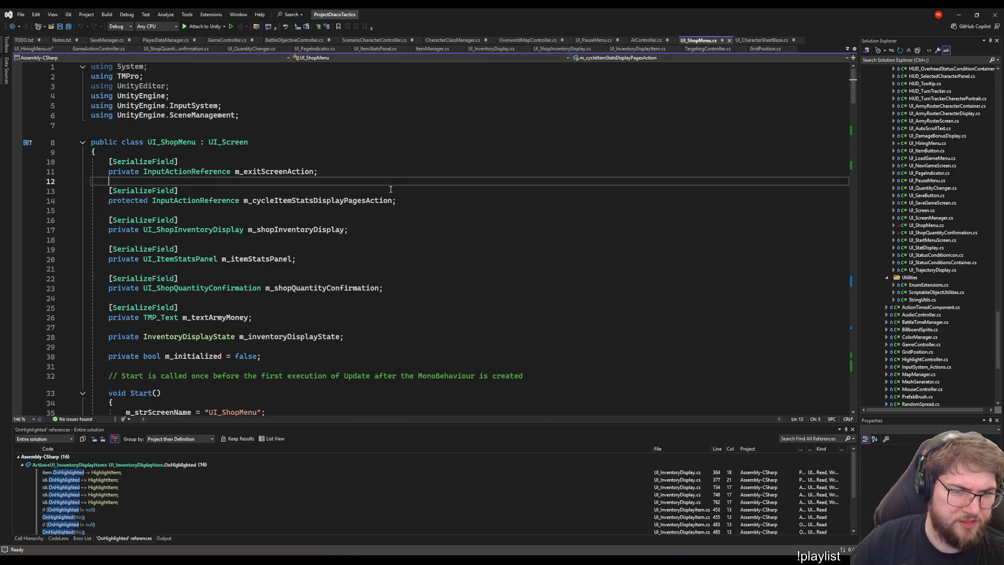
pyautogui.click(380, 240)
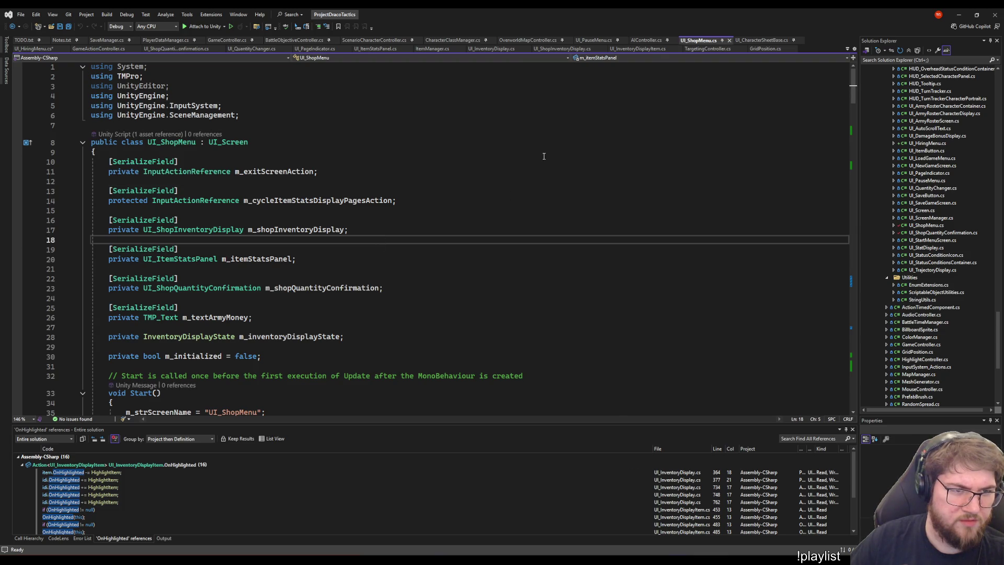
pyautogui.click(603, 187)
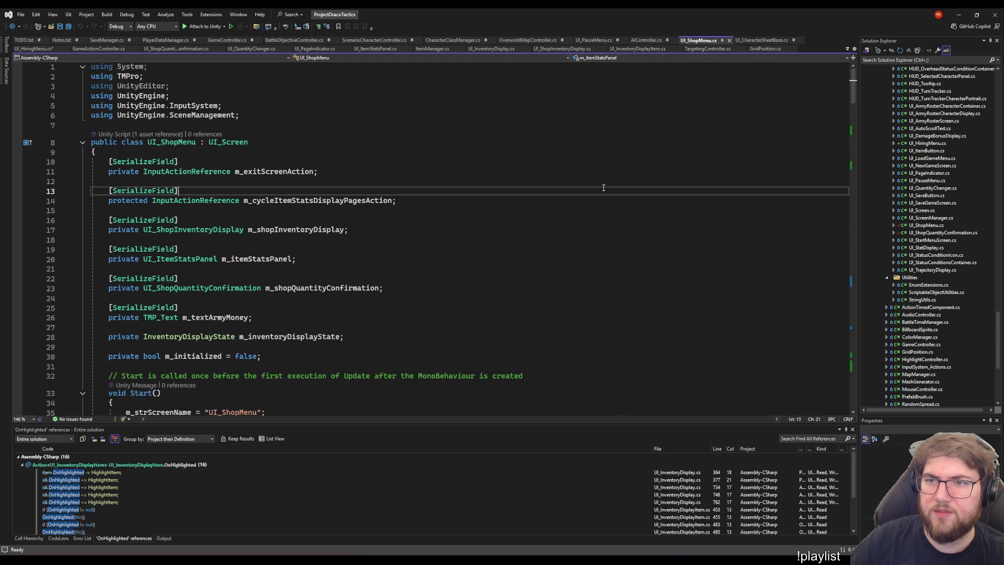
# Copy the m_panelObject field from UI_ShopQuantityConfirmation.cs into UI_HiringMenu.cs and save
pyautogui.click(176, 49)
pyautogui.scroll(20, 304, 165)
pyautogui.click(305, 164)
pyautogui.keyDown('shift'); pyautogui.click(109, 152); pyautogui.keyUp('shift')
pyautogui.hotkey('ctrl', 'c')
pyautogui.click(33, 49)
pyautogui.hotkey('ctrl', 'v')
pyautogui.hotkey('ctrl', 's')
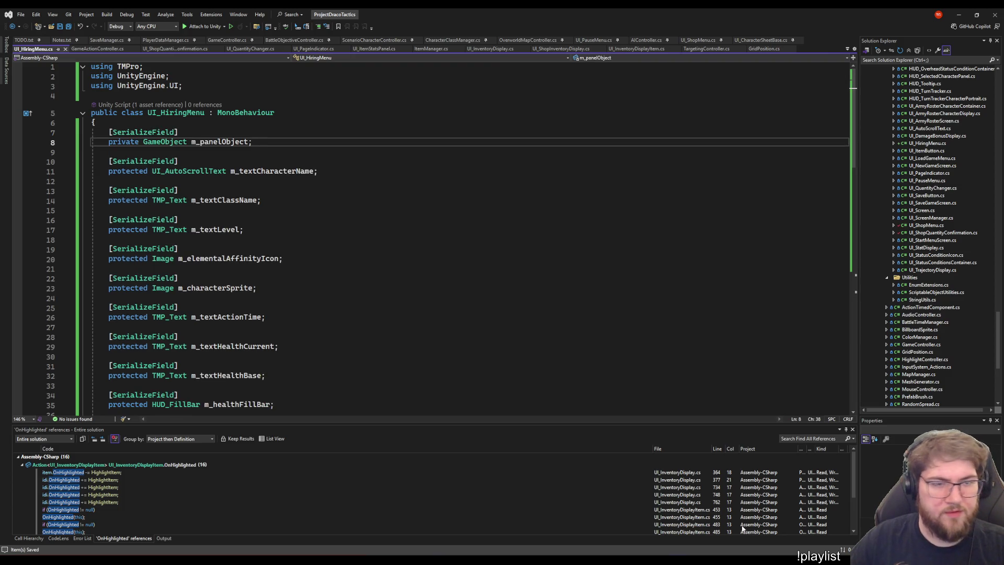
pyautogui.hotkey('alt', 'Tab')
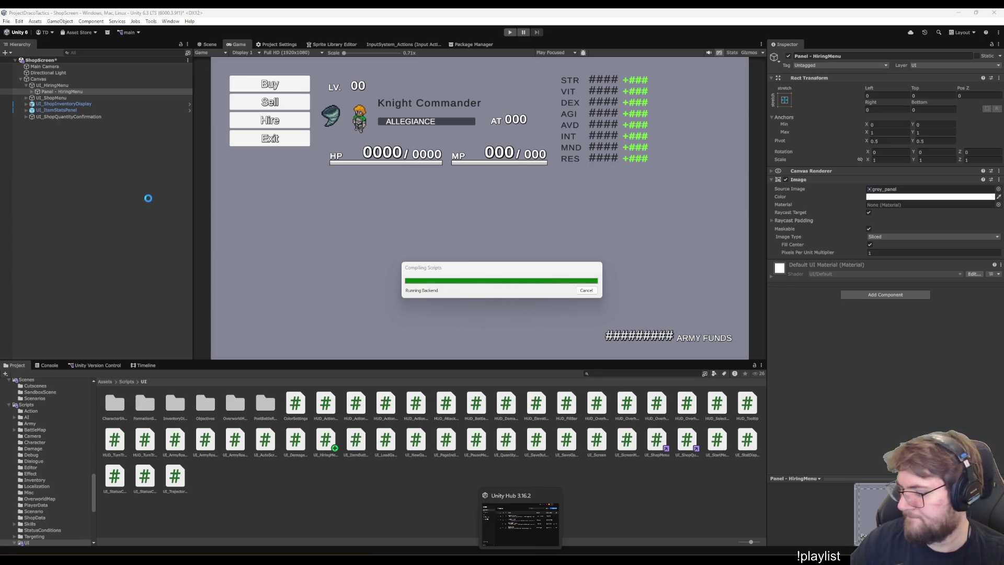
# Assign Panel - HiringMenu to the Panel Object field, then return to UI_HiringMenu.cs in Visual Studio
pyautogui.click(51, 87)
pyautogui.moveTo(63, 92)
pyautogui.mouseDown()
pyautogui.moveTo(209, 131)
pyautogui.moveTo(920, 258)
pyautogui.moveTo(918, 191)
pyautogui.mouseUp()
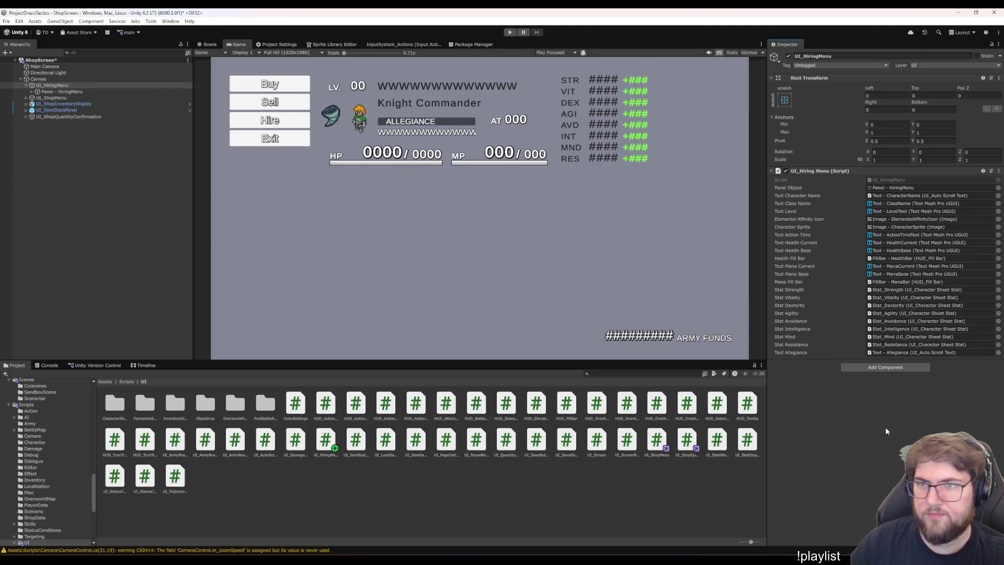
pyautogui.click(596, 561)
pyautogui.scroll(-20, 351, 248)
pyautogui.scroll(9, 202, 287)
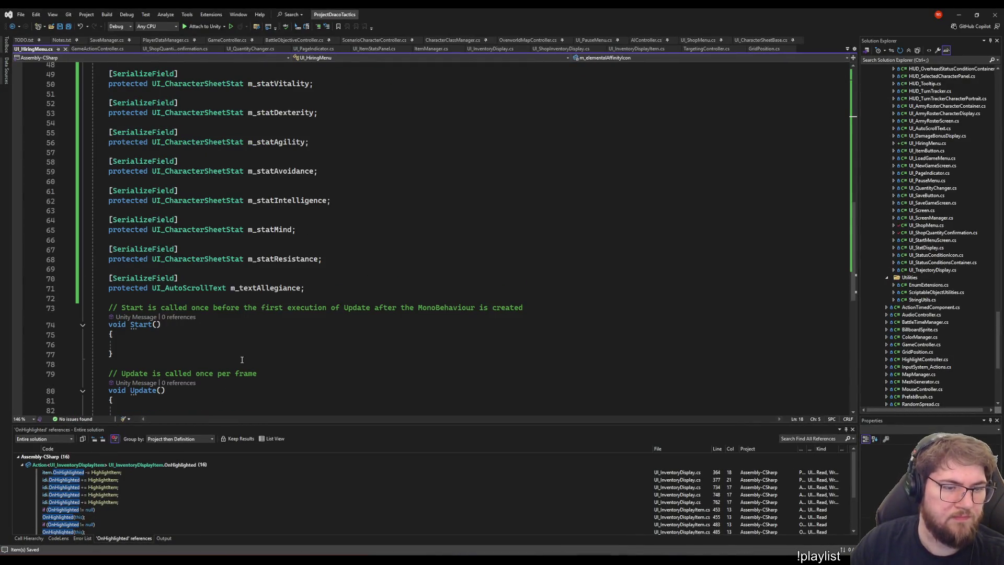
# Declare public void UpdateCharacterData(CharacterUnitData characterUnitData) after the Update method and save
pyautogui.scroll(-7, 230, 345)
pyautogui.click(139, 219)
pyautogui.press('Return')
pyautogui.press('Return')
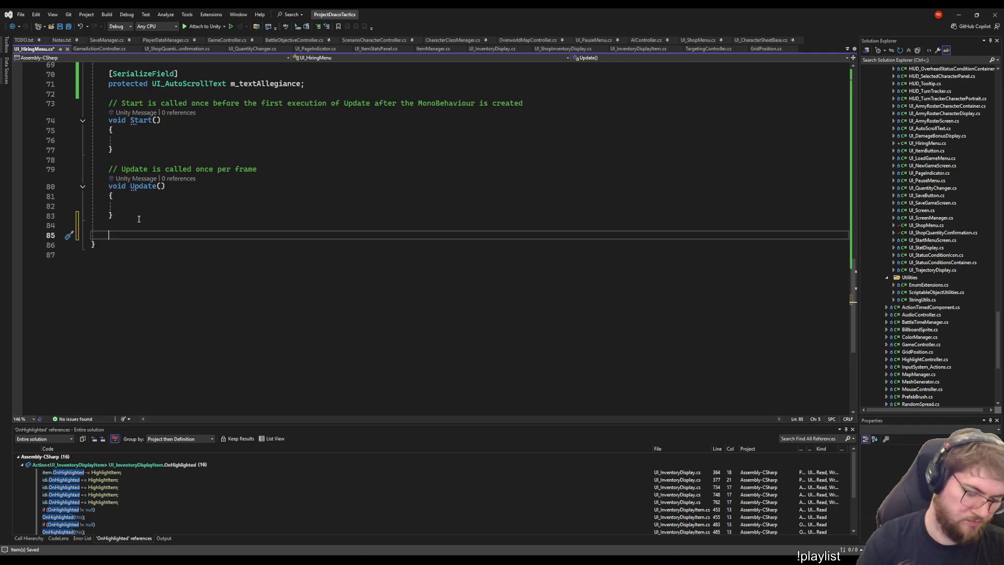
pyautogui.write('private')
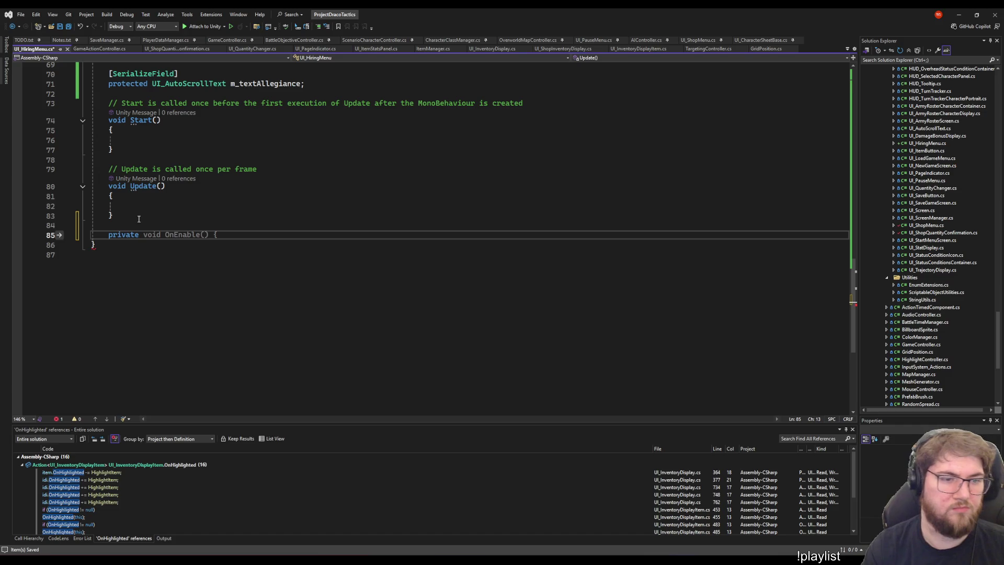
pyautogui.press('BackSpace')
pyautogui.press('BackSpace')
pyautogui.press('BackSpace')
pyautogui.write('ublic void')
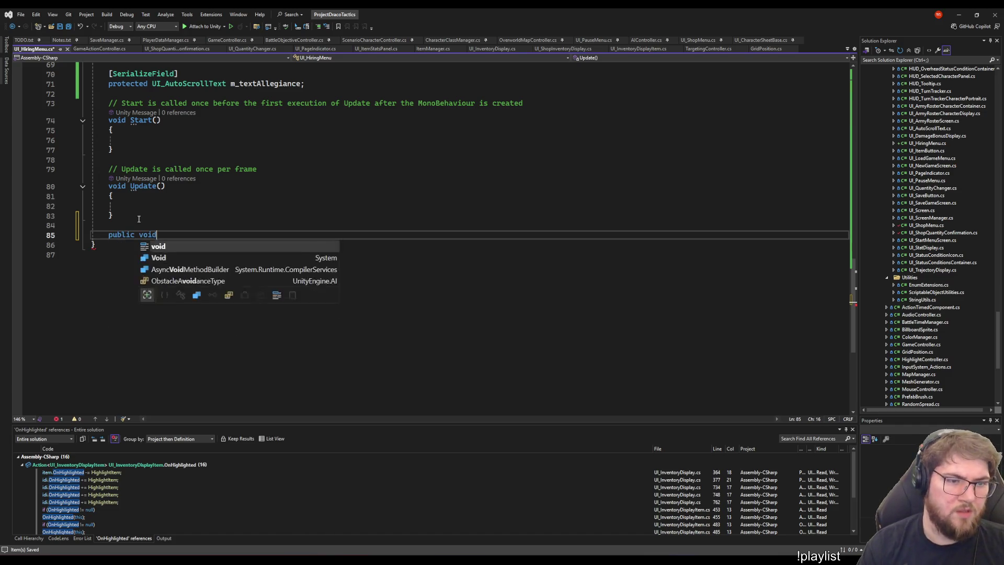
pyautogui.write(' UpdateCharacte')
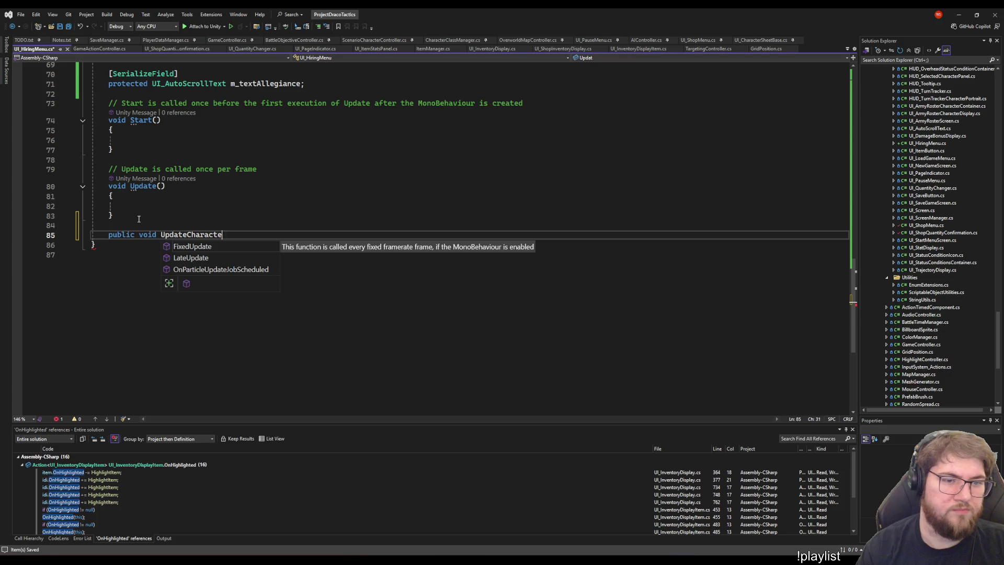
pyautogui.write('rDa(')
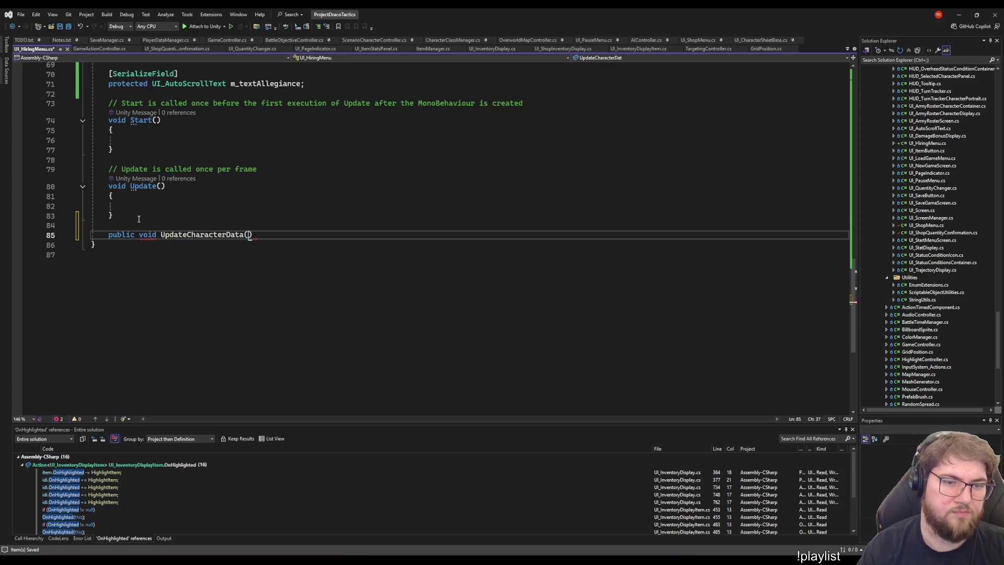
pyautogui.write('Characterun')
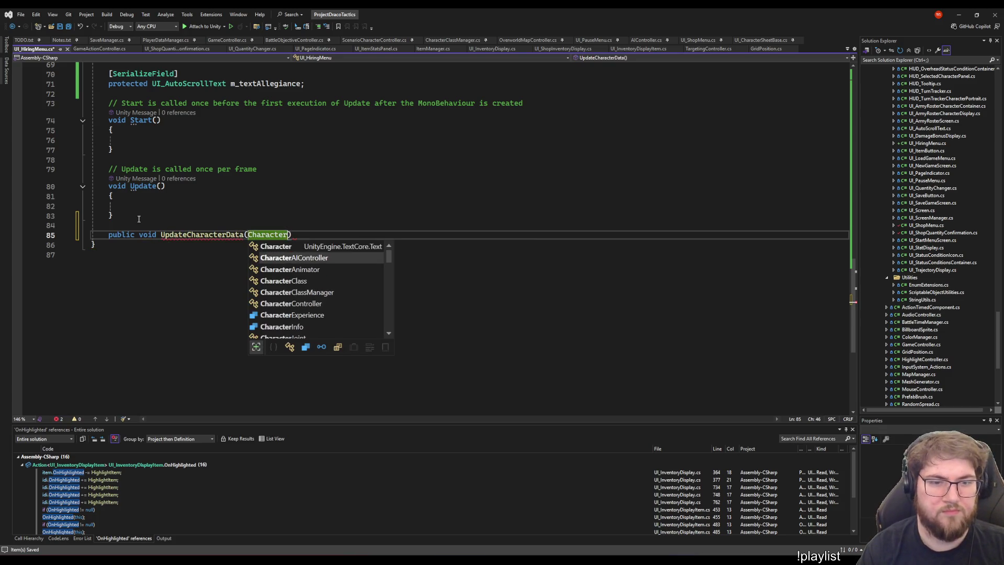
pyautogui.write('itd')
pyautogui.press('Tab')
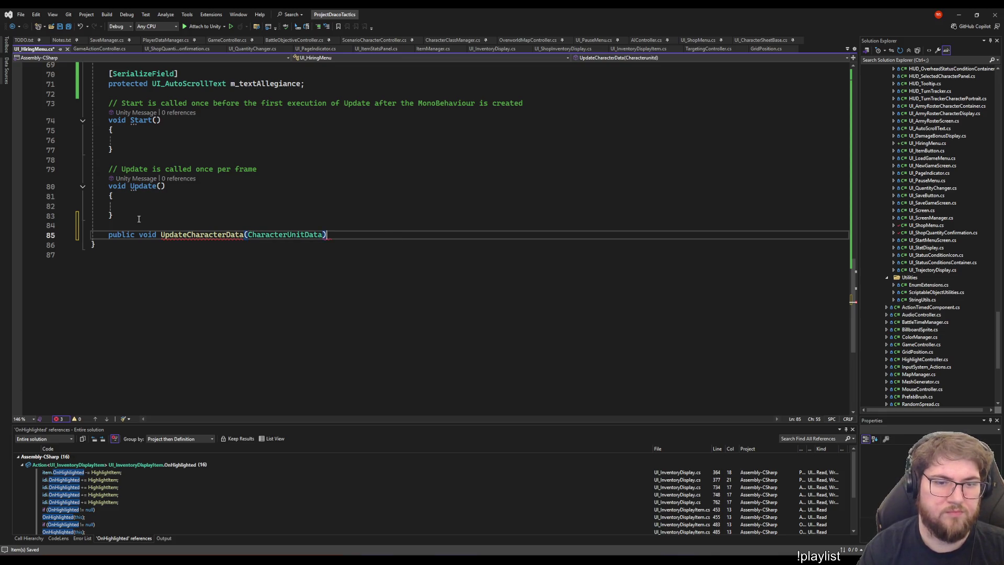
pyautogui.press('BackSpace')
pyautogui.write('characterUn')
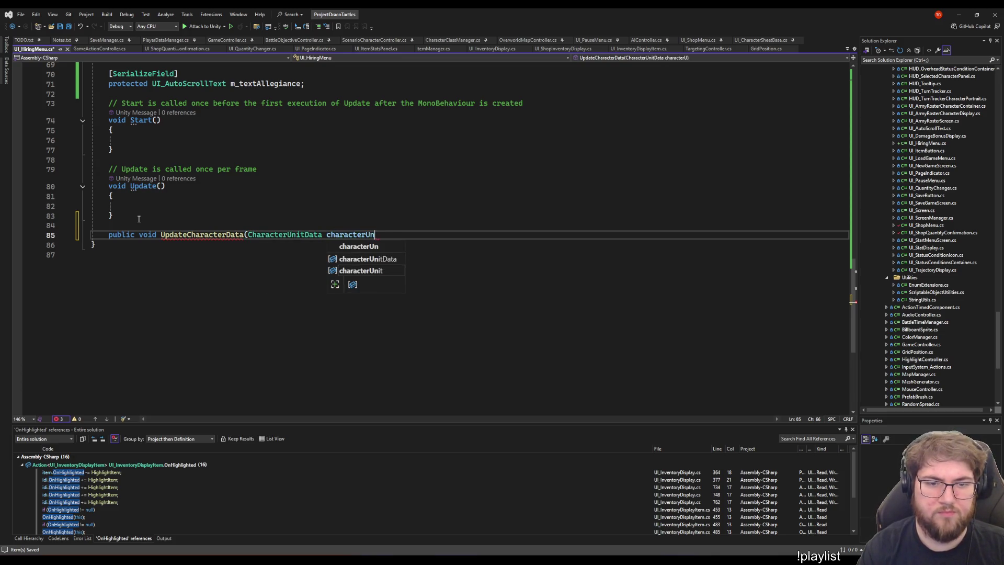
pyautogui.write('){')
pyautogui.press('Return')
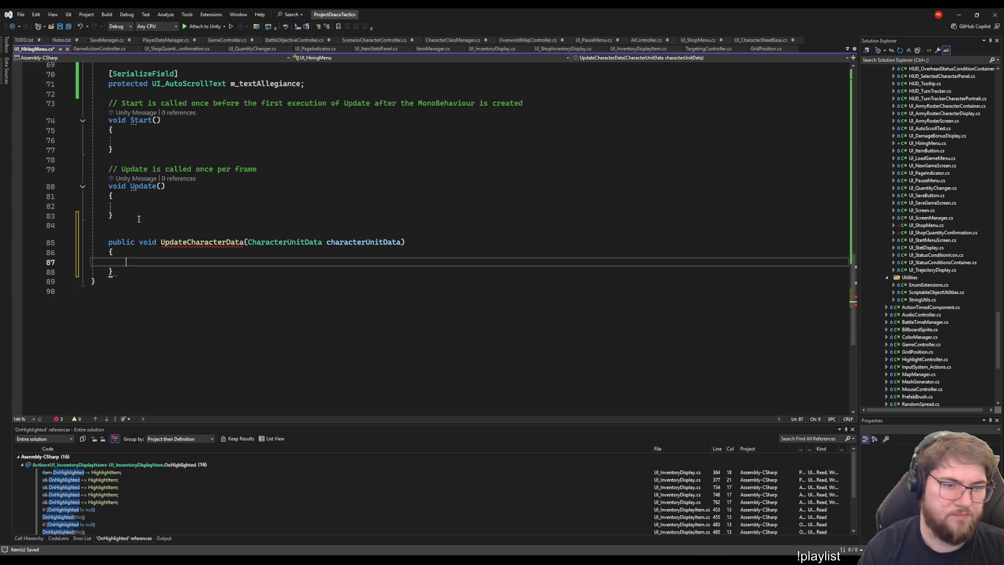
pyautogui.hotkey('ctrl', 's')
# Add an 'if (characterUnitData == null) return;' guard to the method and save
pyautogui.write('if ')
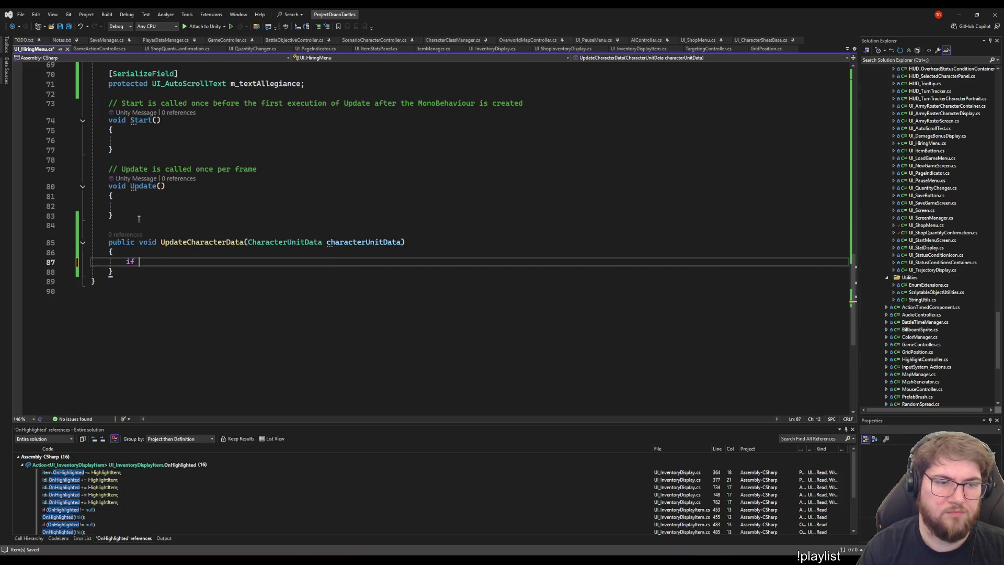
pyautogui.write('(cha')
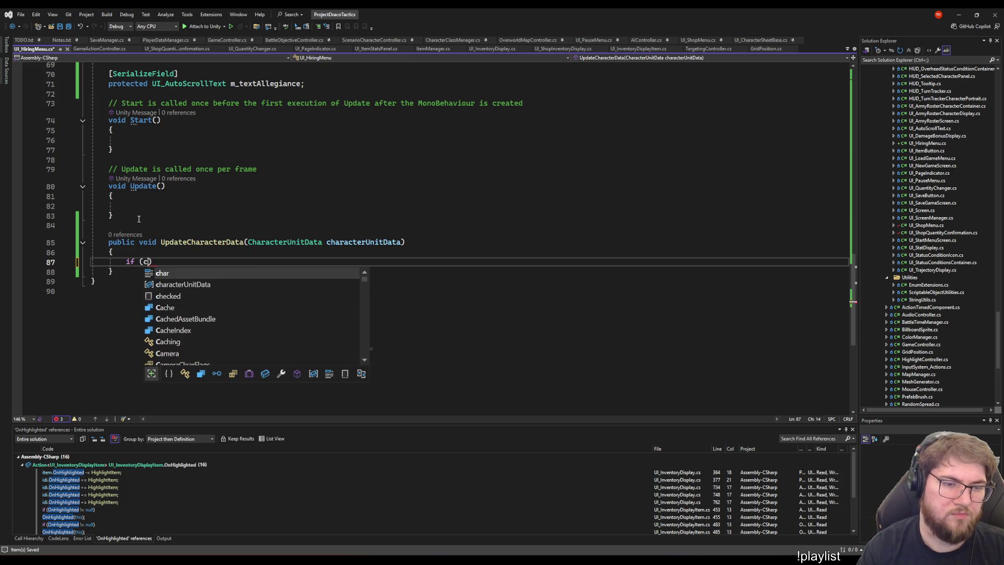
pyautogui.press('Down')
pyautogui.press('Tab')
pyautogui.press('Tab')
pyautogui.press('Return')
pyautogui.press('Return')
pyautogui.hotkey('ctrl', 's')
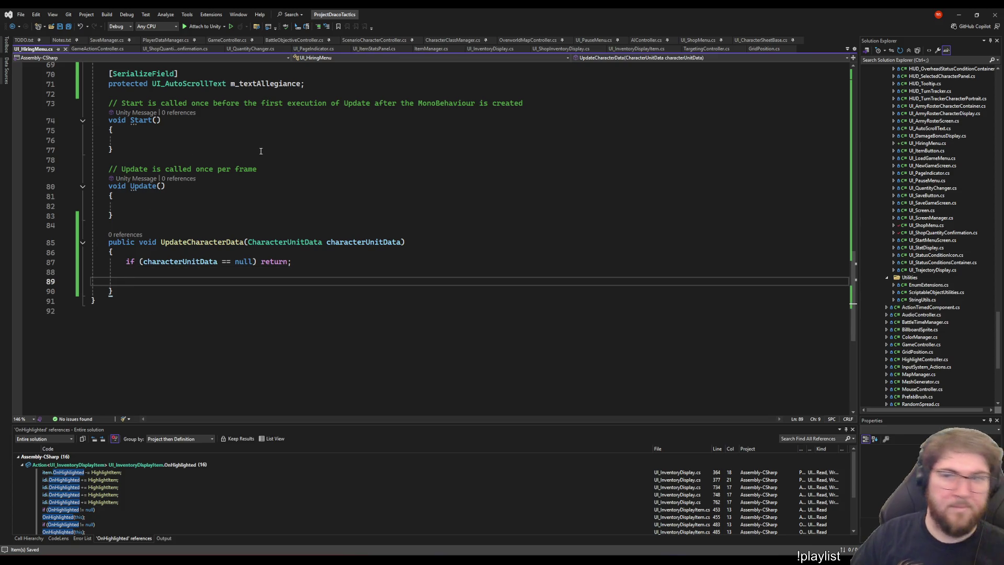
pyautogui.click(747, 41)
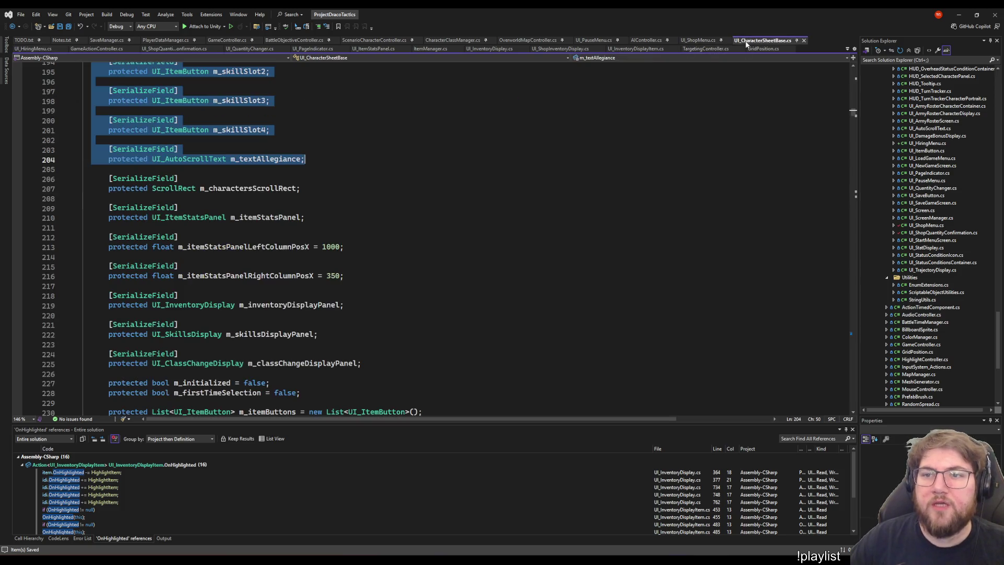
# Scroll through UI_CharacterSheetBase.cs's Initialize and Select*Button methods for reference
pyautogui.click(398, 178)
pyautogui.scroll(-20, 408, 219)
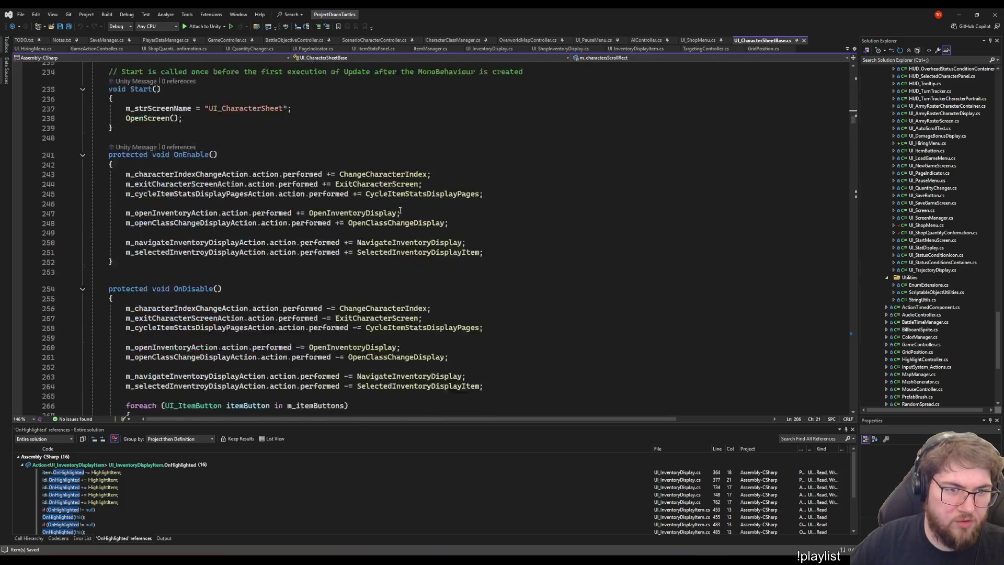
pyautogui.scroll(-3, 412, 217)
pyautogui.rightClick(158, 126)
pyautogui.click(236, 145)
pyautogui.scroll(-13, 231, 239)
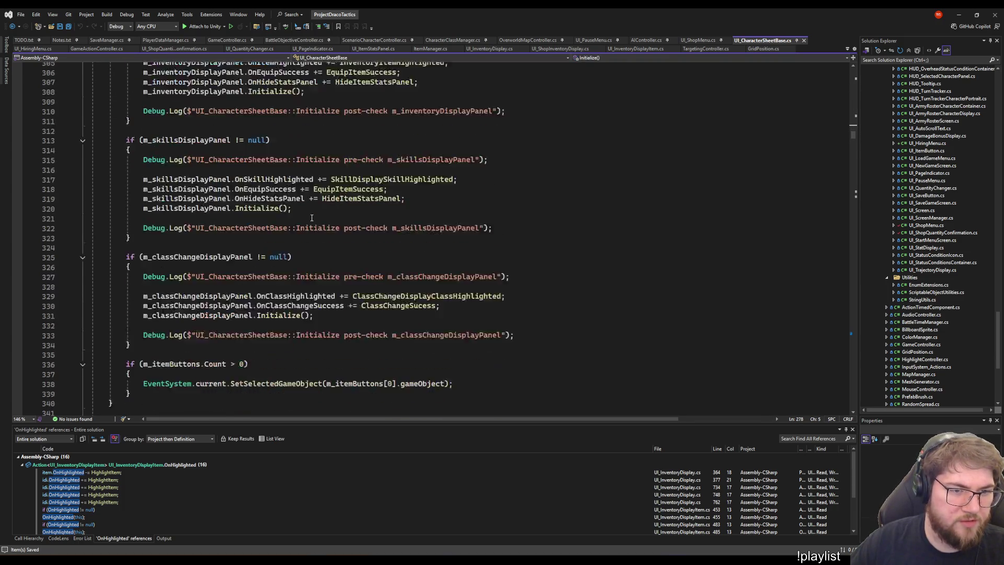
pyautogui.scroll(12, 301, 214)
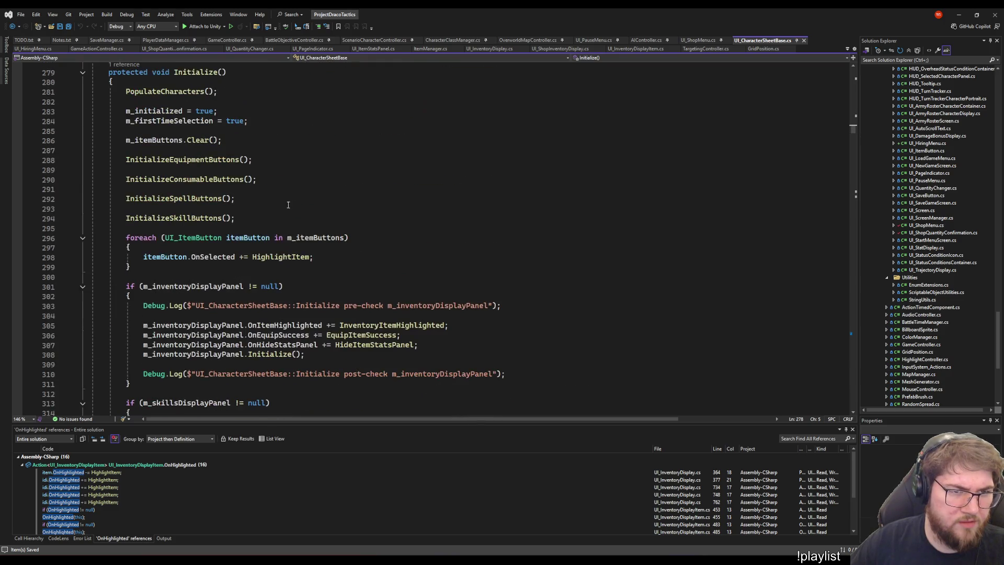
pyautogui.scroll(-20, 247, 167)
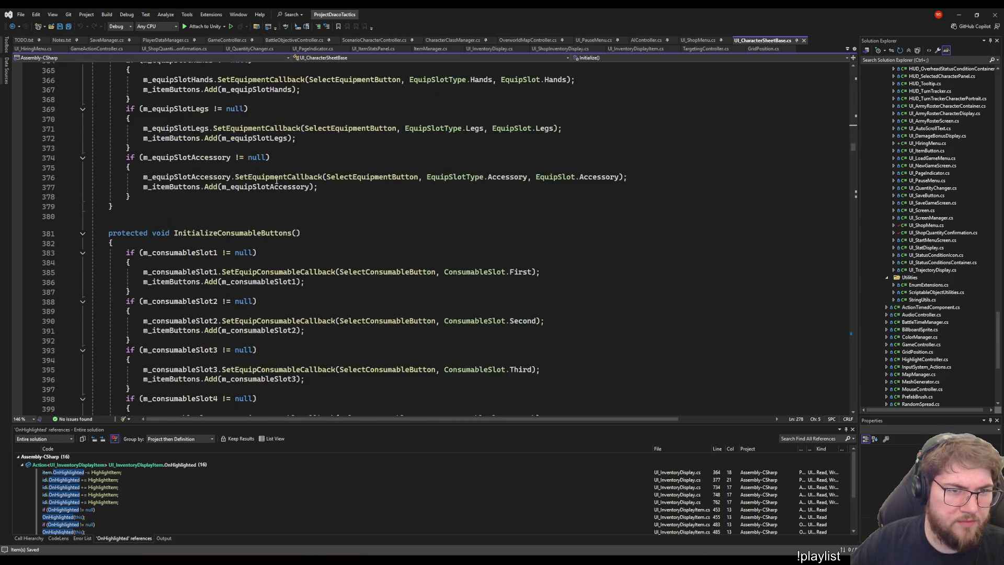
pyautogui.scroll(-7, 301, 201)
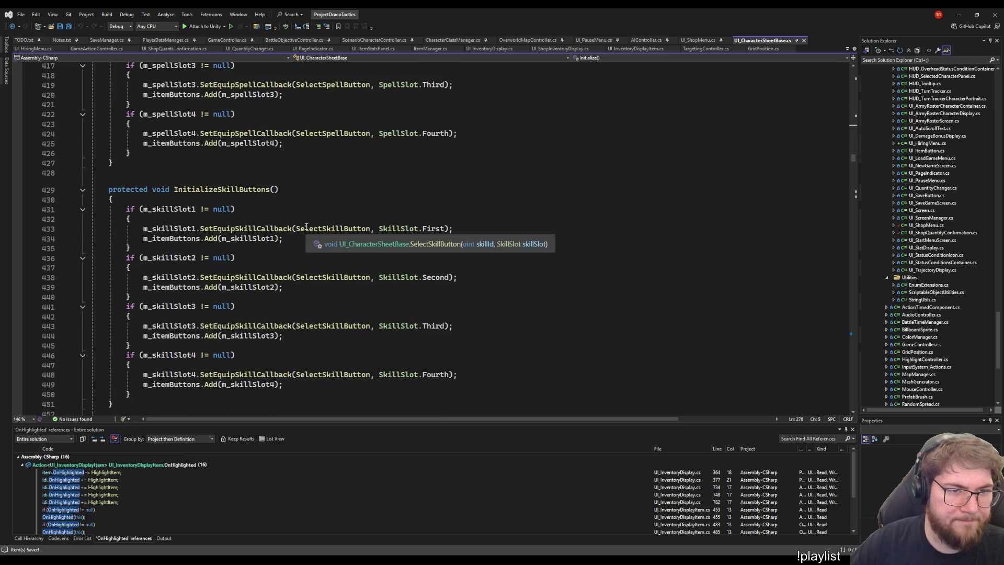
pyautogui.scroll(20, 299, 238)
pyautogui.scroll(20, 300, 238)
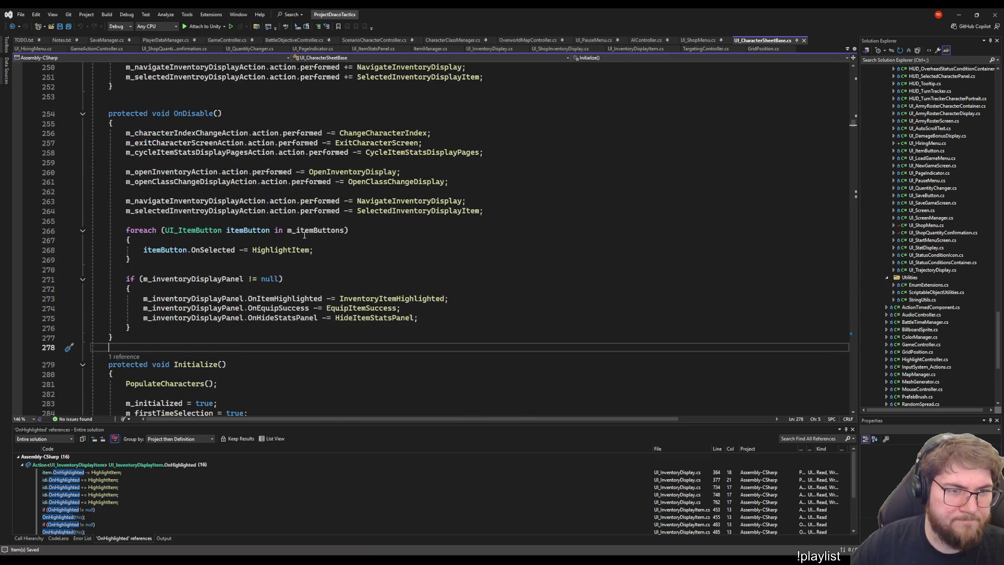
pyautogui.scroll(5, 303, 233)
pyautogui.scroll(-8, 300, 227)
pyautogui.scroll(6, 298, 223)
pyautogui.scroll(-9, 295, 217)
pyautogui.scroll(-20, 299, 230)
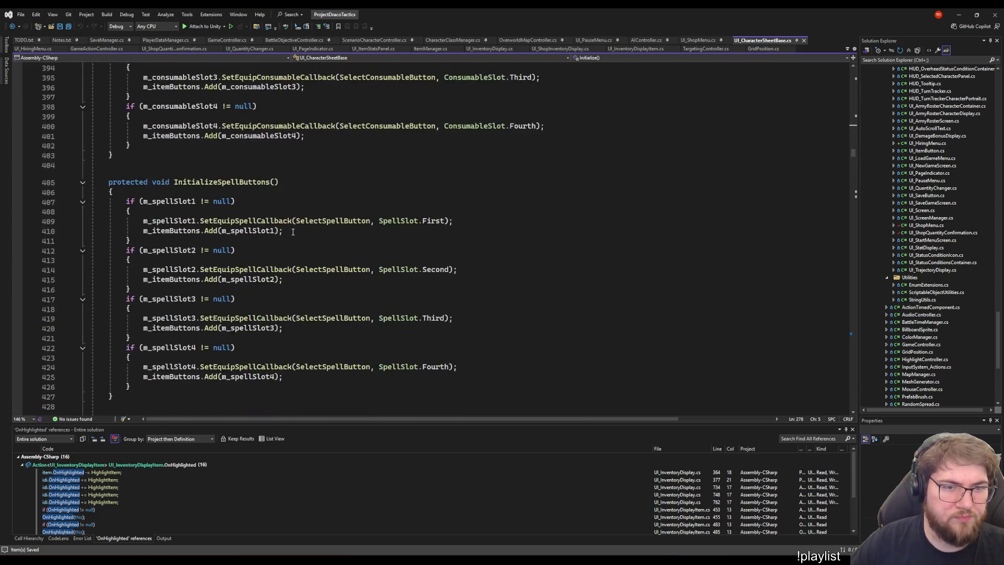
pyautogui.scroll(6, 303, 241)
pyautogui.scroll(-17, 301, 237)
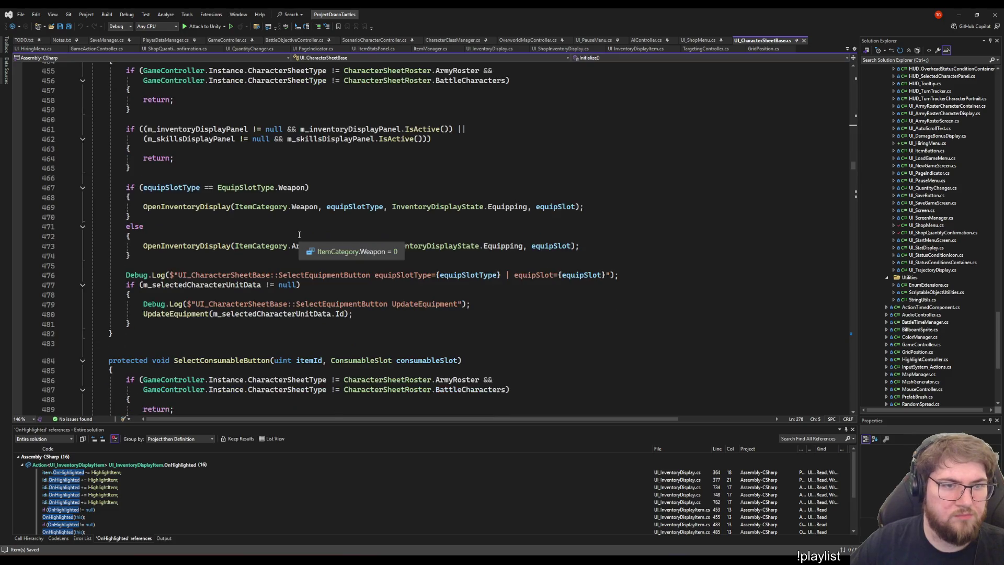